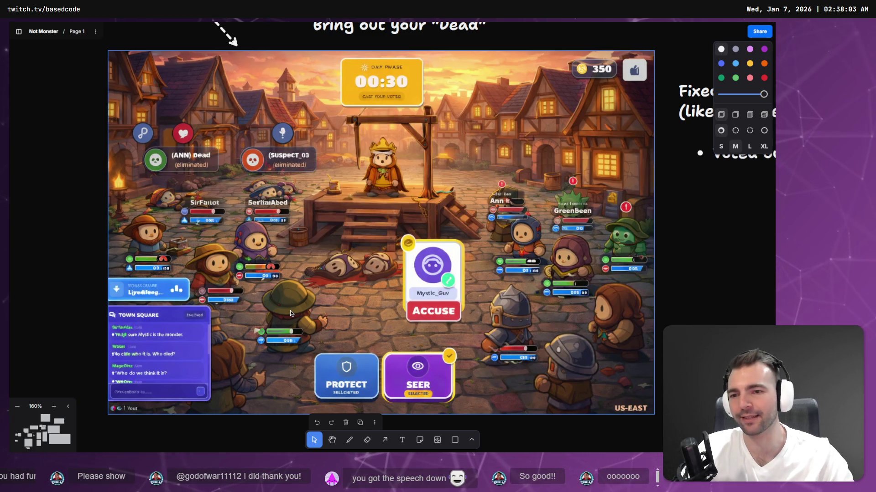
scroll(290, 311, left, 5)
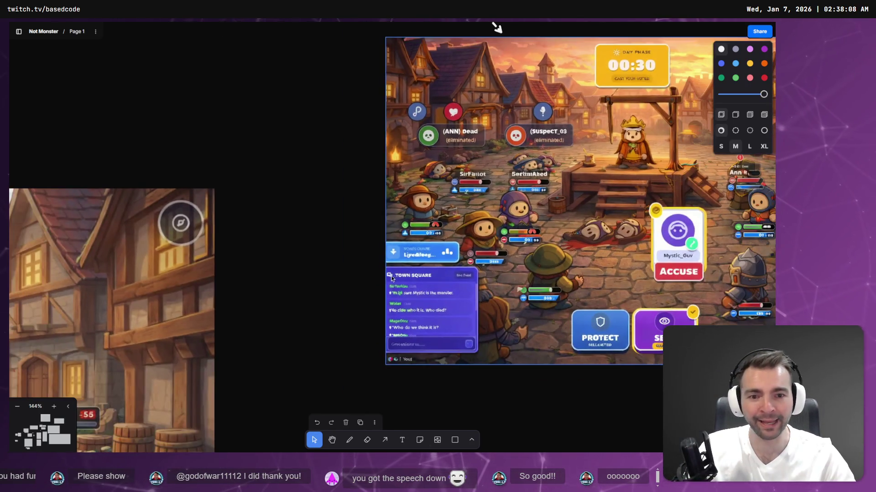
scroll(516, 238, left, 5)
scroll(411, 236, left, 5)
scroll(353, 236, down, 2)
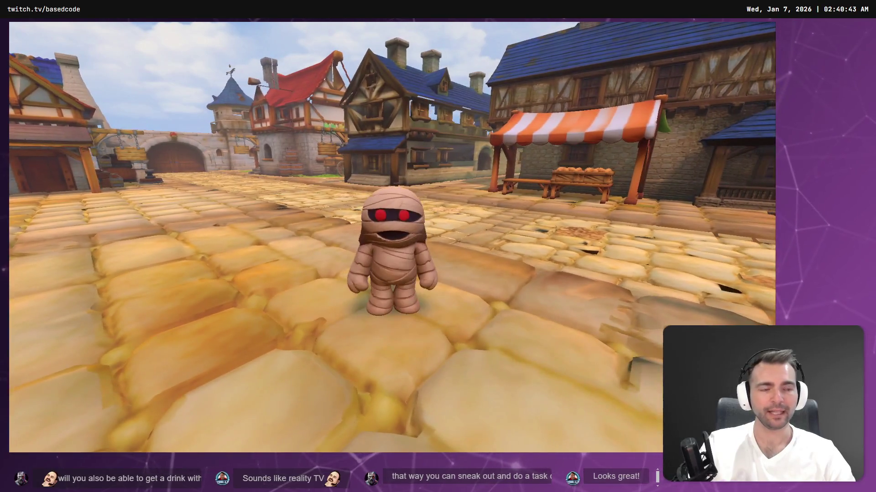
- Stop the running game and return to the Environment scene editor
key(F8)
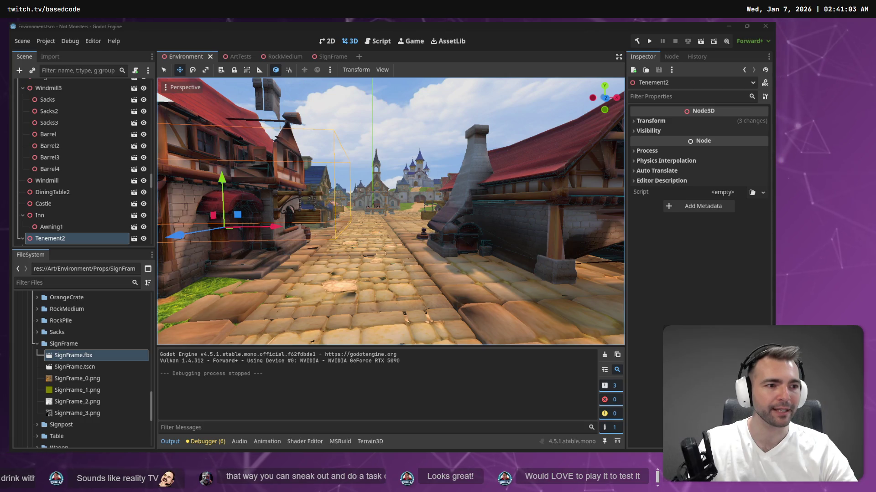
- Switch between Godot, the Hunyuan 3D anvil page and the ChatGPT images gallery
key(alt+Tab)
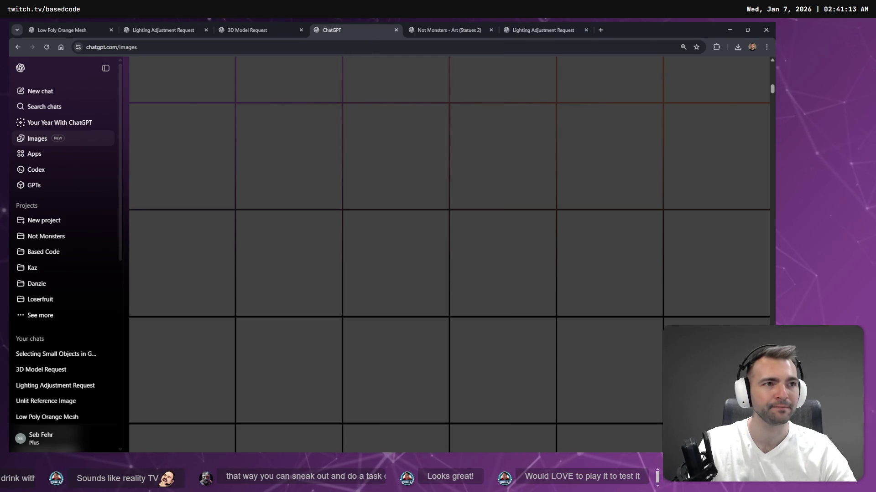
click(727, 30)
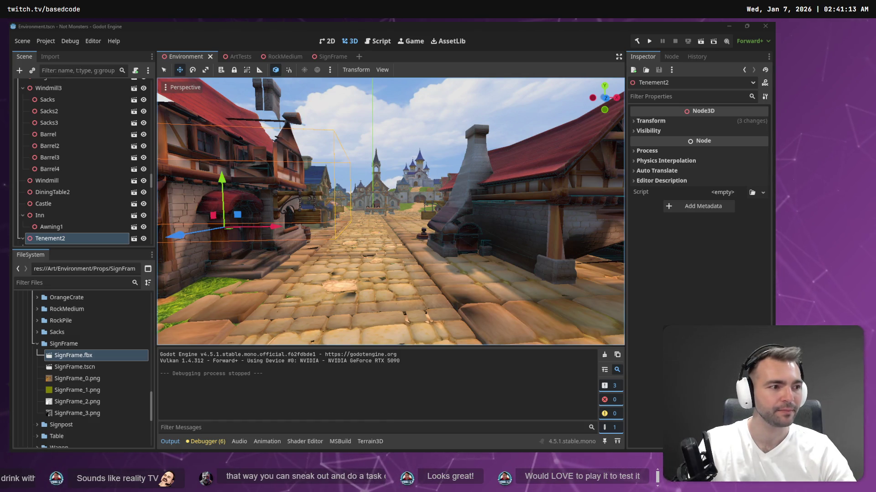
key(alt+Tab)
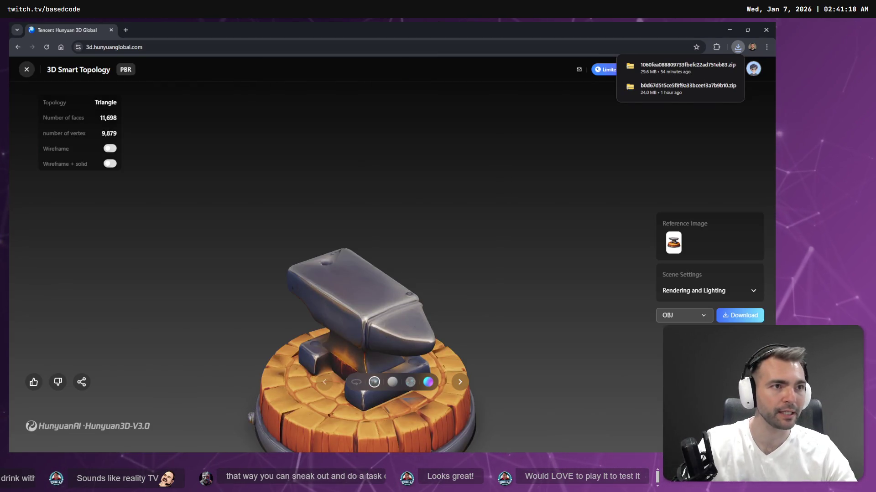
key(alt+Tab)
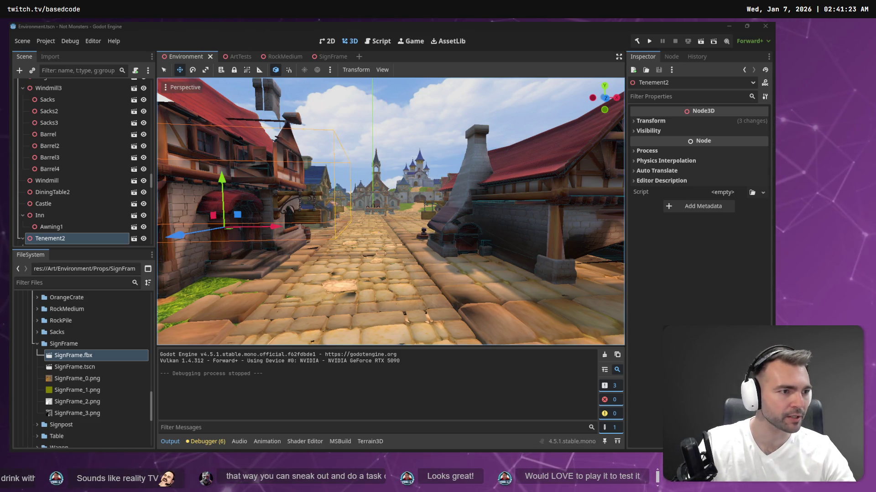
key(alt+Tab)
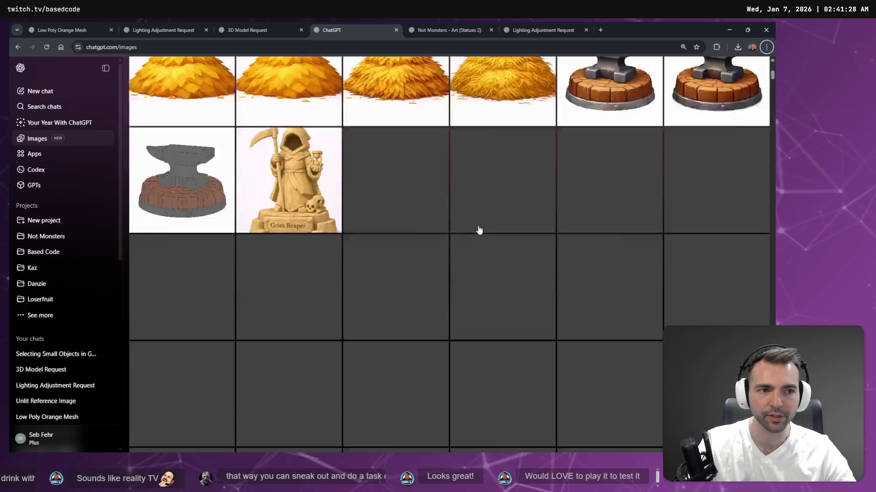
scroll(205, 225, down, 3)
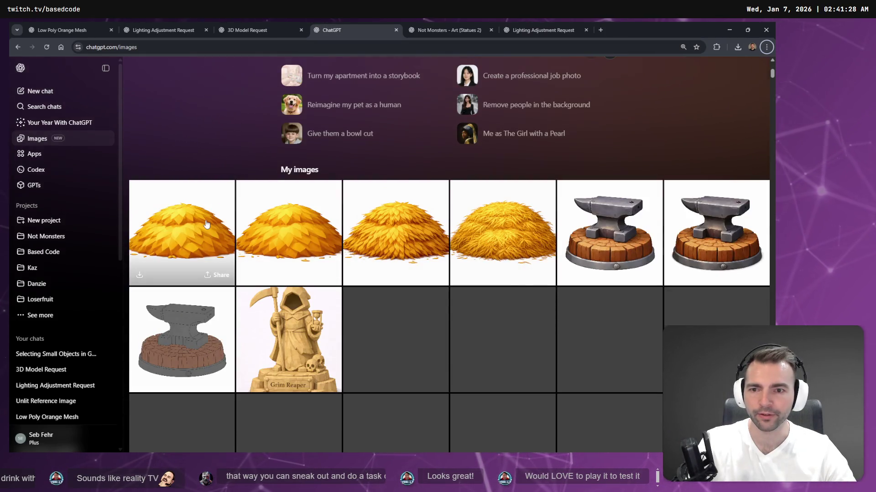
drag(201, 230, 281, 152)
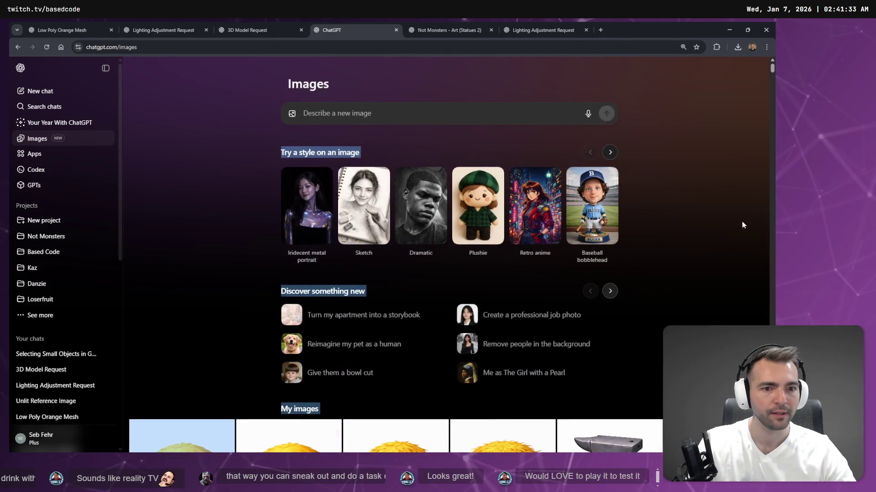
scroll(479, 239, down, 3)
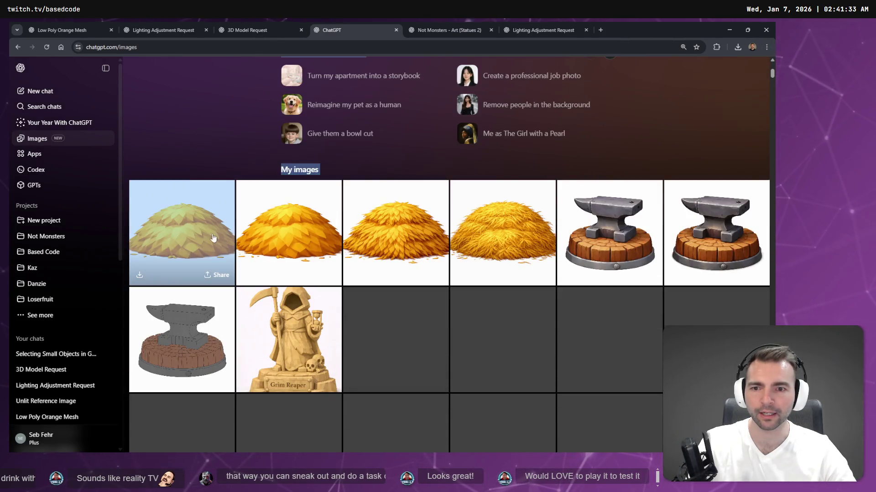
- View the golden haystack image from My images at full size
click(289, 233)
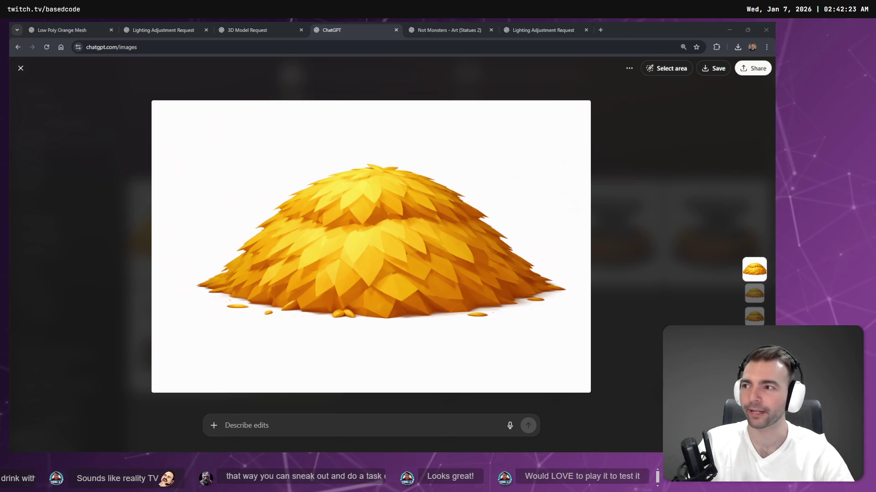
- Close the full-size haystack view and check the Grim Reaper and anvil lighting chats
click(270, 29)
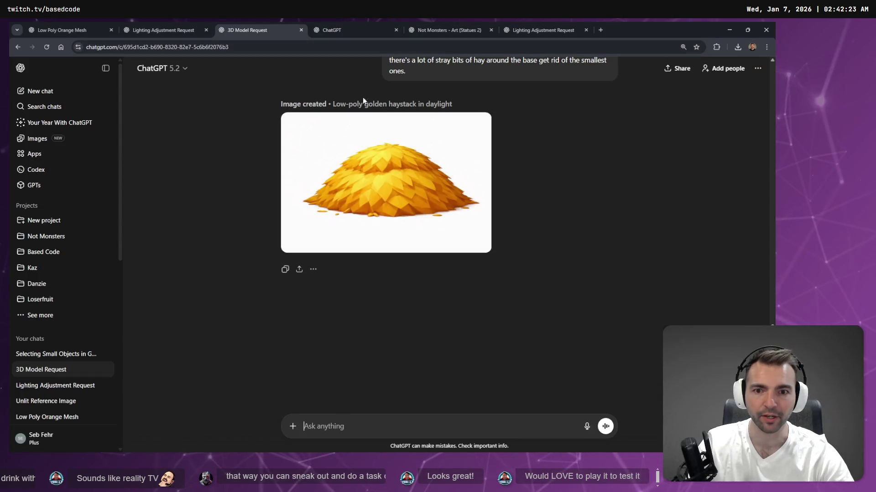
click(386, 183)
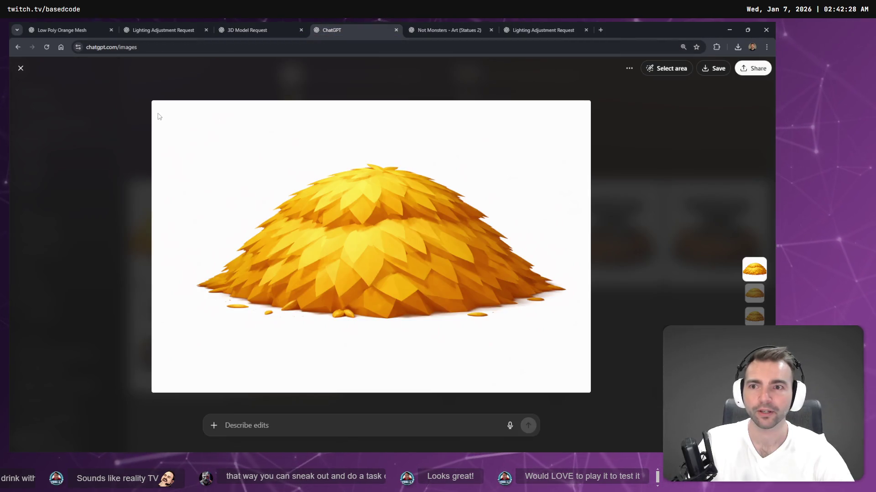
click(37, 138)
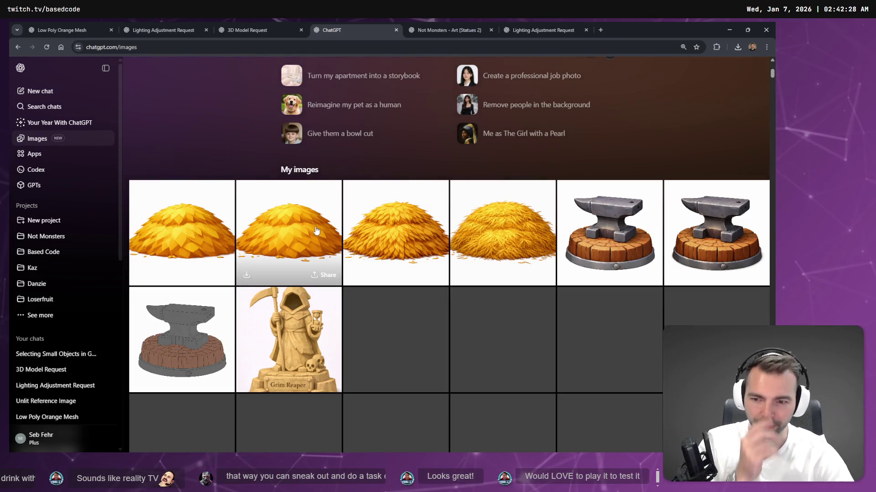
scroll(329, 230, down, 3)
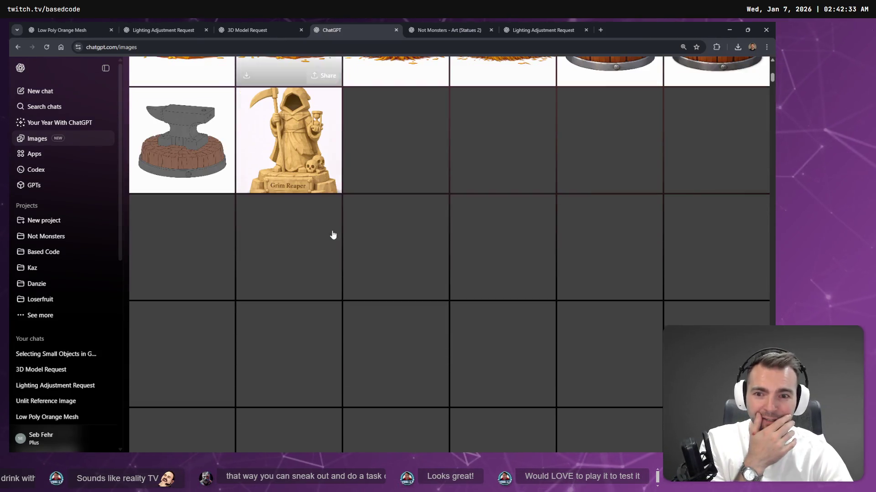
scroll(372, 237, up, 3)
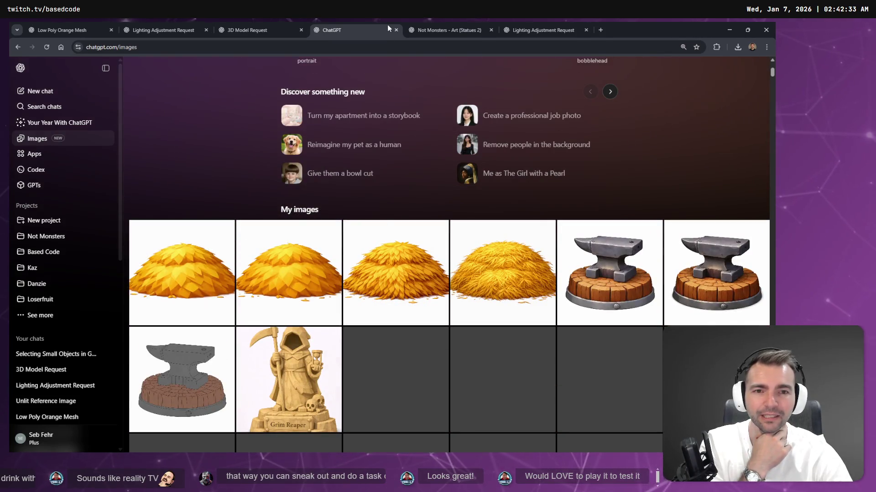
click(441, 24)
click(518, 25)
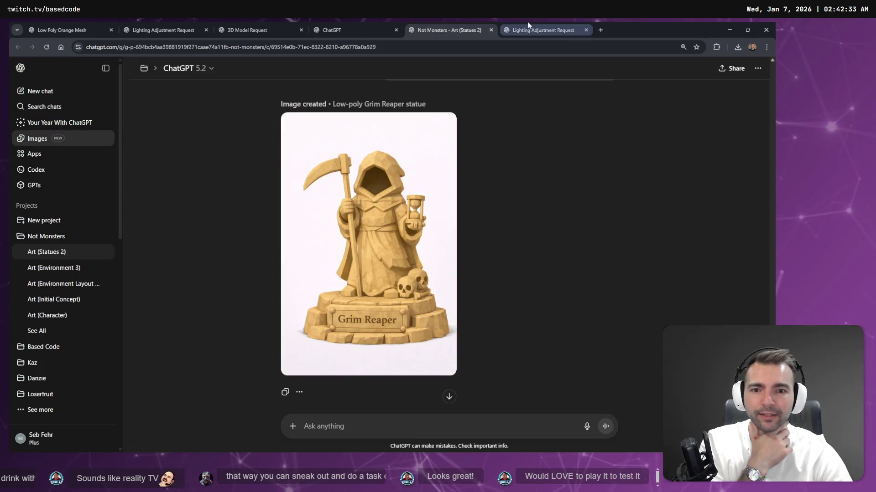
- Flip through the haystack, Grim Reaper, anvil and lighting chats to the Low Poly Orange Mesh chat
click(282, 22)
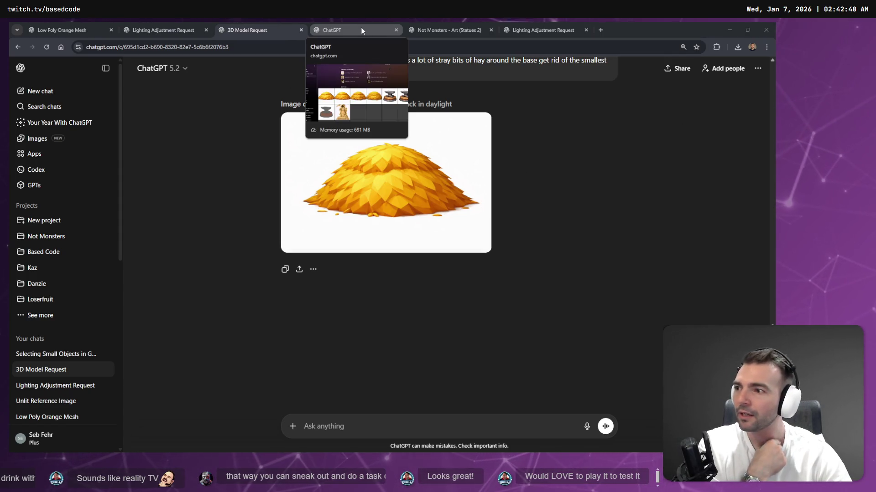
click(410, 27)
click(539, 26)
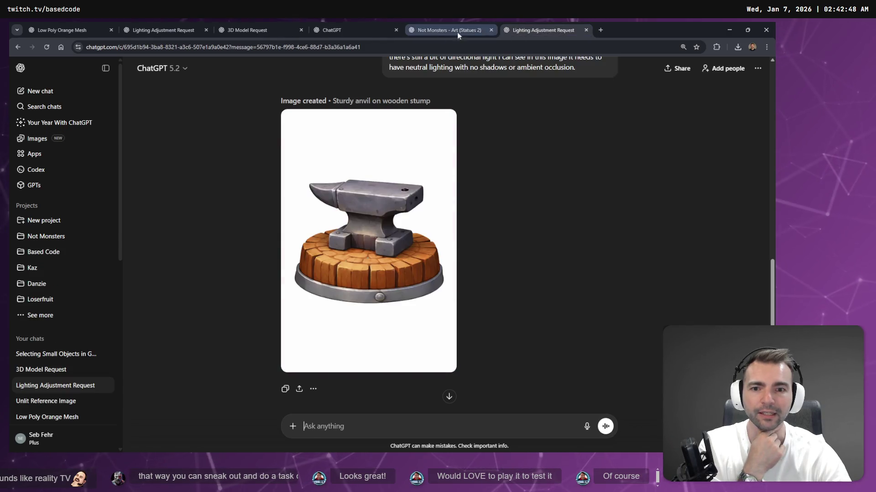
click(169, 27)
click(69, 28)
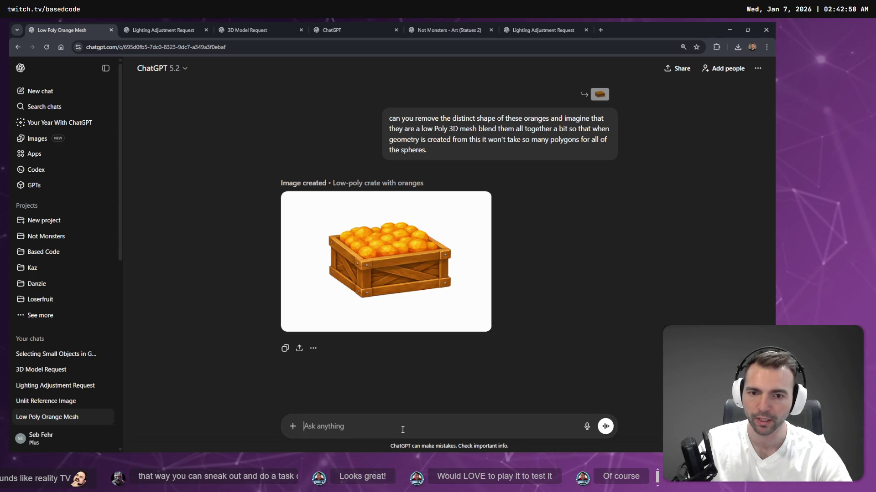
- Dictate and send the request to swap oranges for corn, then check the other ChatGPT chats
key(super+h)
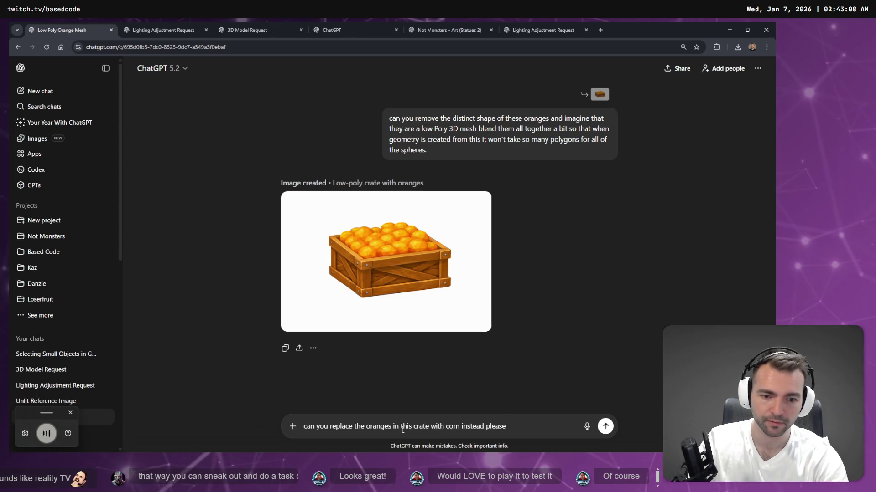
key(Return)
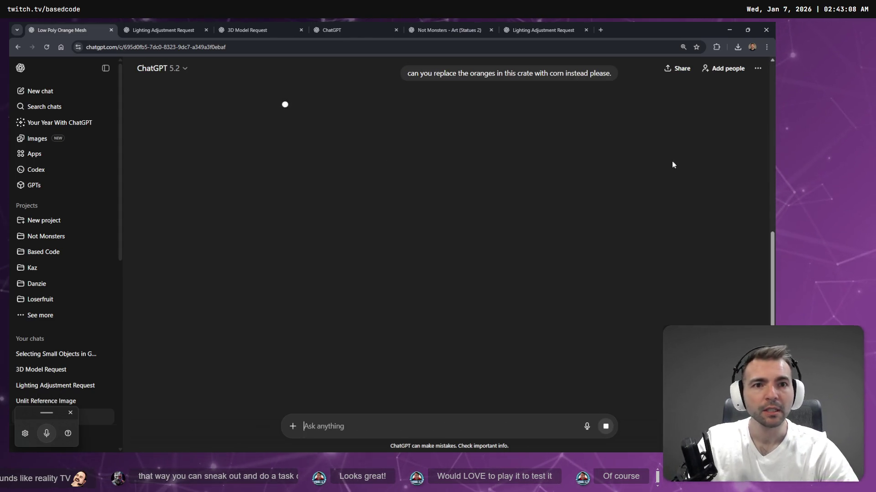
click(531, 29)
click(445, 30)
click(384, 27)
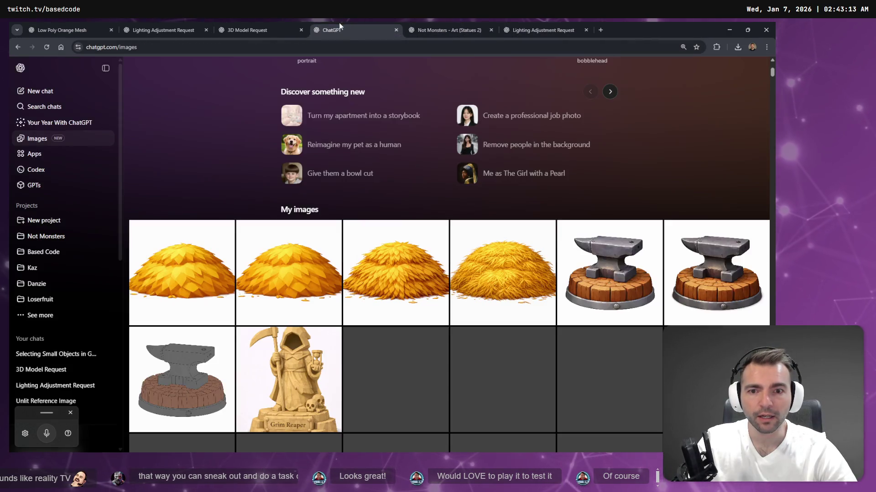
click(264, 25)
click(167, 33)
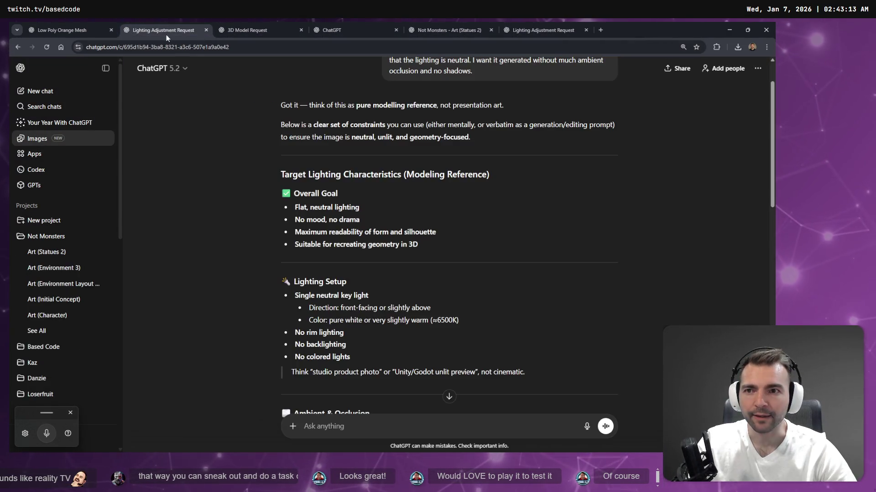
click(77, 28)
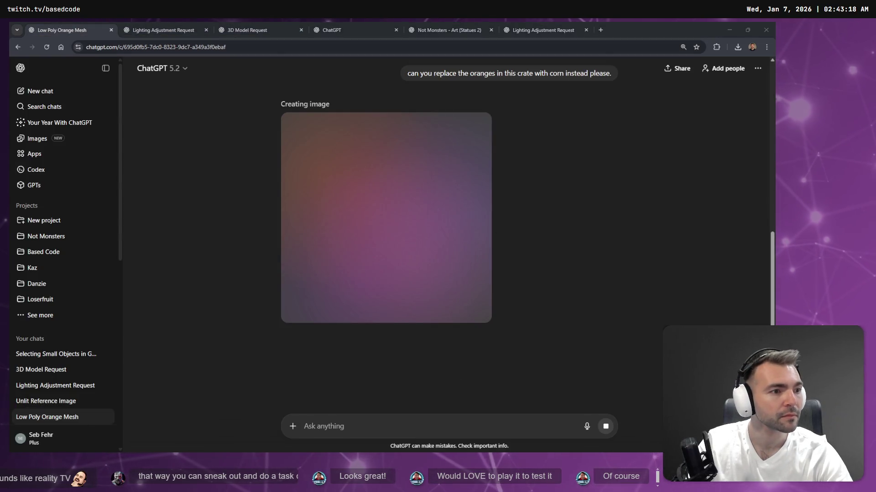
- Cycle through the haystack, Grim Reaper and anvil chats to the Images gallery, then switch to the planning board
click(247, 27)
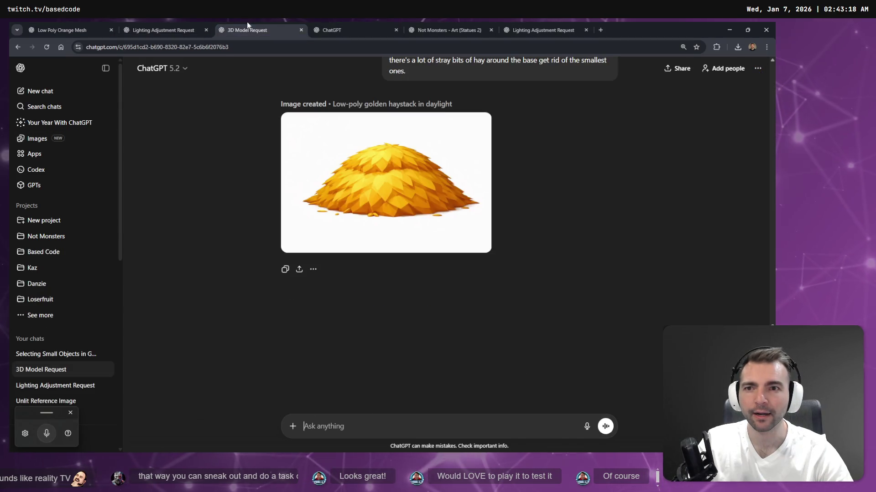
click(382, 27)
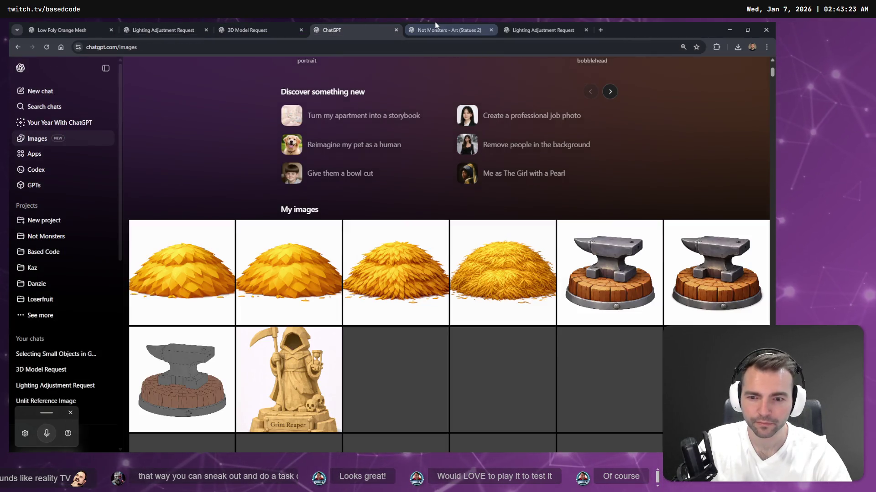
click(472, 30)
click(550, 25)
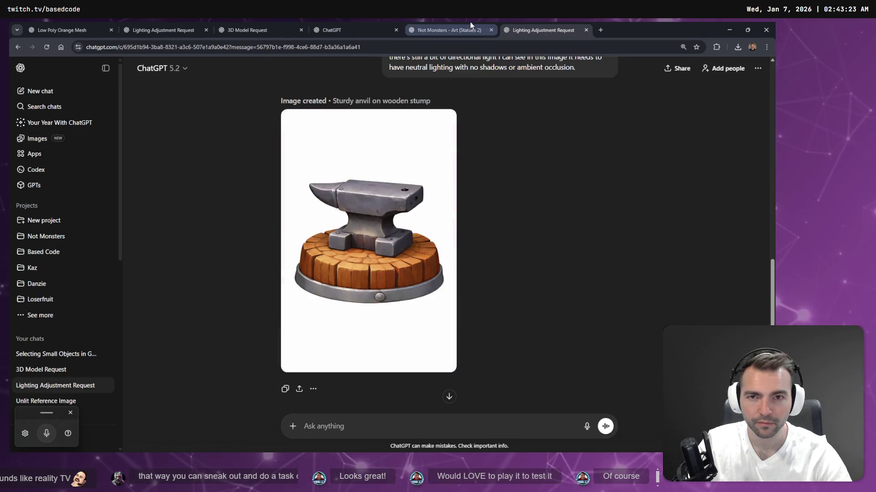
click(456, 25)
click(352, 30)
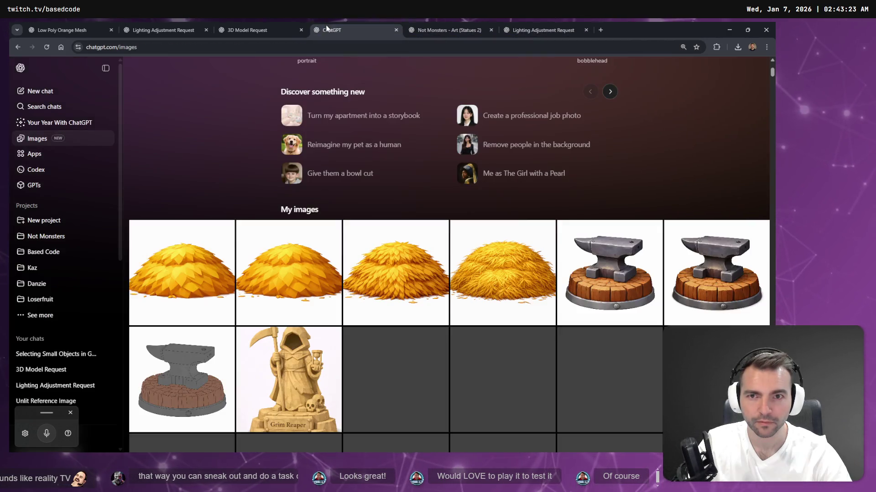
scroll(430, 349, down, 5)
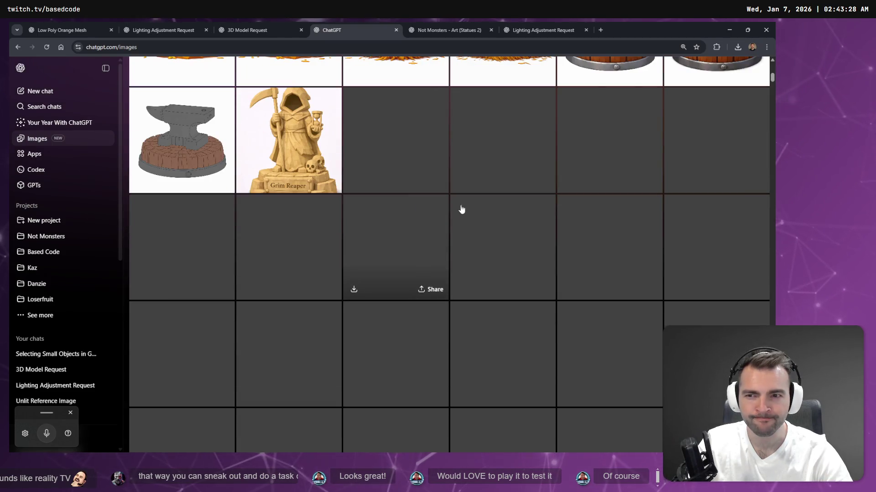
scroll(461, 210, up, 8)
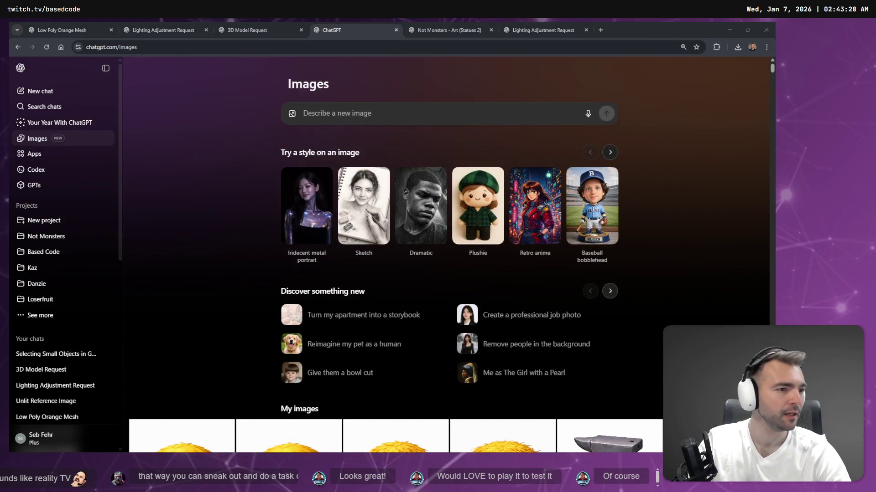
key(alt+Tab)
scroll(272, 256, down, 5)
scroll(364, 316, up, 3)
scroll(363, 317, down, 3)
- Nudge the lower ground tile and select the Import Ready straw pile in Ground Decoration
mouse_move(548, 171)
mouse_down()
mouse_move(411, 192)
mouse_move(377, 367)
mouse_up()
scroll(376, 367, down, 5)
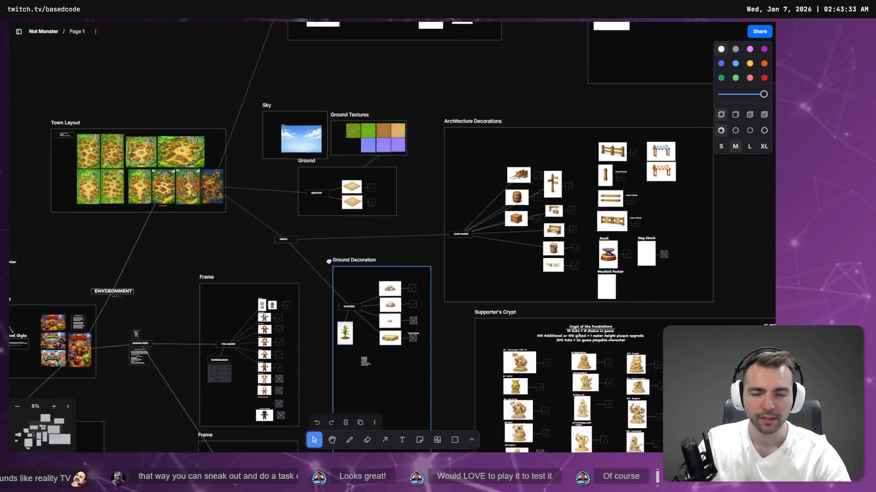
scroll(340, 222, up, 5)
scroll(361, 208, up, 3)
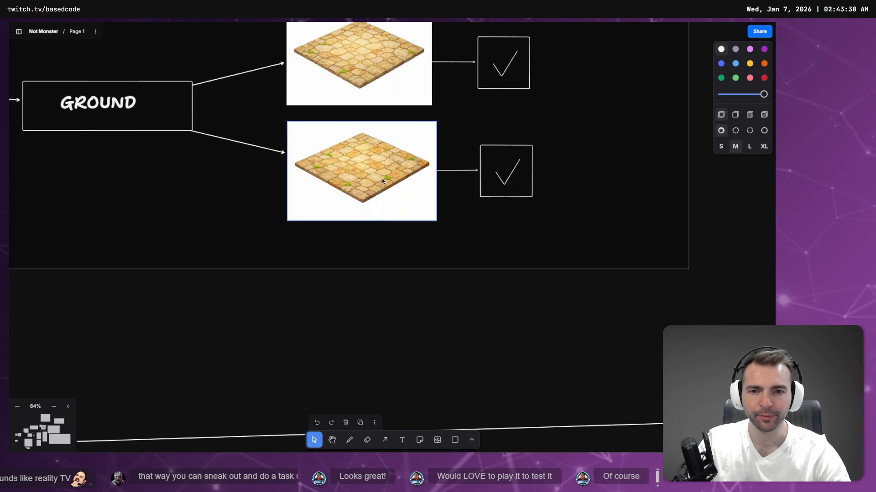
click(376, 75)
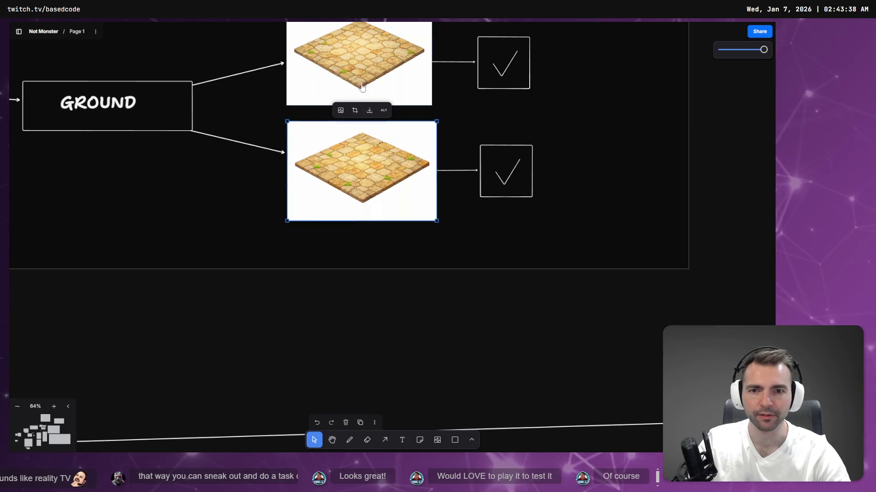
drag(367, 127, 369, 116)
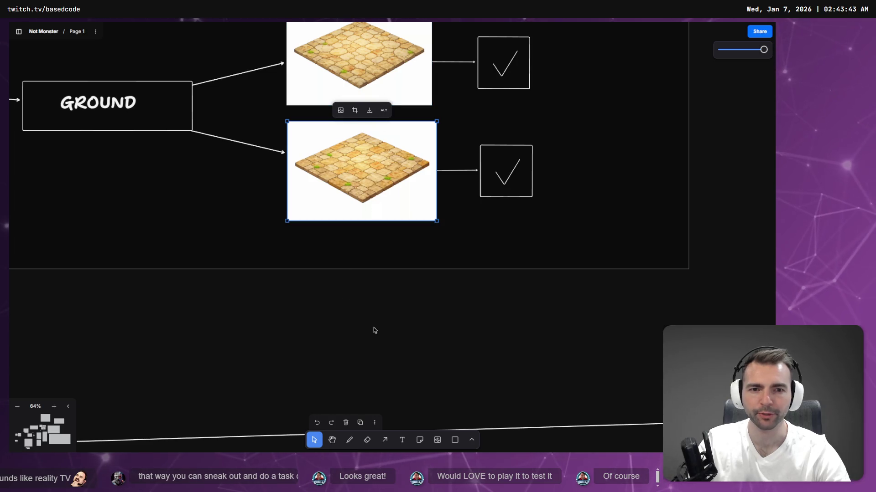
scroll(374, 327, down, 3)
scroll(366, 210, down, 2)
scroll(370, 229, down, 3)
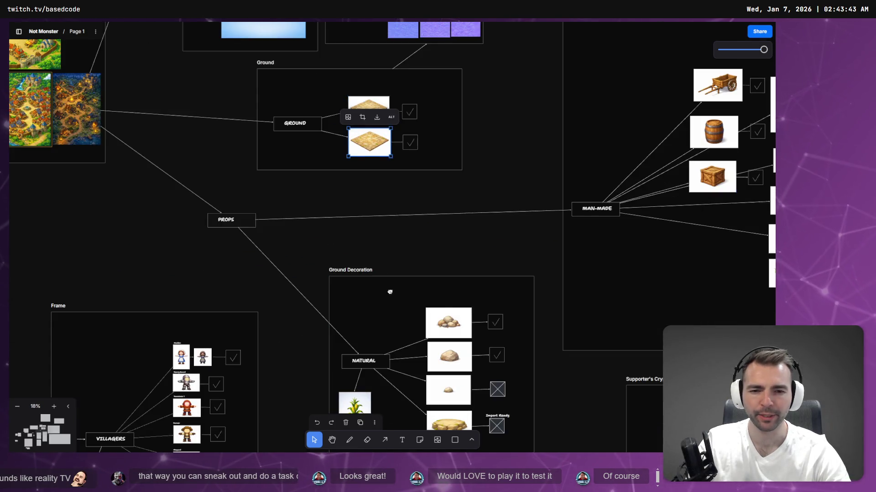
scroll(381, 253, up, 2)
click(374, 280)
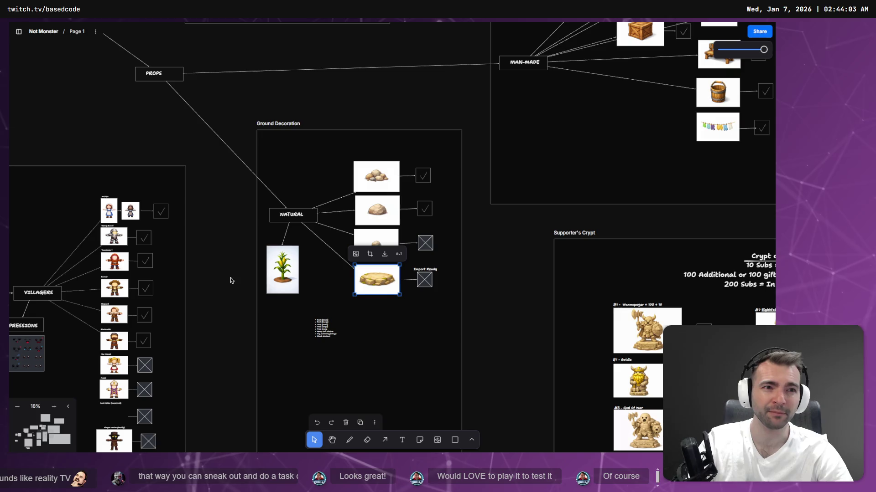
scroll(209, 373, left, 5)
scroll(562, 180, down, 2)
scroll(561, 180, up, 3)
scroll(429, 299, right, 2)
scroll(673, 227, right, 5)
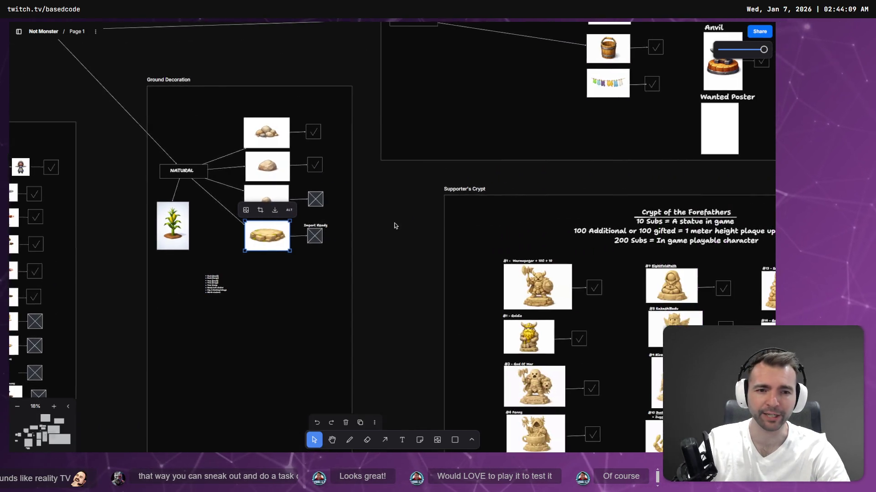
scroll(421, 202, up, 5)
scroll(356, 287, right, 4)
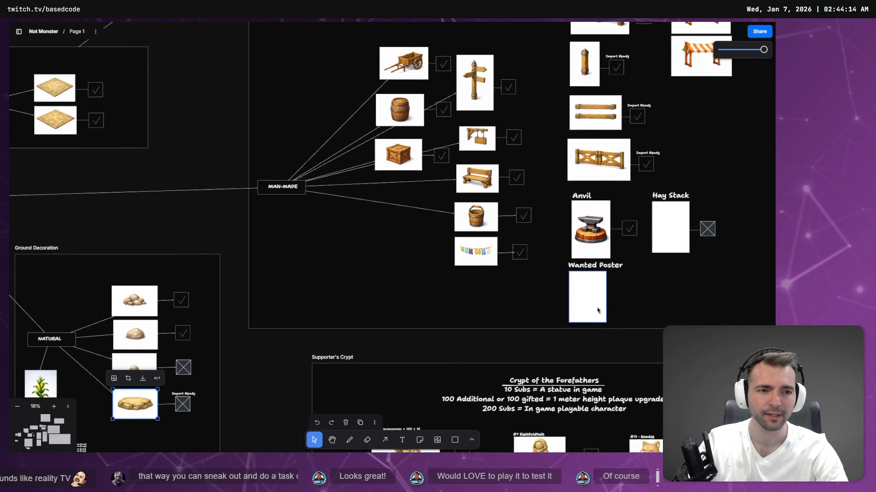
scroll(680, 230, right, 4)
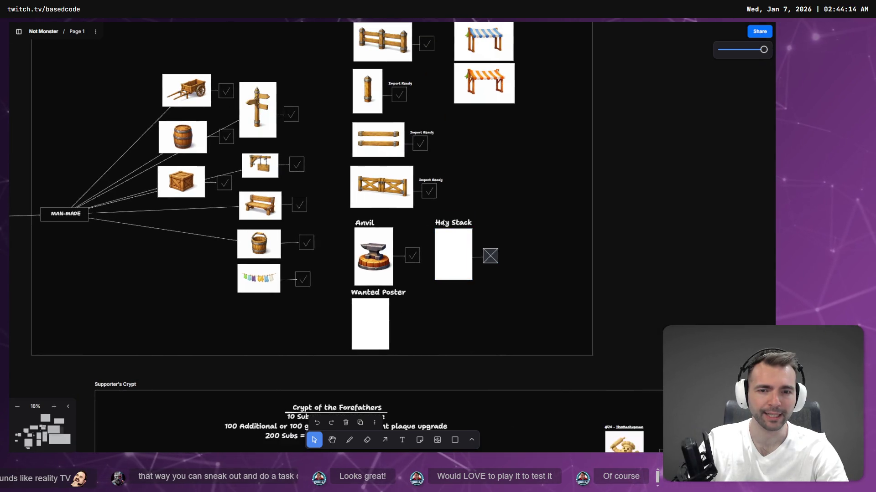
scroll(402, 289, down, 1)
scroll(451, 317, down, 8)
scroll(451, 316, left, 2)
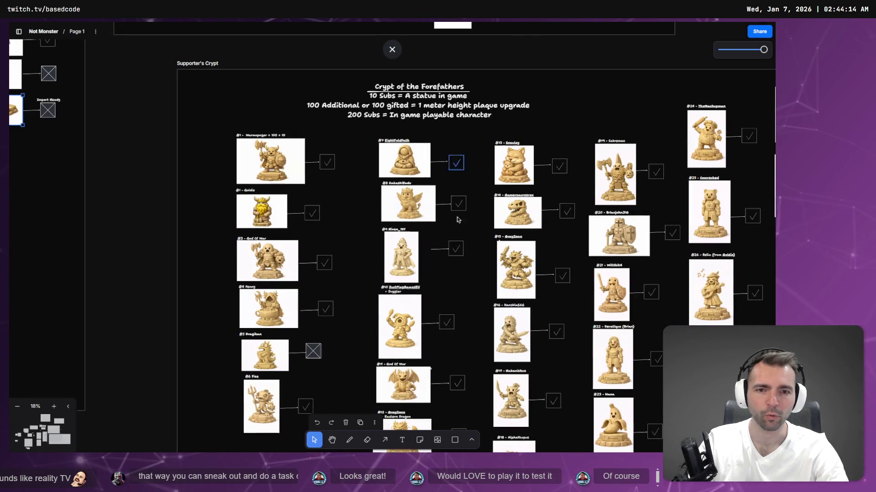
scroll(341, 279, up, 6)
scroll(341, 279, right, 2)
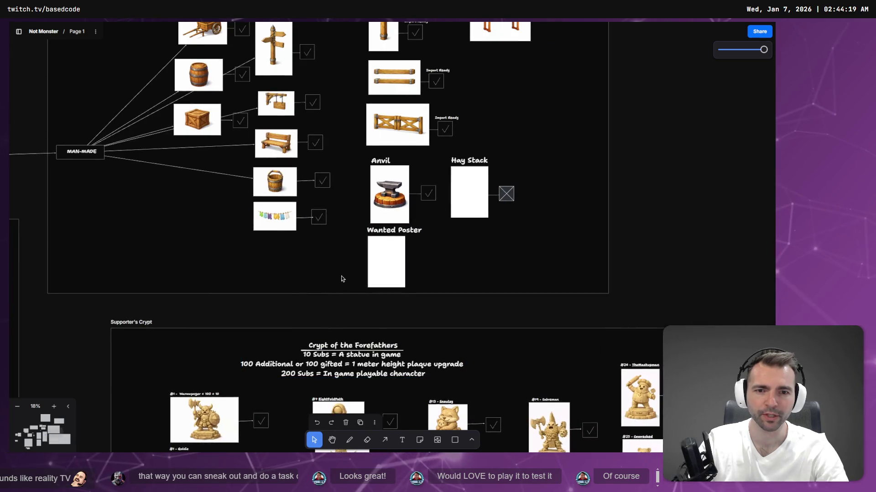
- Delete the blank Wanted Poster placeholder image and its label
click(387, 233)
click(391, 279)
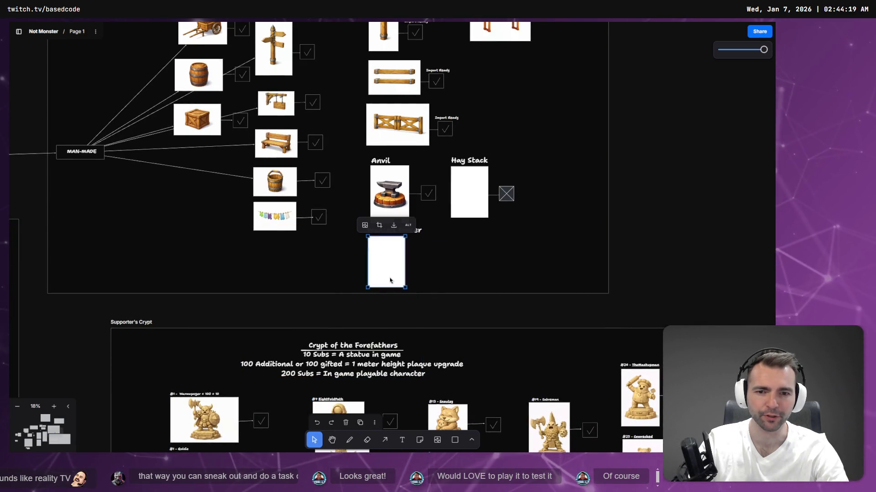
key(Delete)
click(413, 231)
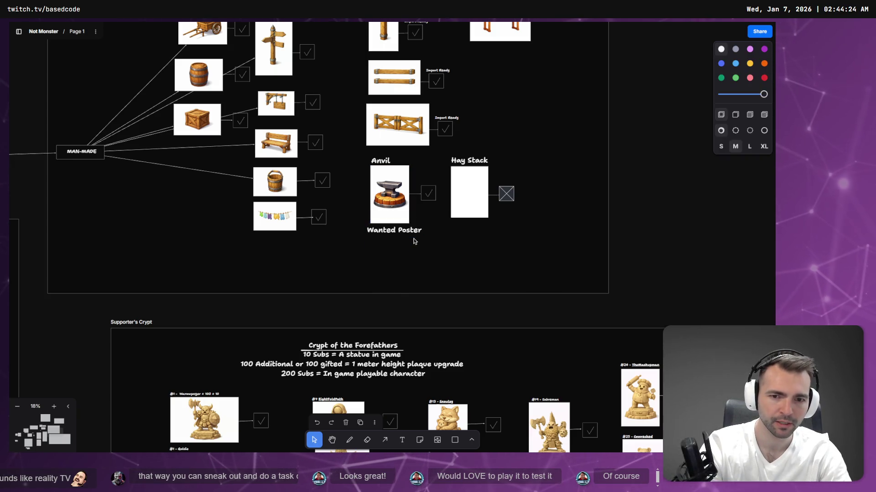
key(Delete)
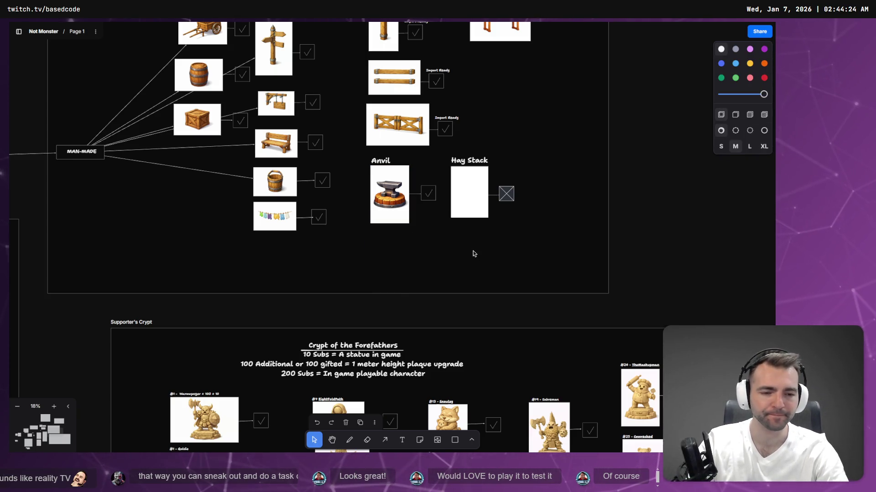
scroll(473, 251, down, 3)
scroll(473, 251, right, 3)
scroll(422, 243, down, 5)
scroll(345, 175, down, 3)
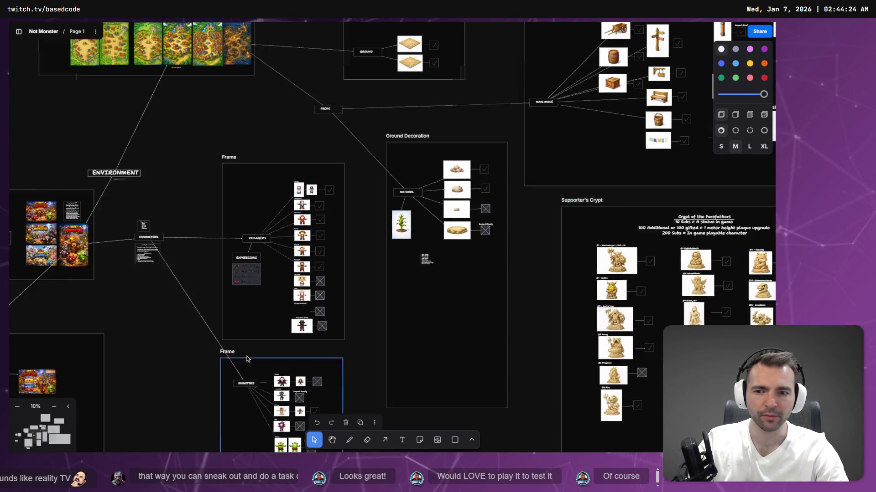
- Pan to the Monsters frame and select the bride-and-groom monster image
drag(345, 174, 451, 338)
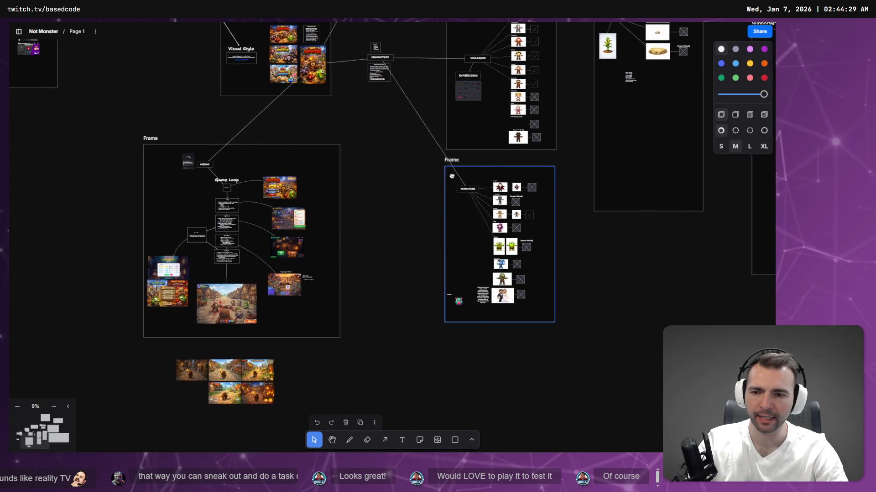
scroll(418, 293, up, 2)
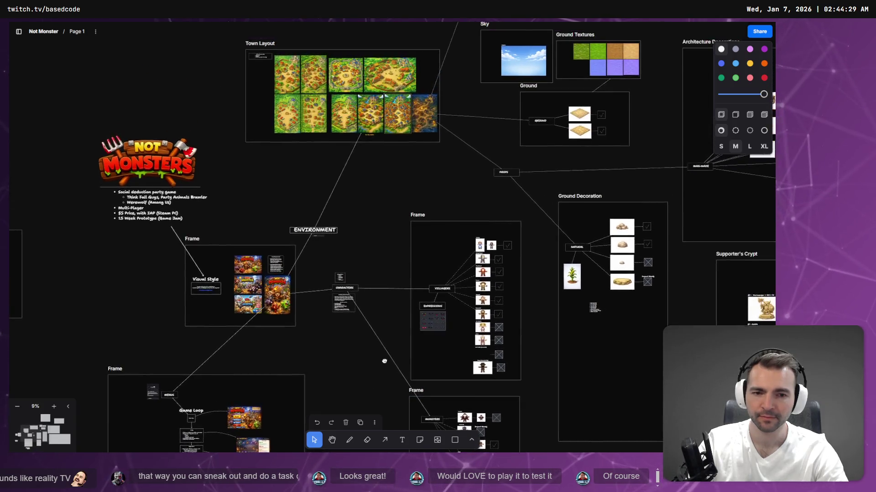
scroll(397, 308, down, 5)
scroll(397, 308, right, 3)
scroll(372, 324, up, 5)
scroll(383, 283, up, 5)
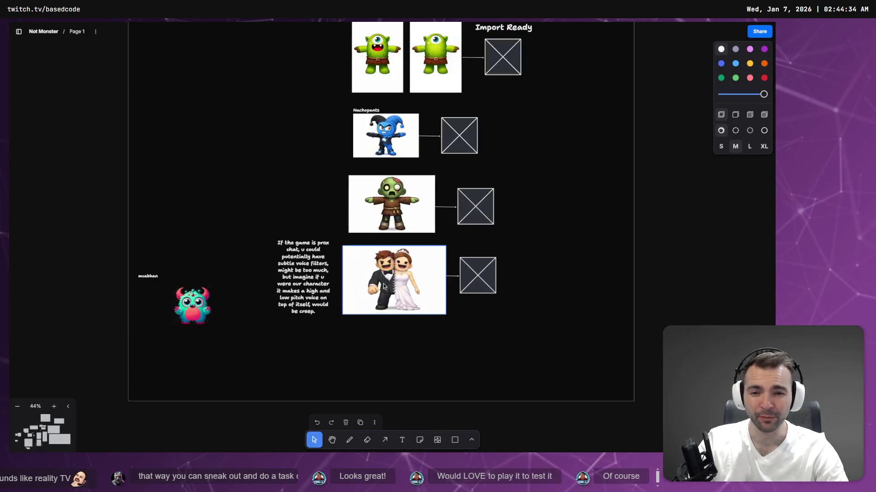
scroll(392, 280, up, 5)
click(394, 281)
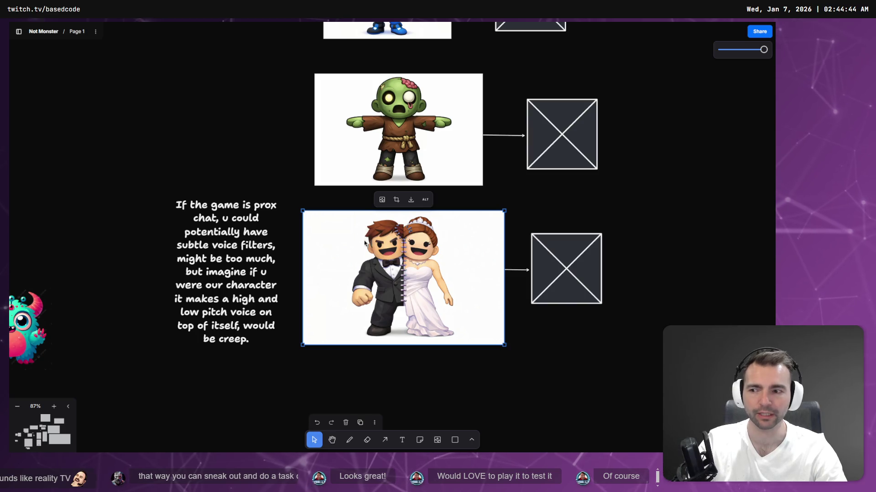
scroll(437, 233, down, 5)
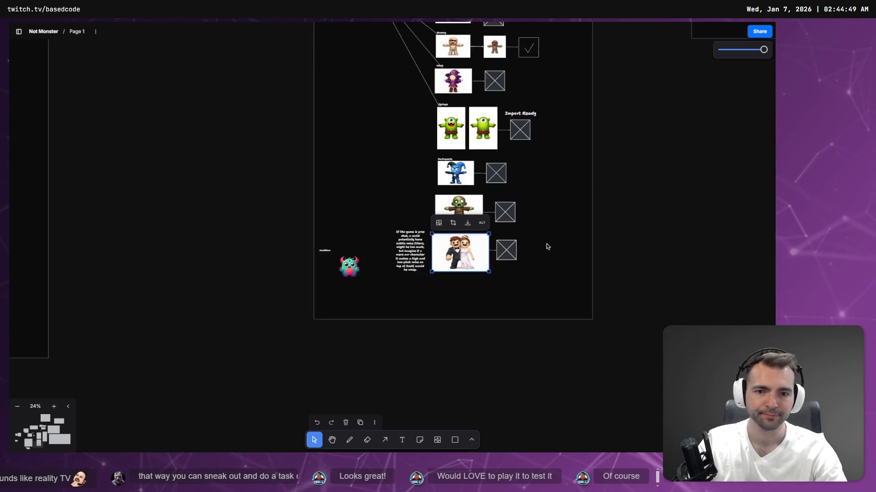
scroll(545, 247, down, 3)
scroll(589, 130, up, 3)
scroll(529, 129, down, 2)
drag(518, 313, 530, 214)
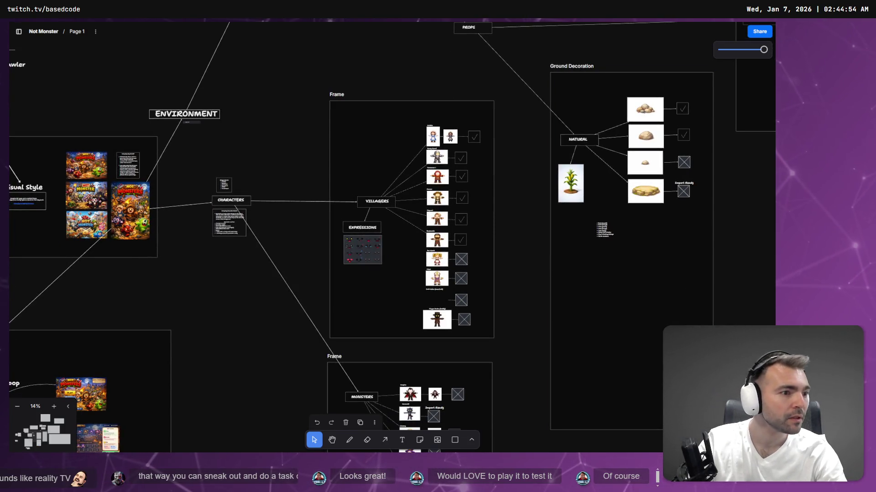
scroll(154, 298, down, 5)
scroll(274, 274, right, 3)
scroll(383, 243, up, 5)
scroll(373, 247, up, 3)
scroll(321, 253, right, 4)
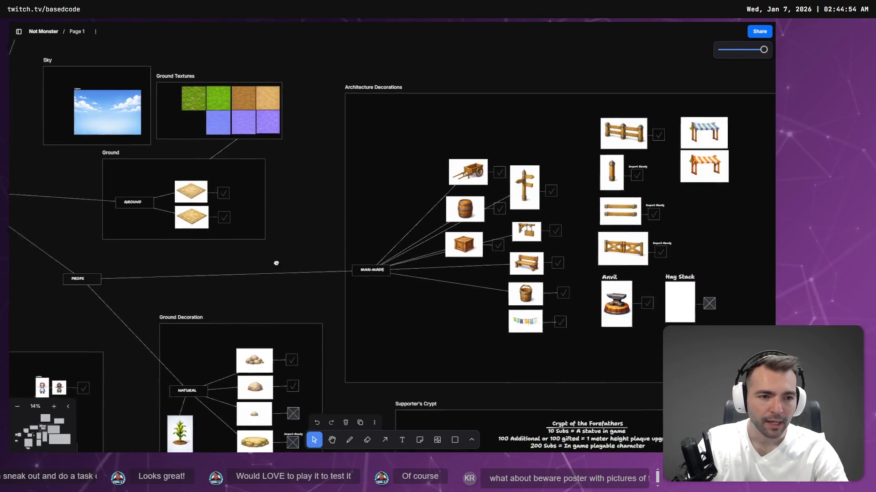
scroll(273, 260, right, 2)
scroll(226, 263, right, 2)
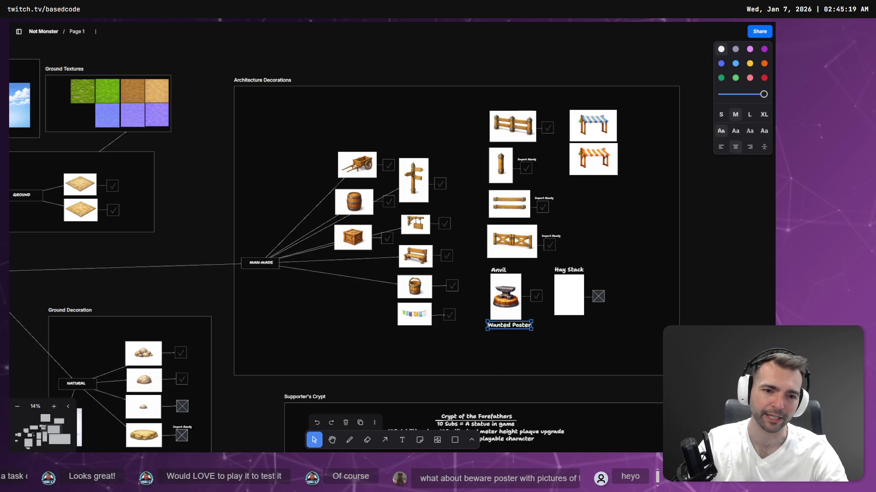
- Restore the Wanted Poster placeholder, then switch to the Hunyuan 3D window
key(ctrl+v)
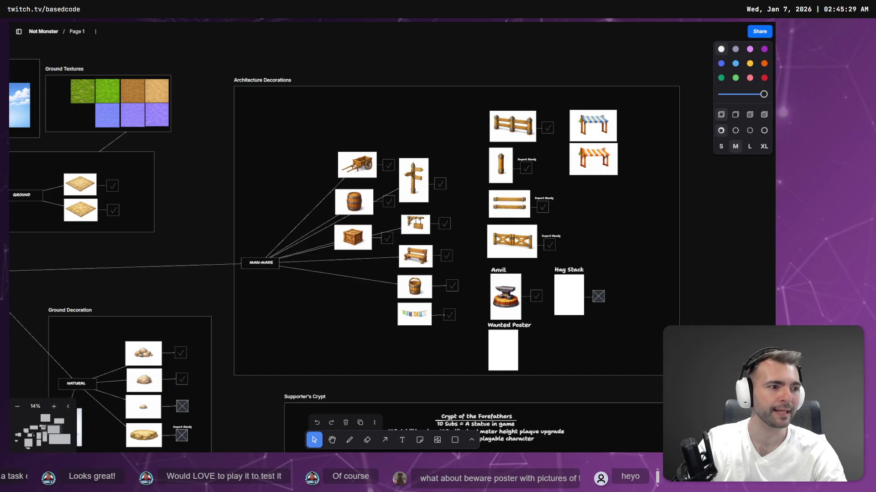
key(alt+Tab)
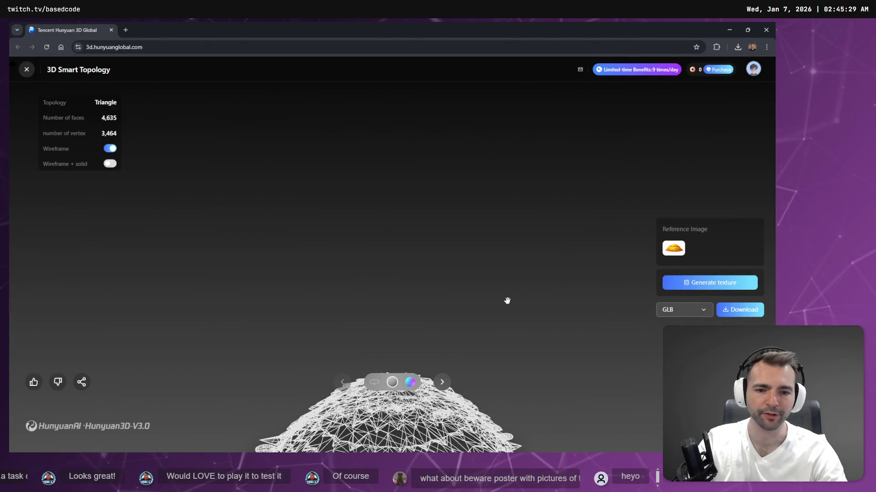
- Orbit the triangle wireframe pile, then switch back to the asset board
drag(497, 283, 411, 353)
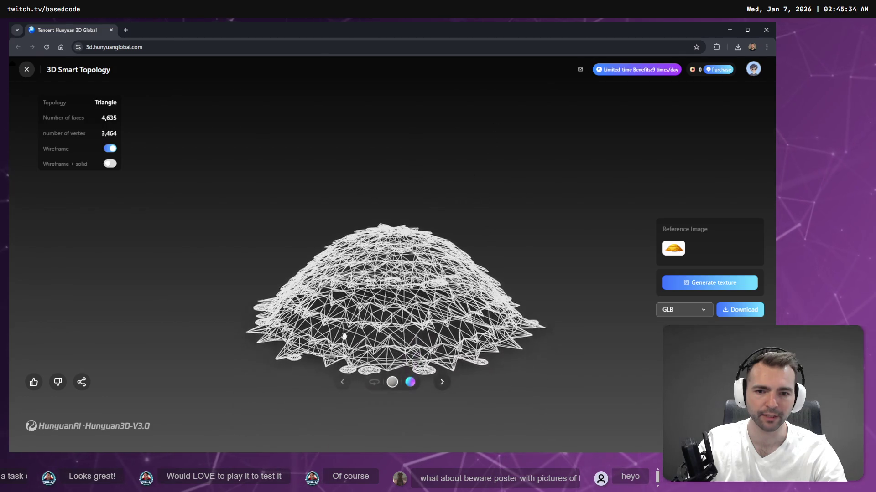
scroll(410, 352, up, 5)
scroll(313, 304, down, 3)
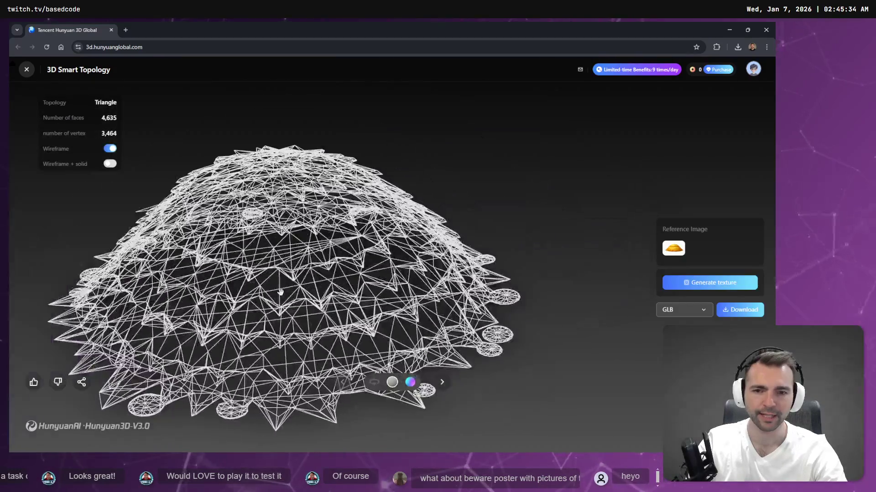
drag(312, 303, 431, 283)
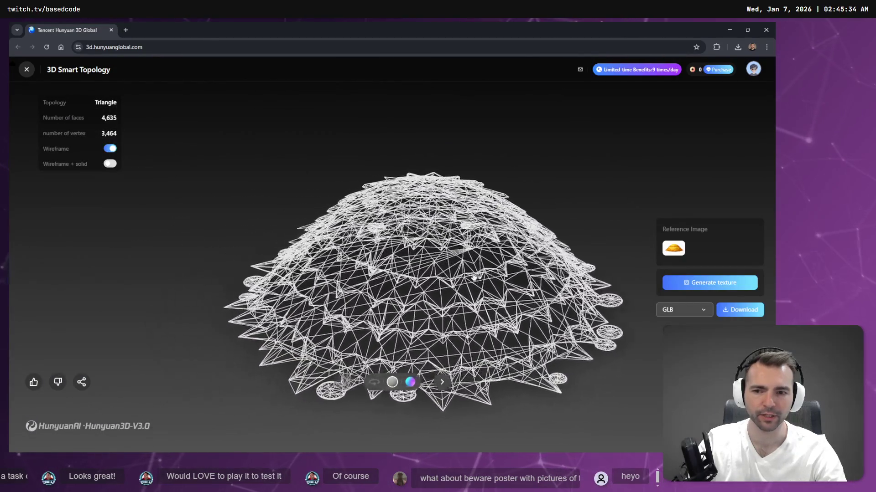
scroll(430, 284, up, 3)
scroll(500, 266, down, 5)
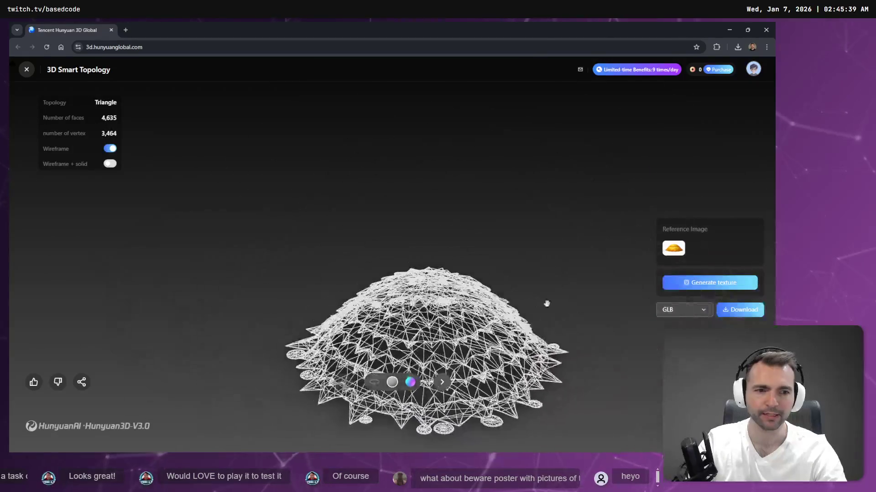
key(alt+Tab)
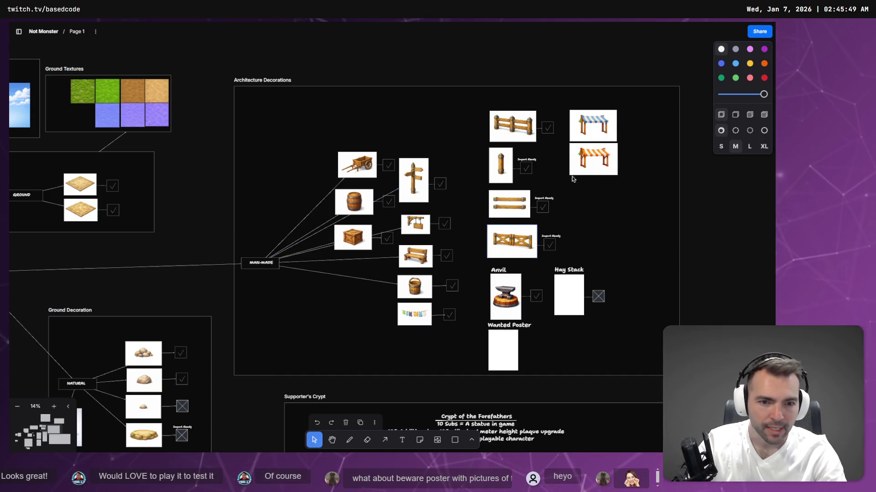
scroll(349, 351, down, 2)
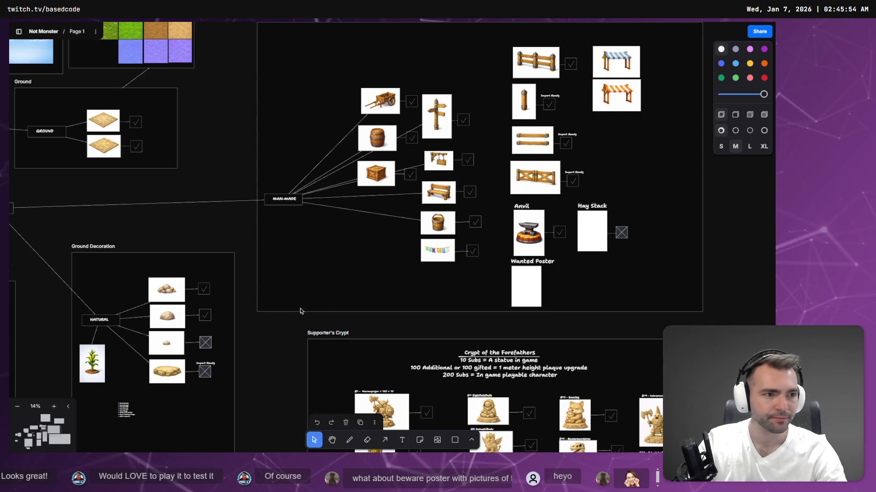
scroll(300, 311, down, 5)
scroll(344, 324, down, 5)
scroll(286, 266, up, 3)
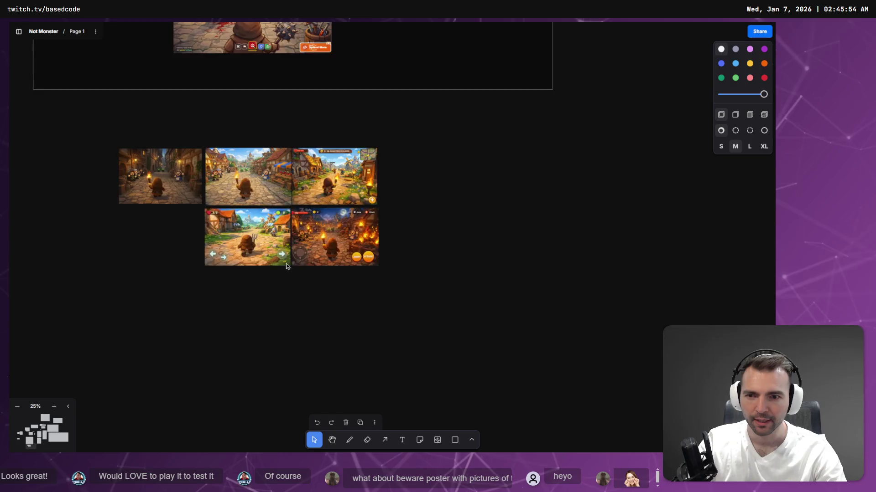
scroll(286, 266, up, 5)
scroll(219, 167, up, 2)
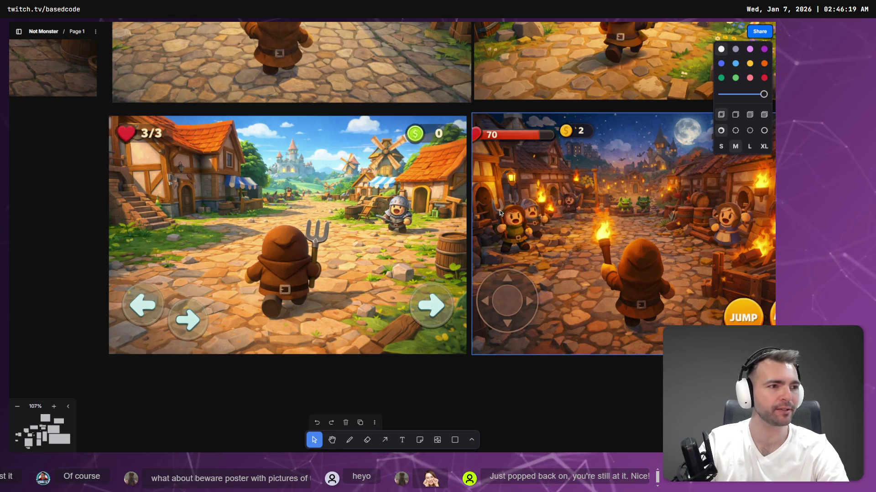
- Bring the ChatGPT browser window to the front
key(alt+Tab)
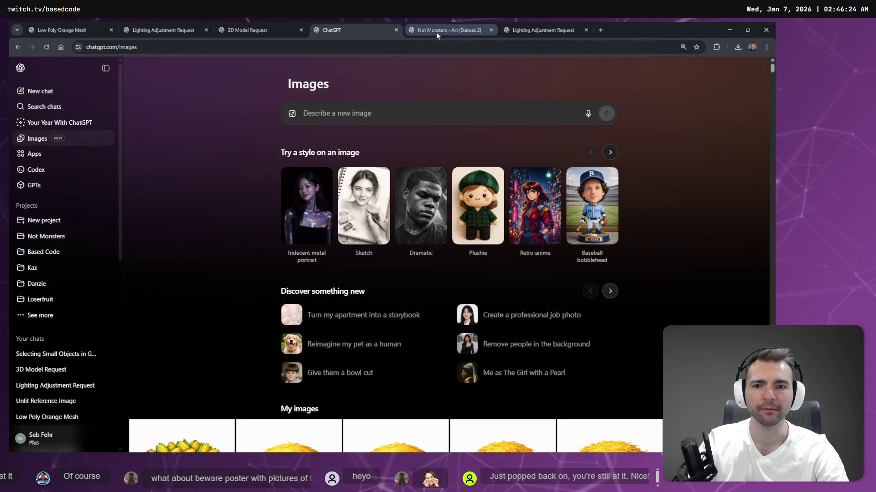
- In the anvil-image chat, dictate a request for a hanging wall lantern in the same style
click(436, 32)
click(534, 30)
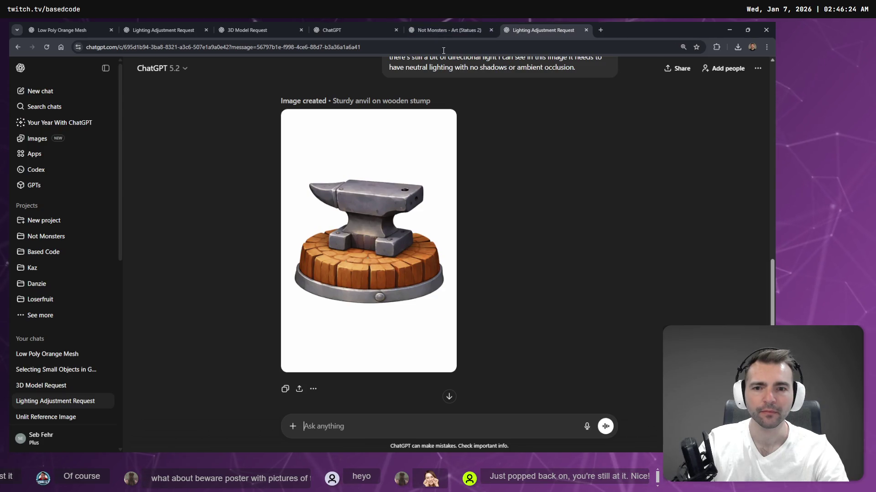
key(super+h)
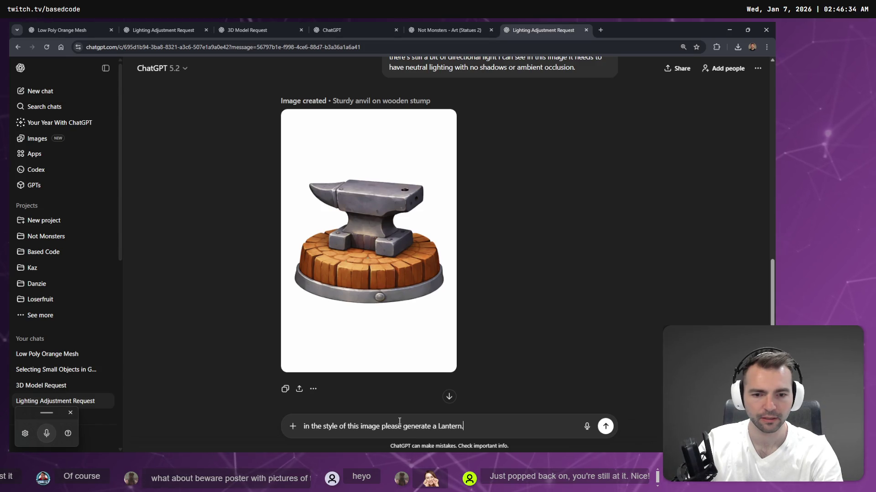
key(super+h)
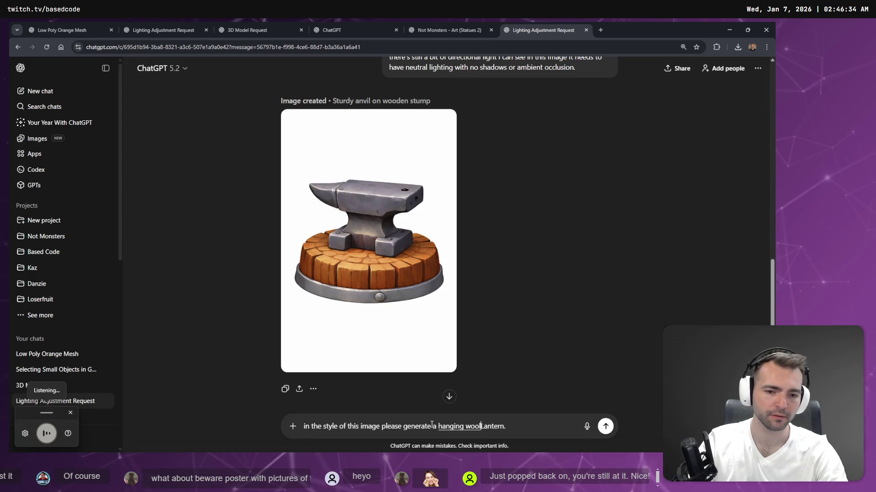
- Correct the misheard 'wool' to 'wall', send the lantern request, and switch to Hunyuan 3D
key(ctrl+shift+Left)
text(wall)
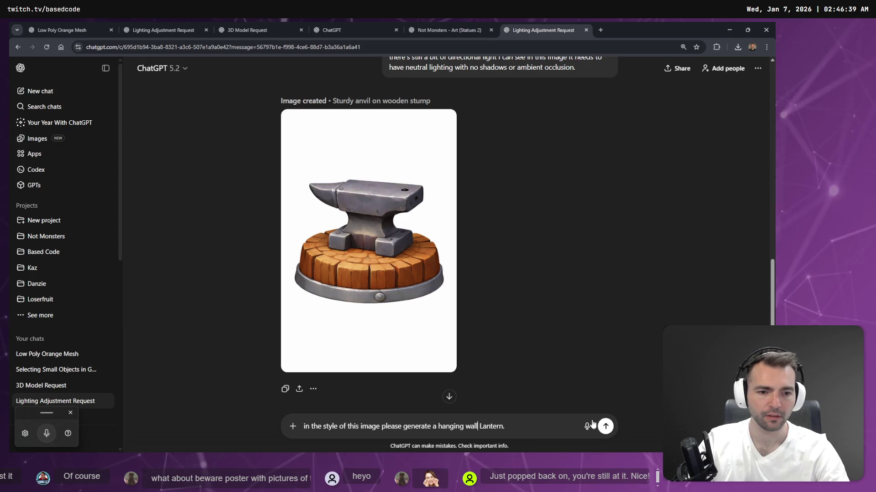
click(605, 427)
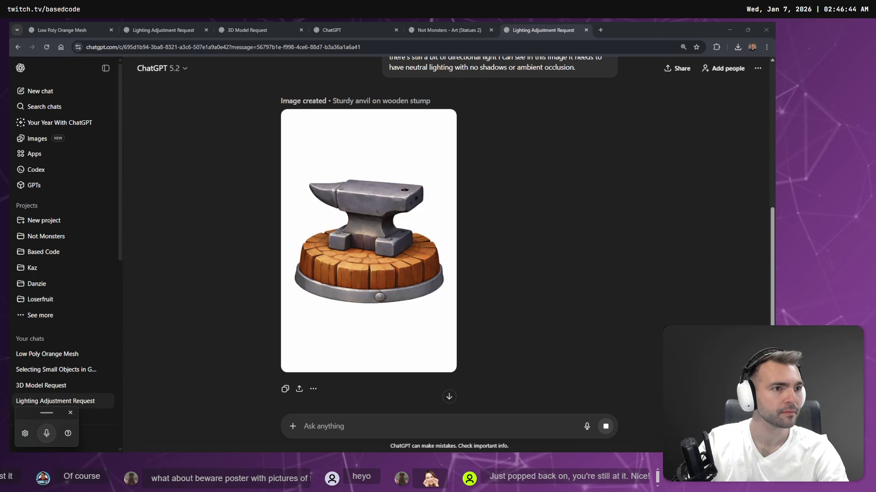
key(alt+Tab)
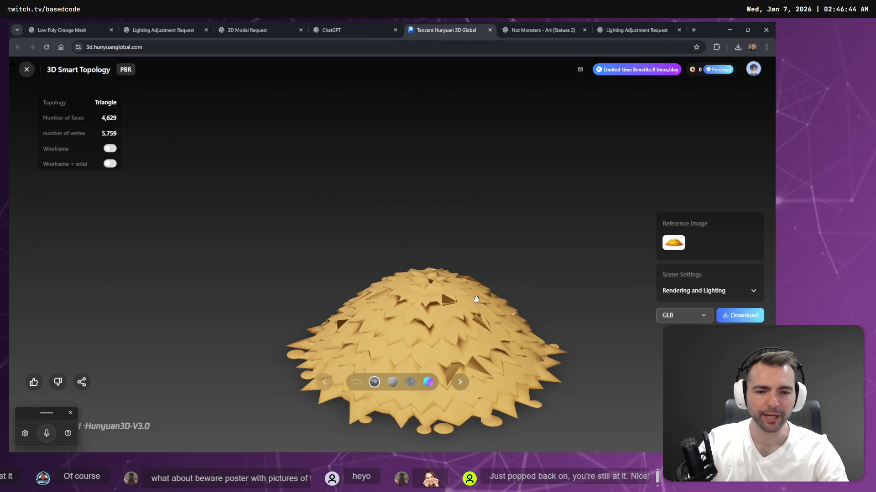
- Orbit the generated straw pile from above and the side, then close the Hunyuan 3D page
drag(476, 299, 552, 359)
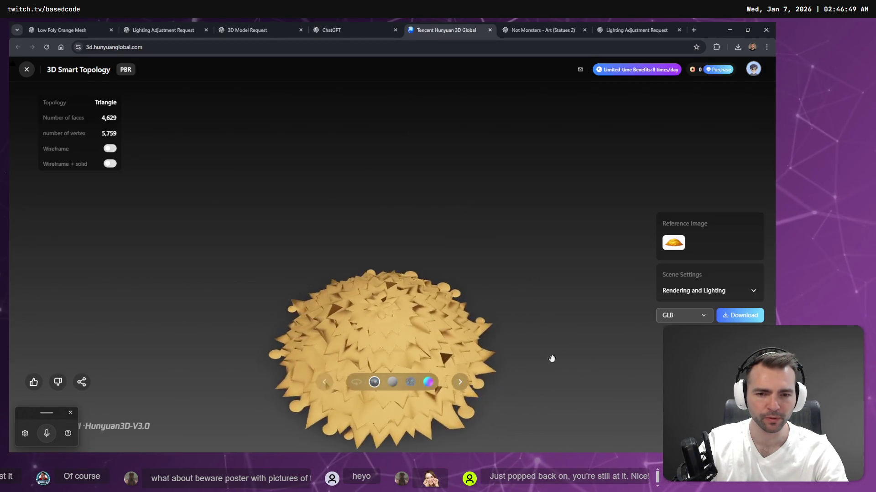
scroll(411, 290, up, 5)
scroll(401, 307, down, 3)
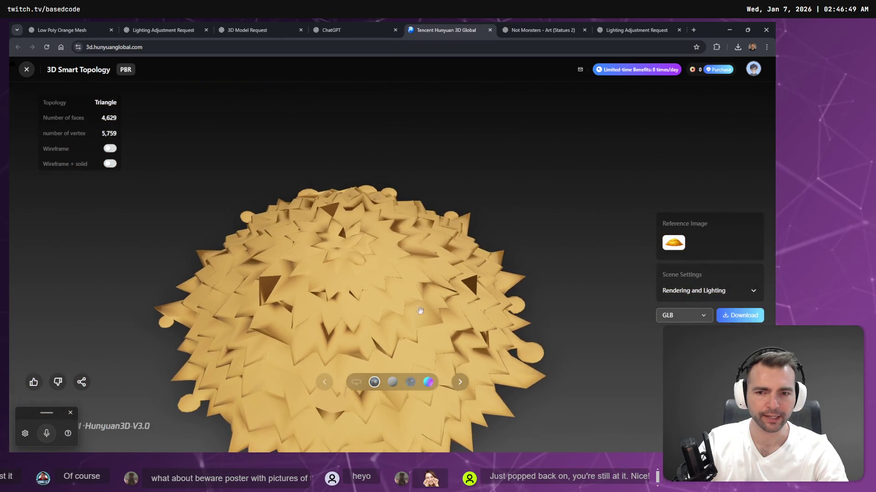
drag(420, 311, 426, 192)
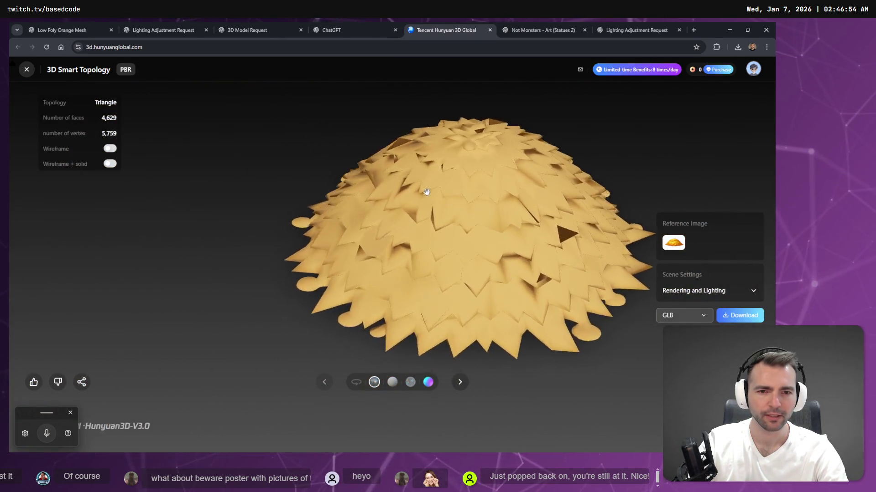
scroll(427, 192, down, 3)
scroll(448, 198, down, 2)
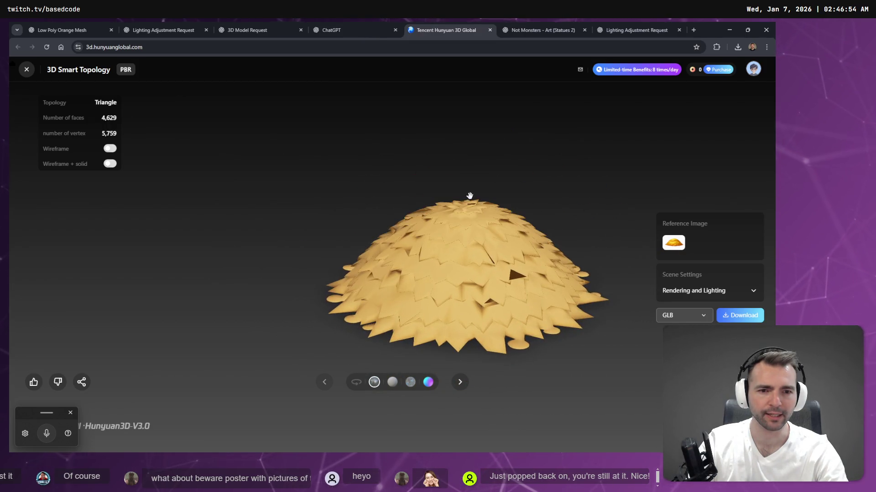
click(491, 29)
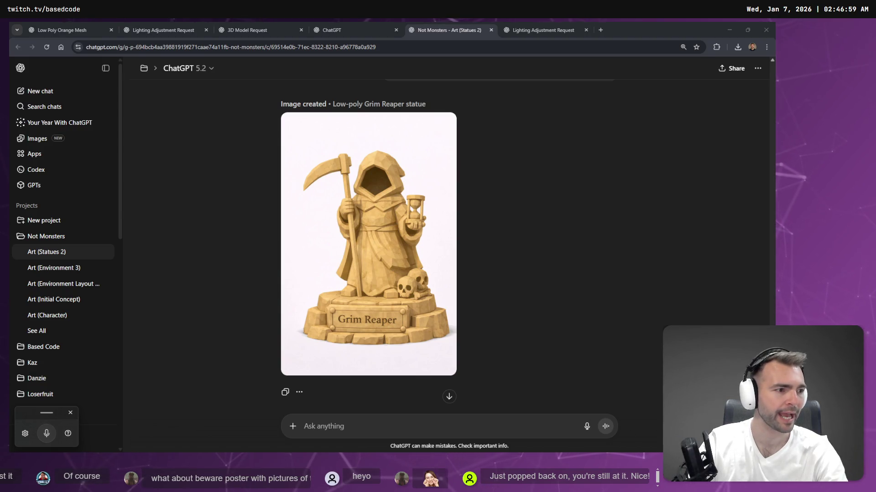
- Hide the browser and switch back to the Godot editor
click(729, 29)
key(Escape)
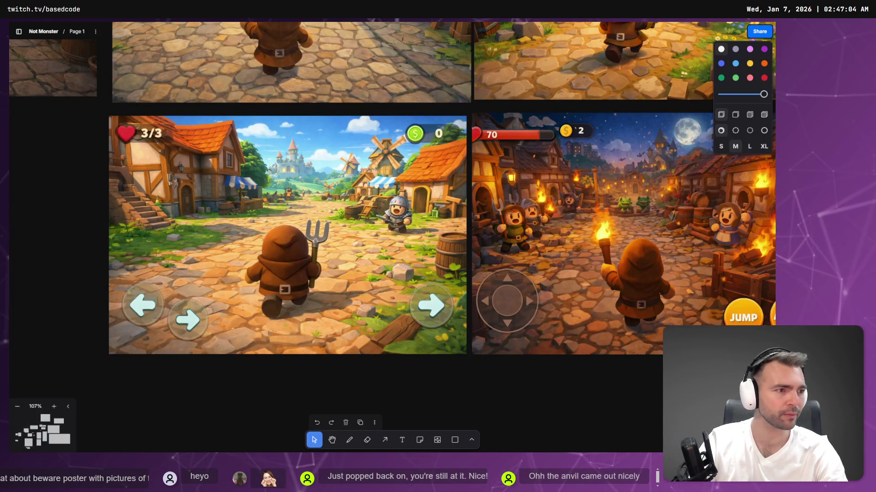
key(alt+Tab)
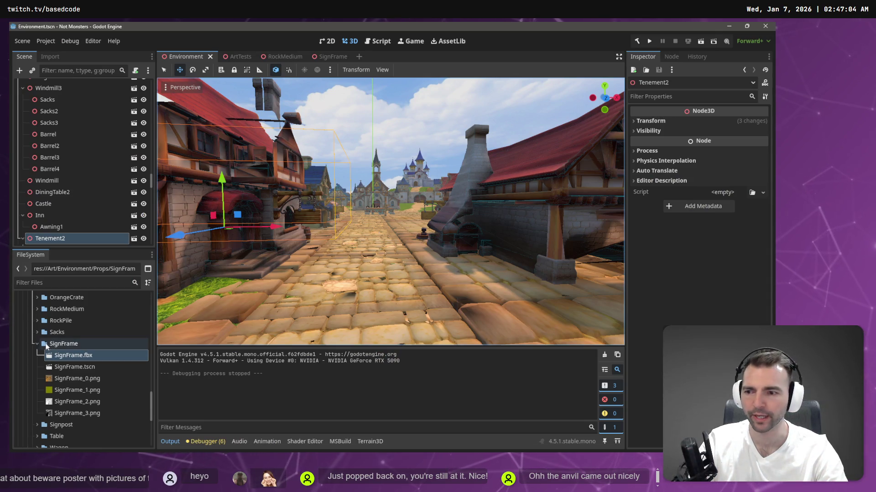
- Collapse the SignFrame and Barrel folders and select the Props folder in FileSystem
click(37, 345)
scroll(36, 346, up, 10)
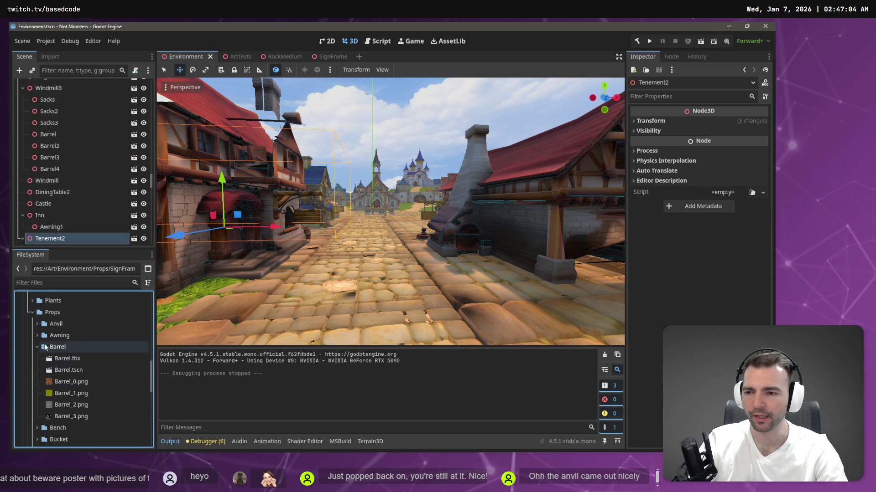
click(37, 346)
right_click(53, 311)
click(112, 275)
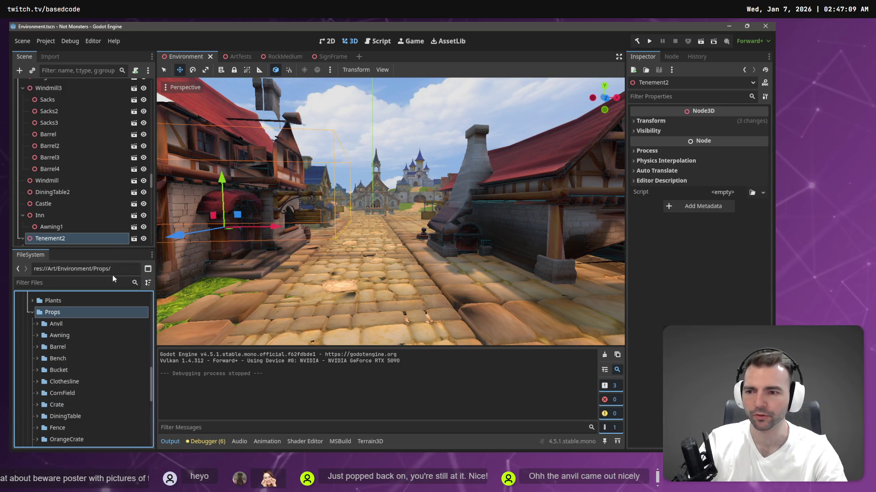
- Create a new folder named StrawPile inside Props, then switch to the RockMedium scene
right_click(69, 316)
mouse_move(96, 284)
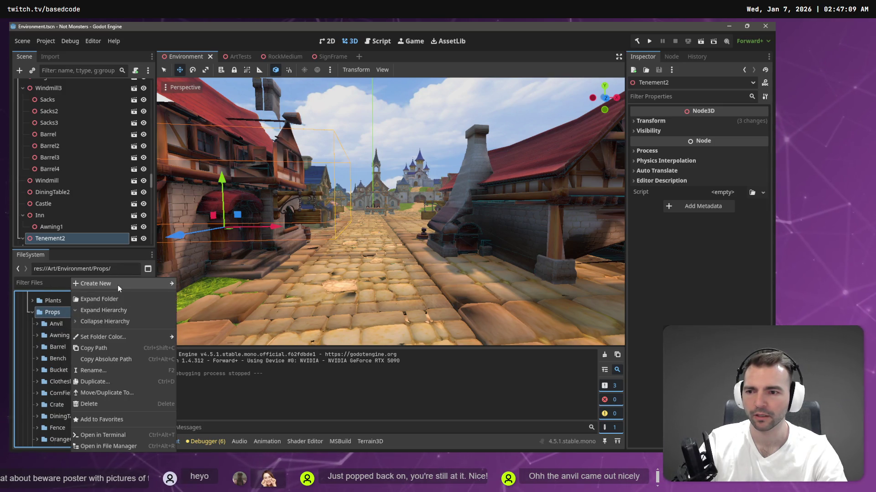
click(188, 284)
text(StrawBale)
key(Return)
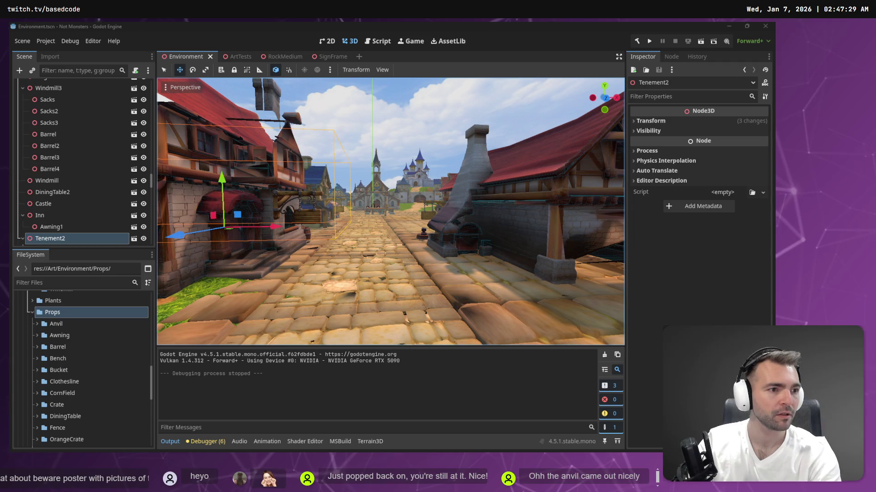
scroll(71, 396, down, 5)
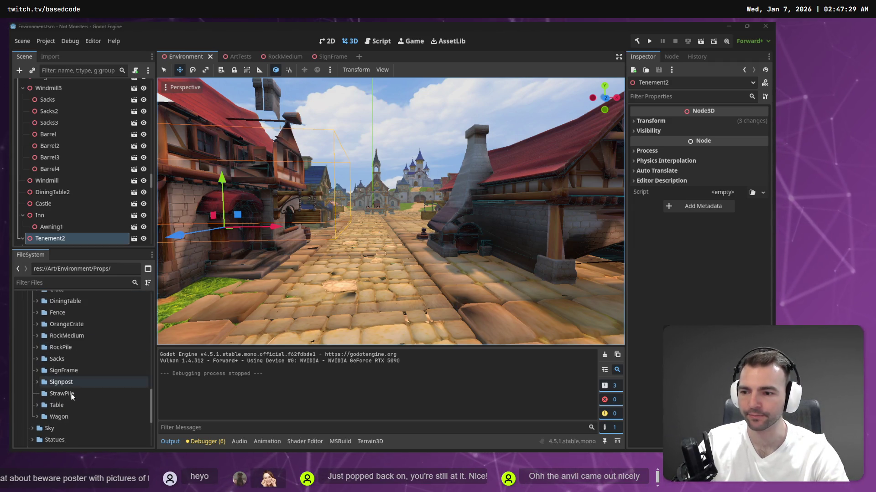
click(275, 56)
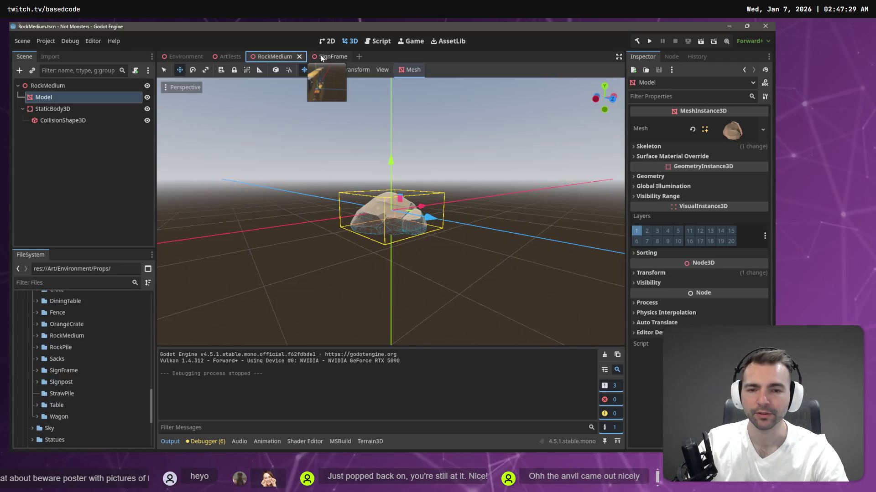
- Return to the ArtTests scene and expand the StrawPile folder showing the imported glb and textures
click(331, 56)
click(230, 57)
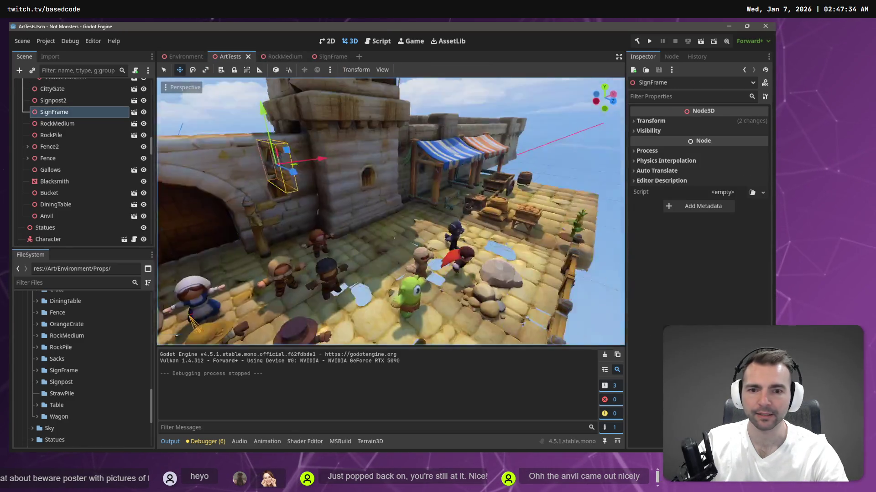
scroll(317, 211, down, 3)
scroll(327, 294, up, 5)
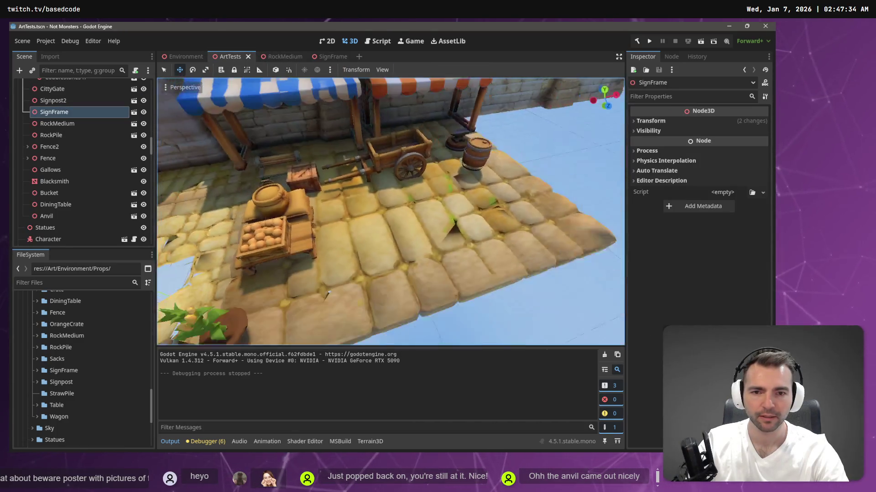
scroll(395, 176, down, 2)
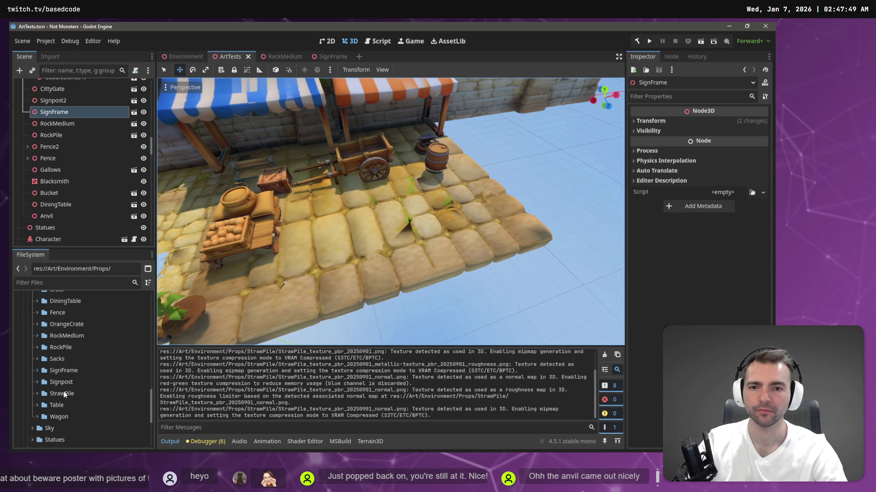
click(36, 394)
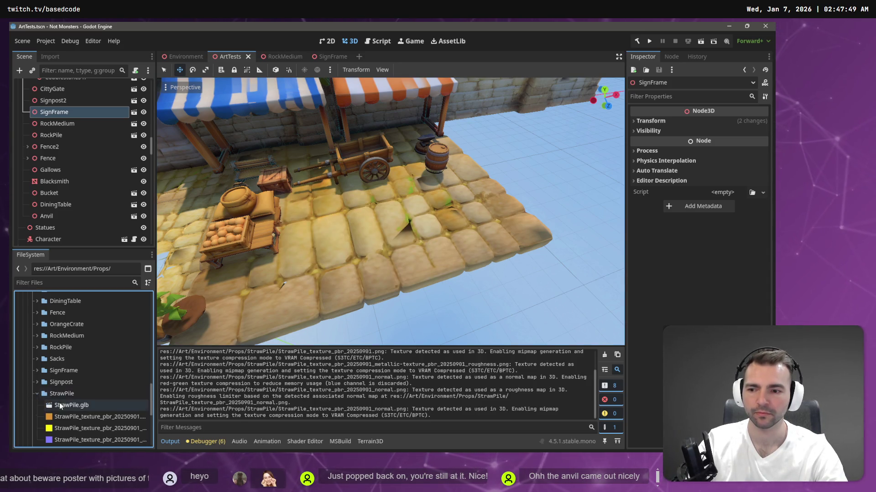
scroll(65, 377, down, 1)
- Create a new StrawPile scene in the StrawPile folder and drop the StrawPile model into it
right_click(68, 375)
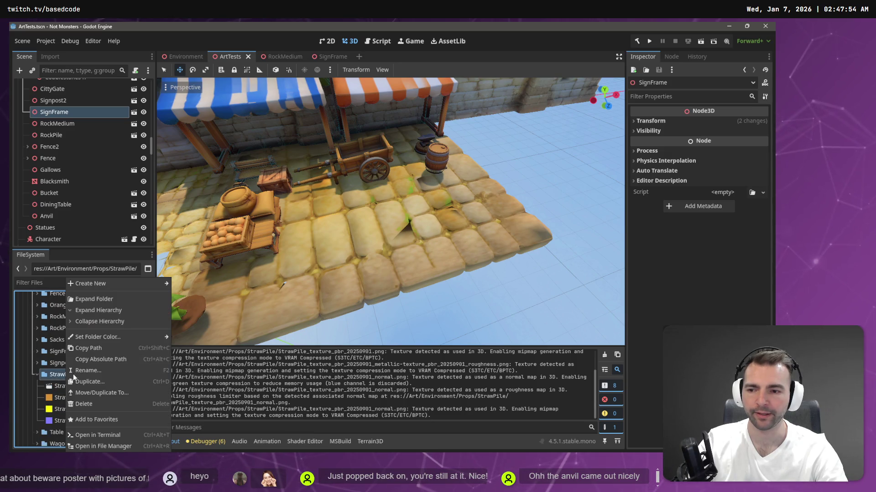
click(205, 292)
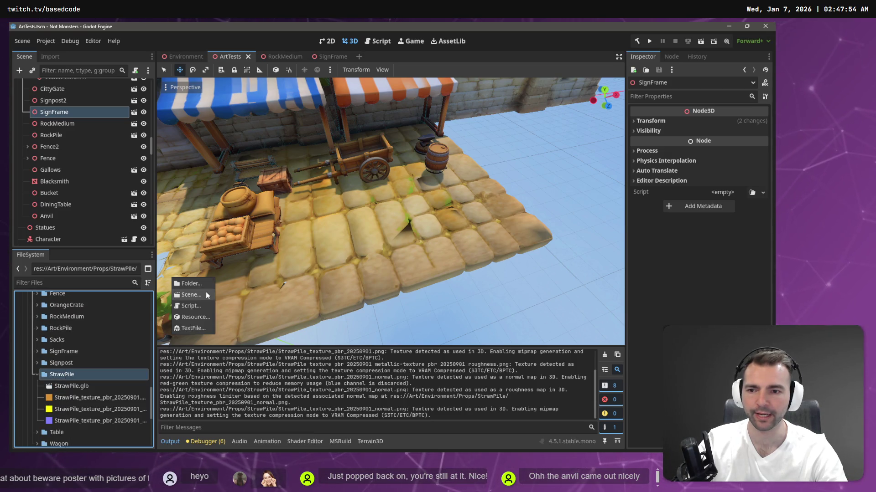
text(StrawP)
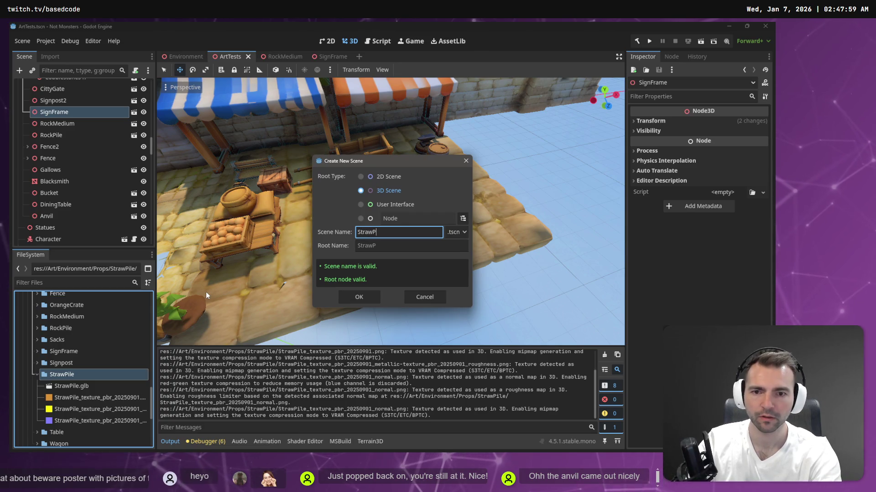
text(ile)
key(Return)
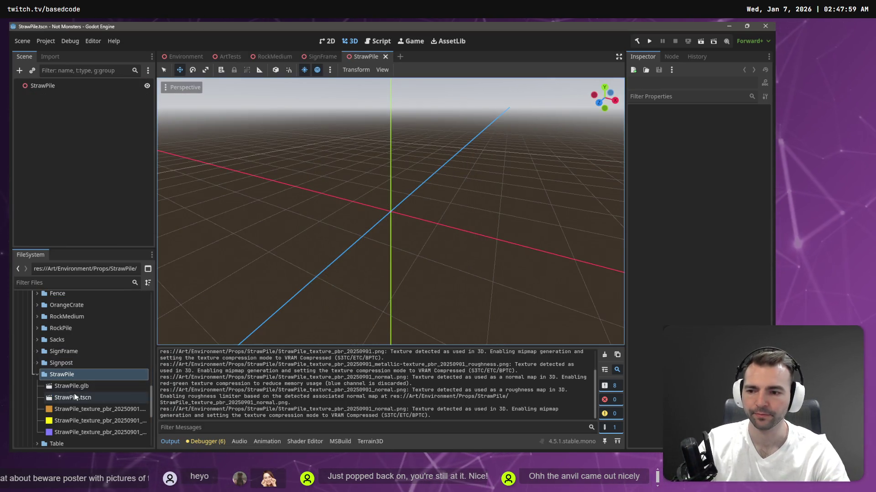
drag(76, 397, 383, 217)
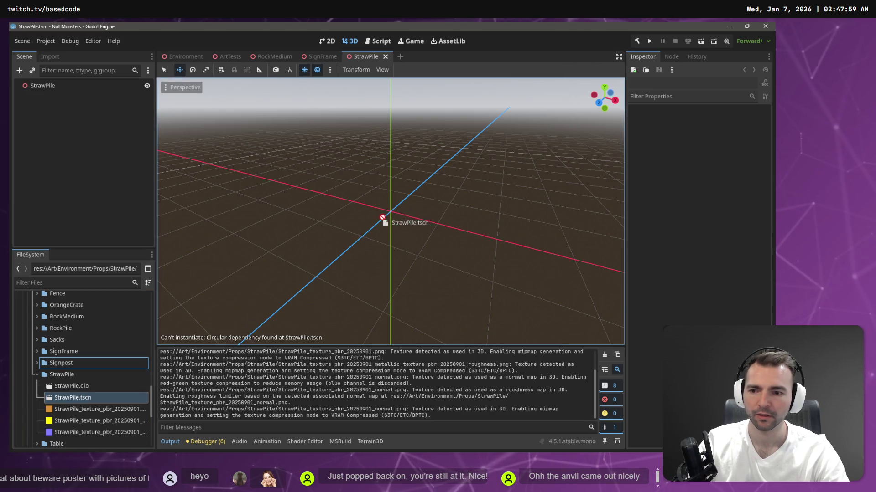
drag(71, 386, 388, 214)
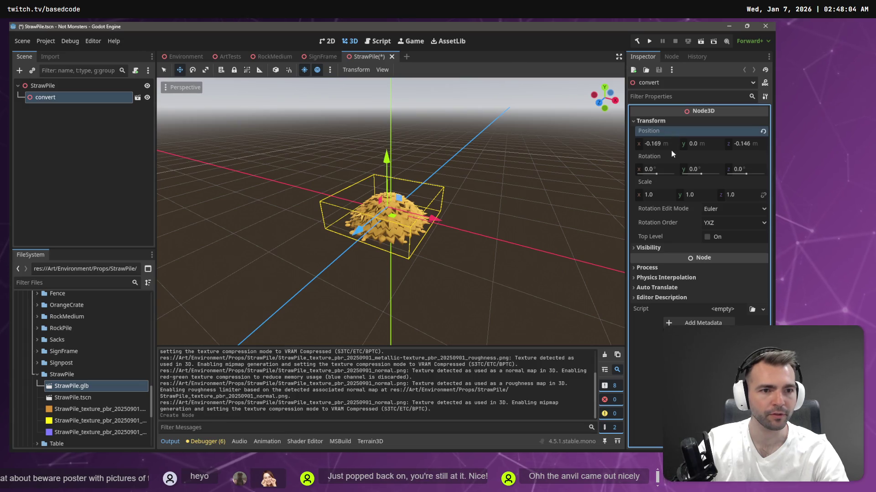
- Zero the model's X/Z position and X rotation, then raise it on Y to sit on the ground
click(672, 144)
text(0)
key(Tab)
key(Tab)
text(0)
key(Tab)
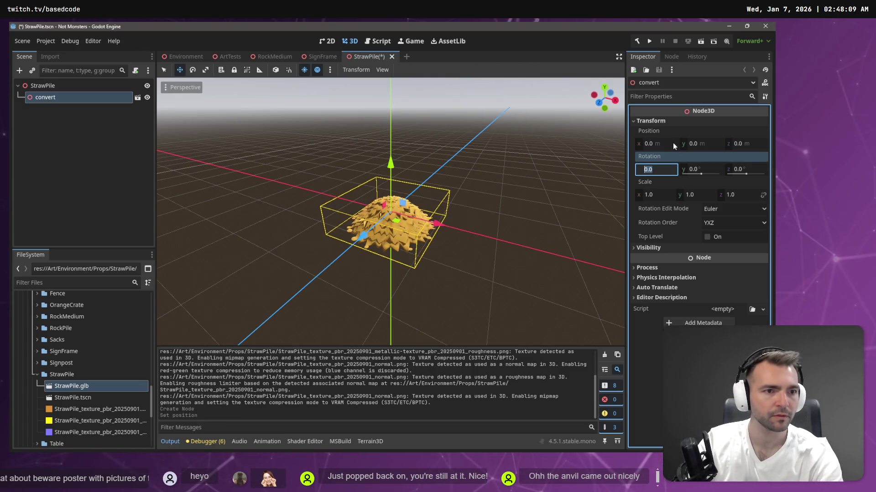
drag(389, 171, 397, 148)
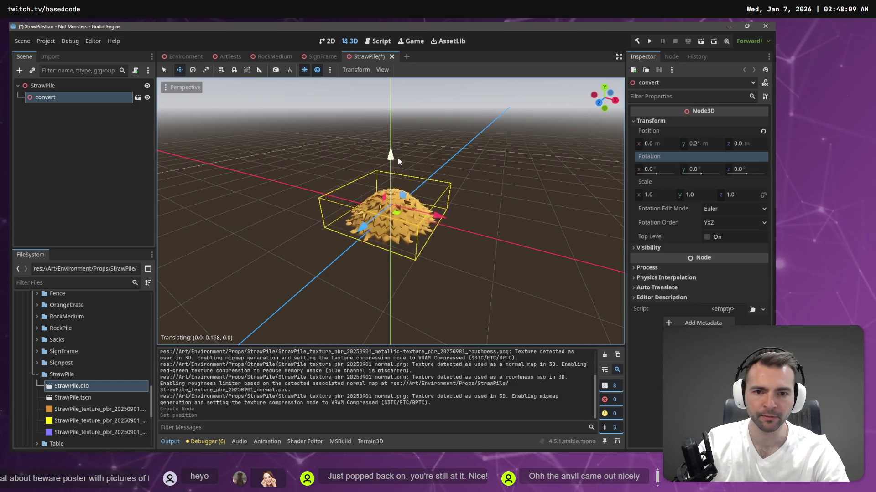
drag(398, 148, 398, 150)
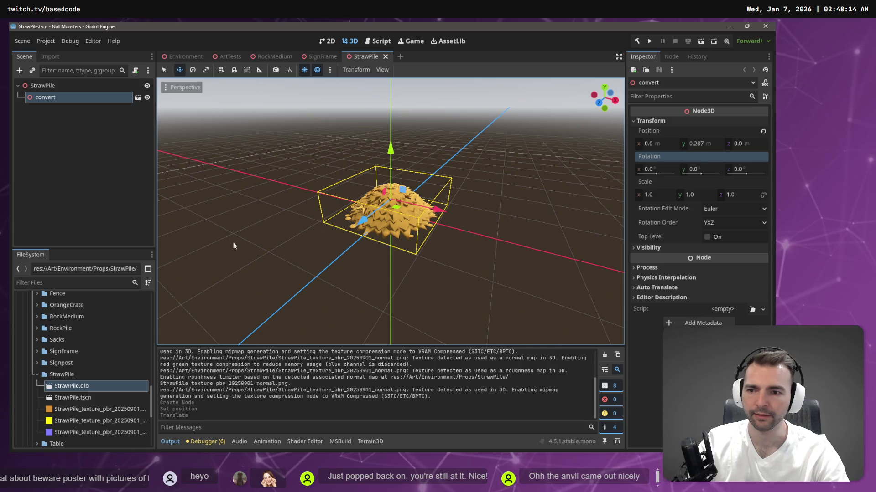
click(322, 57)
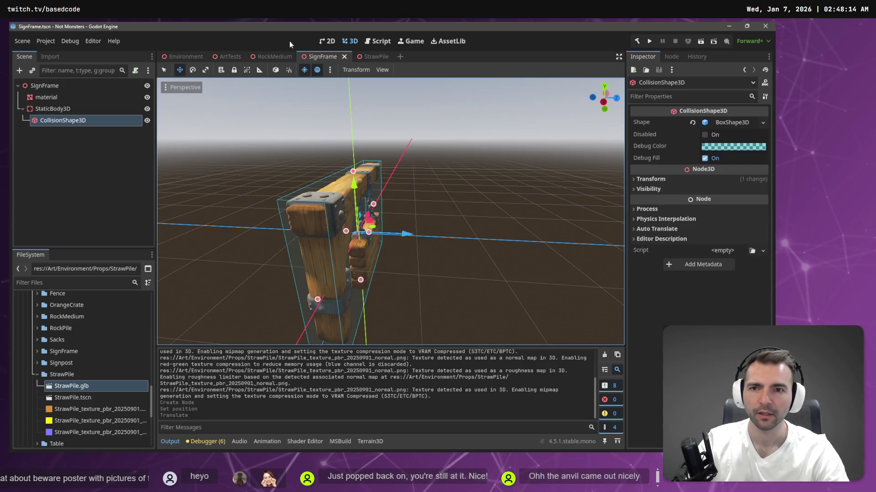
- Close the SignFrame scene, try raising the rock mesh alone in RockMedium, and undo it
middle_click(324, 55)
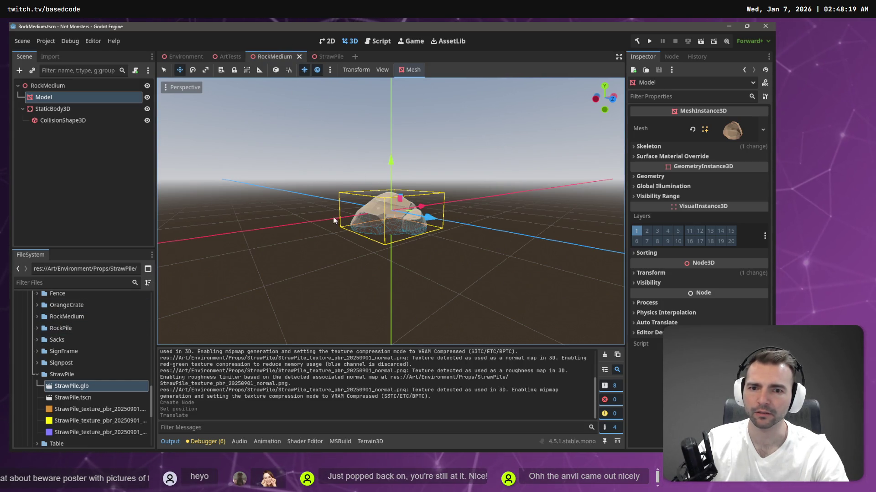
drag(394, 153, 393, 147)
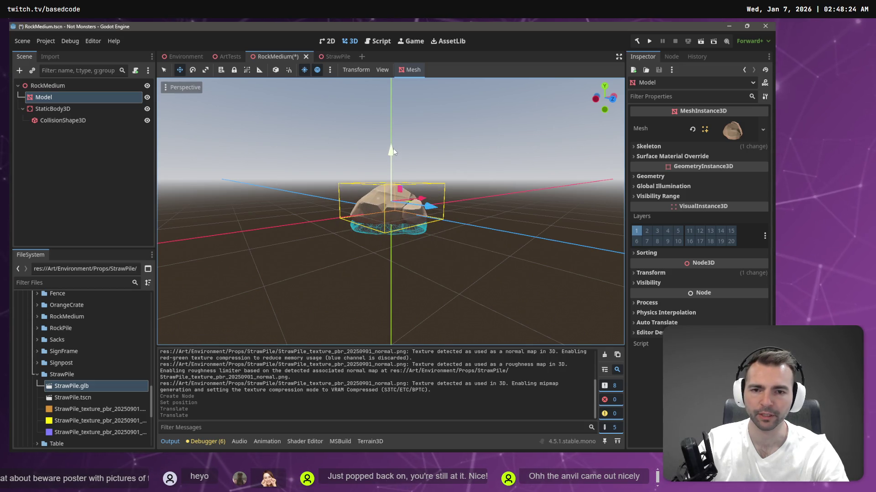
key(ctrl+z)
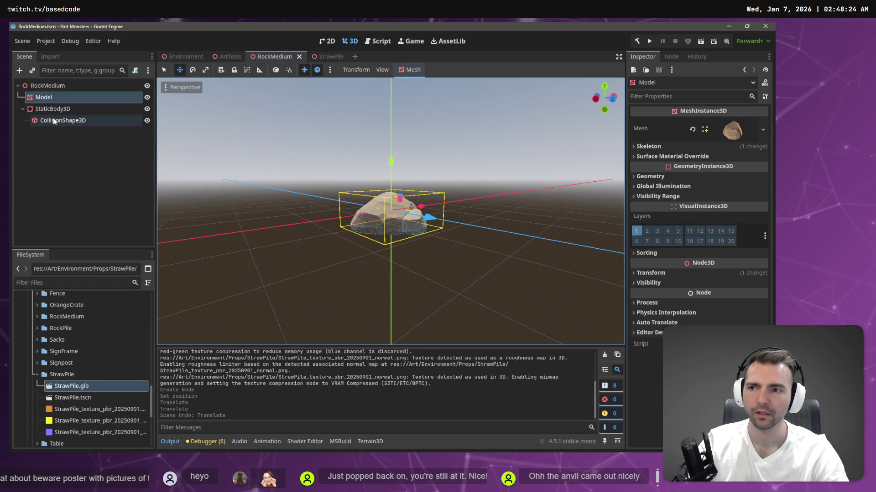
- Raise the rock Model with its StaticBody3D and CollisionShape3D together and save RockMedium
shift+click(53, 120)
drag(391, 158, 394, 139)
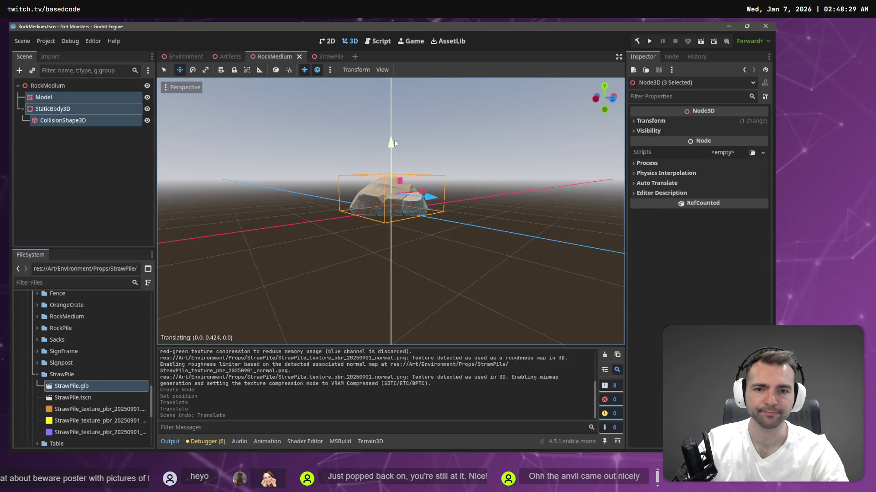
key(ctrl+s)
click(332, 58)
mouse_move(184, 56)
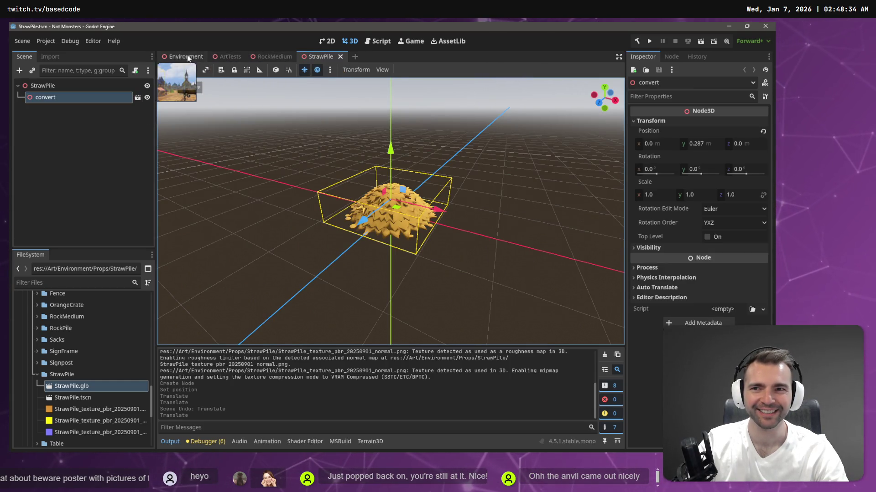
click(217, 55)
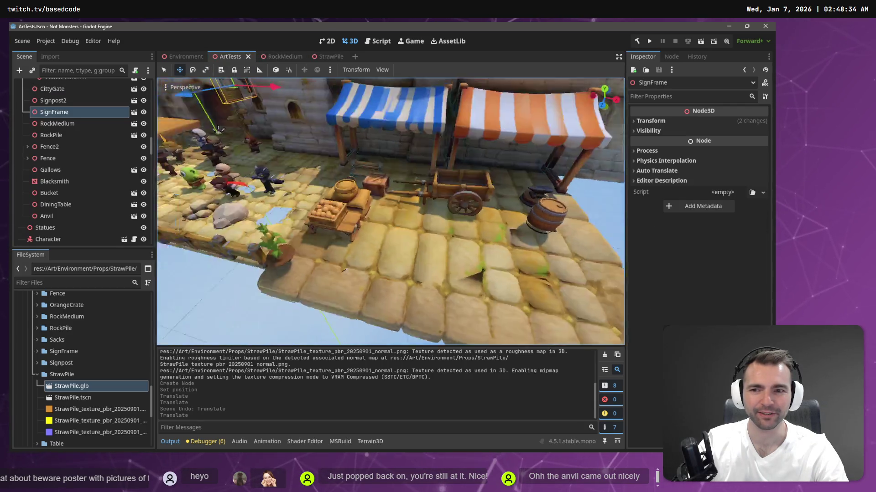
- Turn toward the plaza rocks and delete the old RockMedium instance from ArtTests
drag(387, 203, 436, 243)
click(445, 297)
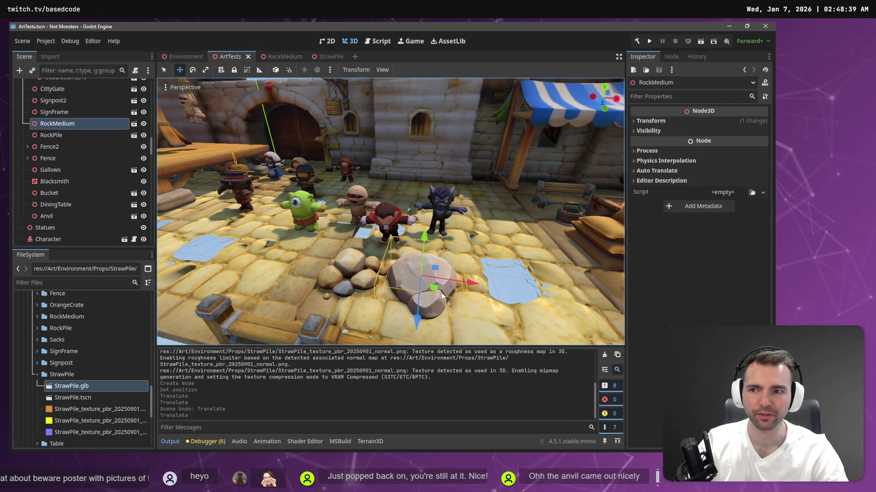
key(Delete)
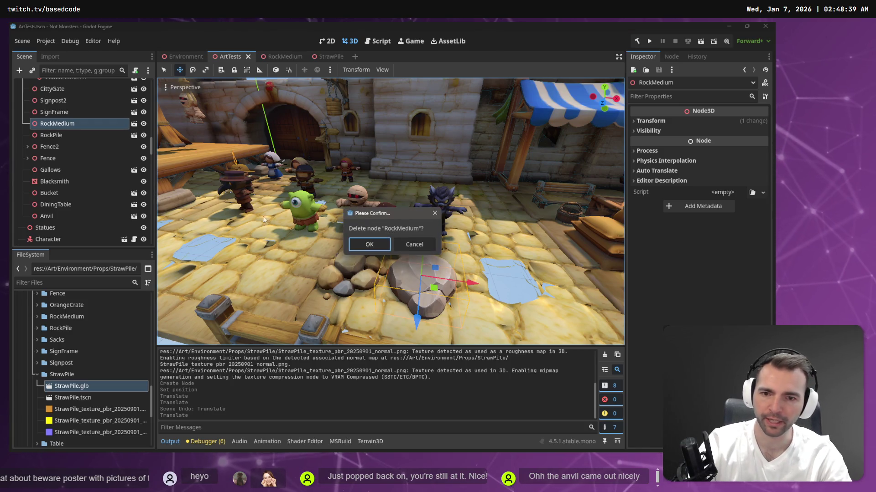
click(375, 244)
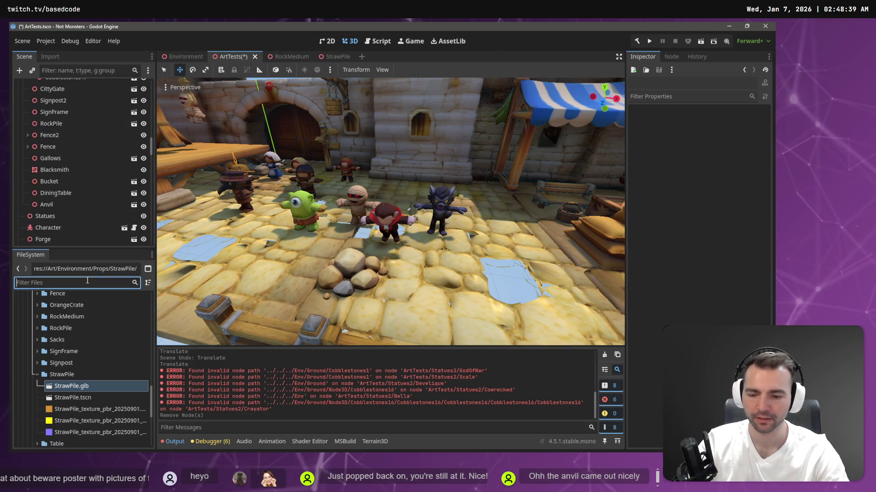
- Filter files for RockMe, drop a fresh RockMedium.tscn into the plaza, and save ArtTests
click(87, 280)
text(RockMe)
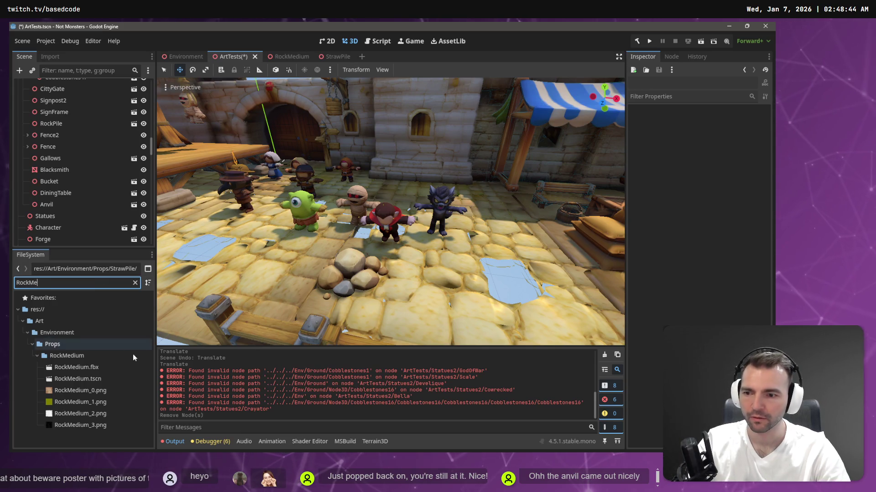
drag(91, 383, 432, 281)
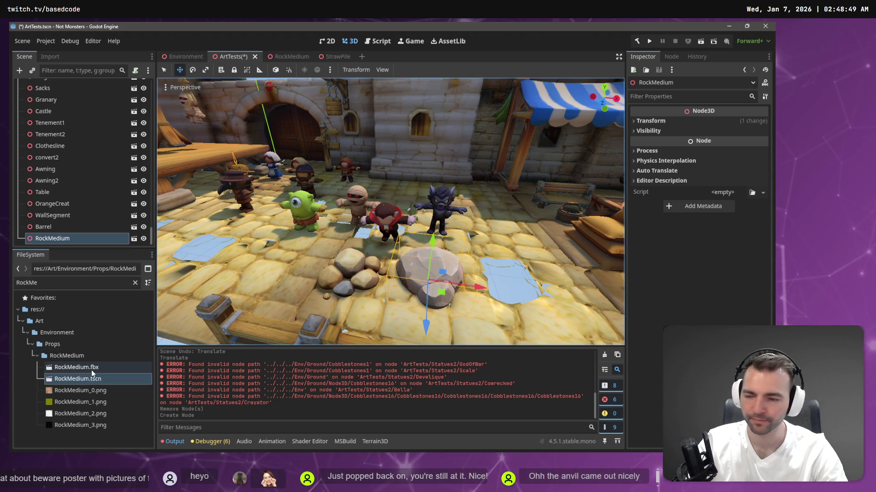
key(ctrl+s)
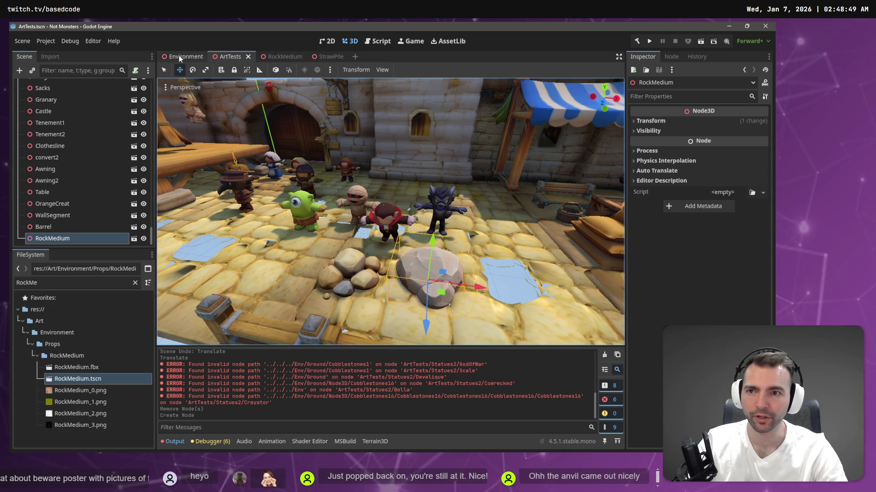
- In the Environment scene, select RockMedium, RockMedium2 and RockMedium3 and lower them toward the ground
click(178, 56)
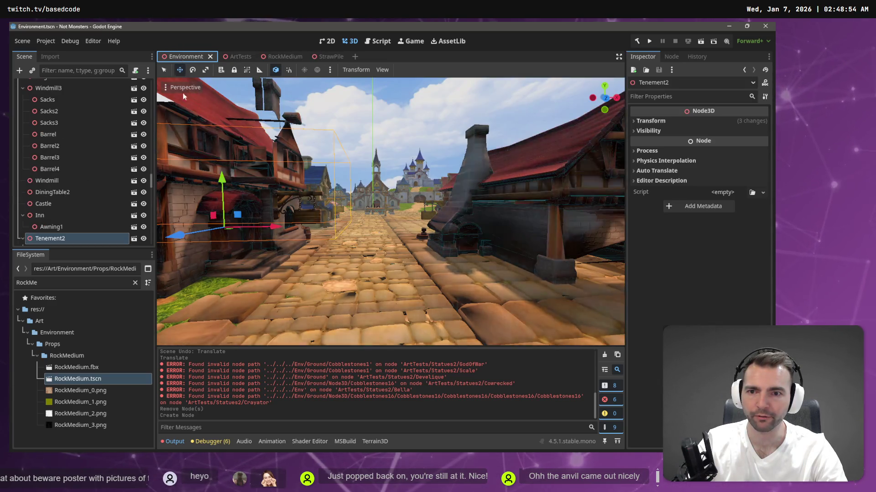
right_click(183, 93)
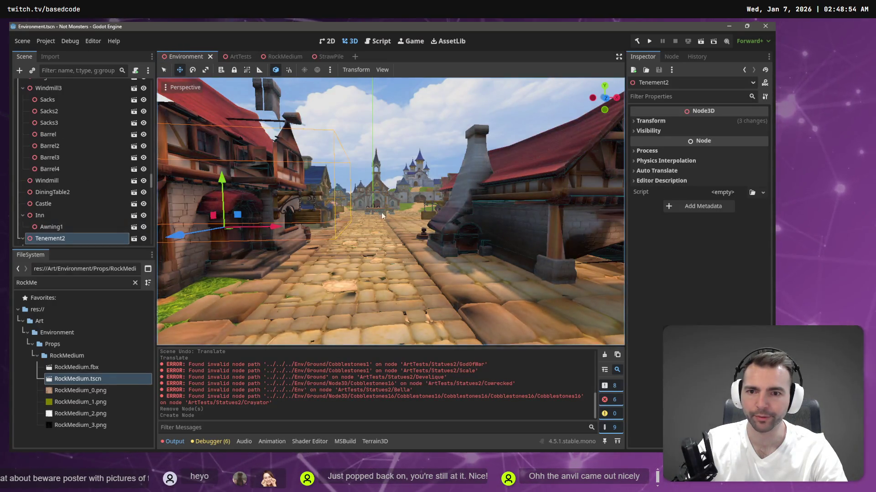
key(w)
key(s)
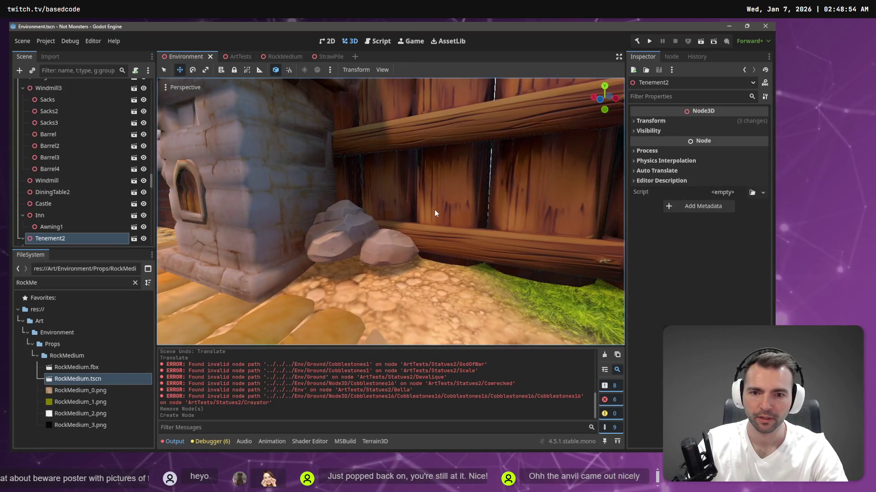
click(350, 236)
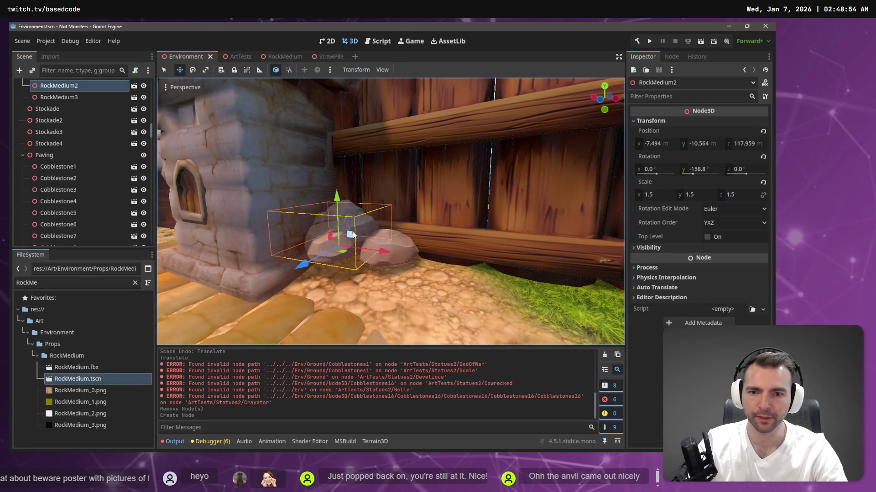
scroll(84, 103, up, 2)
shift+click(83, 111)
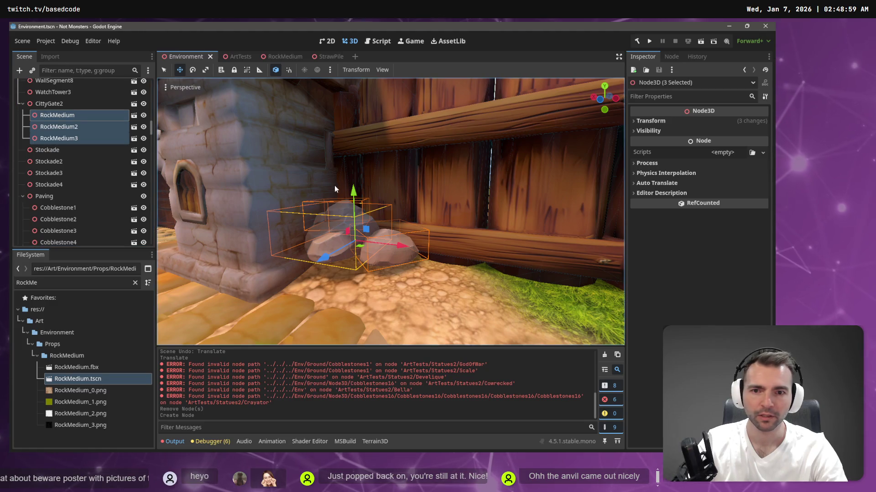
drag(353, 194, 354, 218)
- Filter the scene tree for the RockMedium nodes, sink them further into the ground, and save Environment
click(87, 73)
text(Rock)
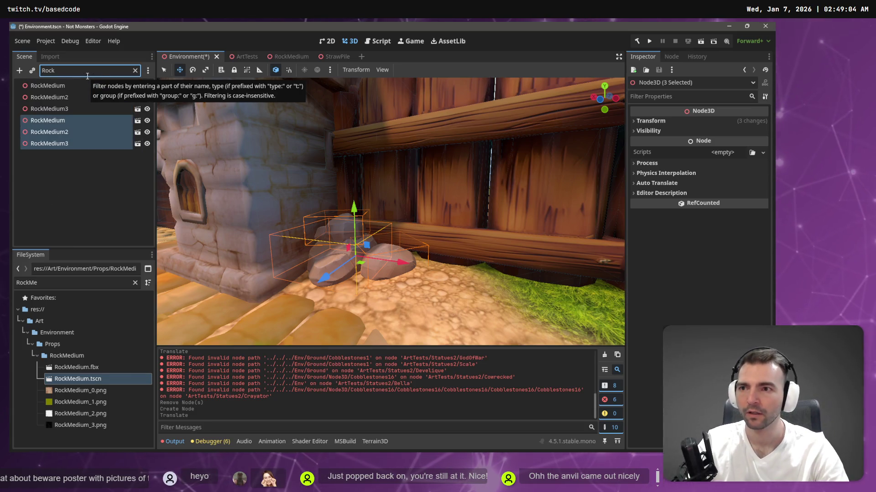
click(59, 86)
scroll(216, 122, down, 5)
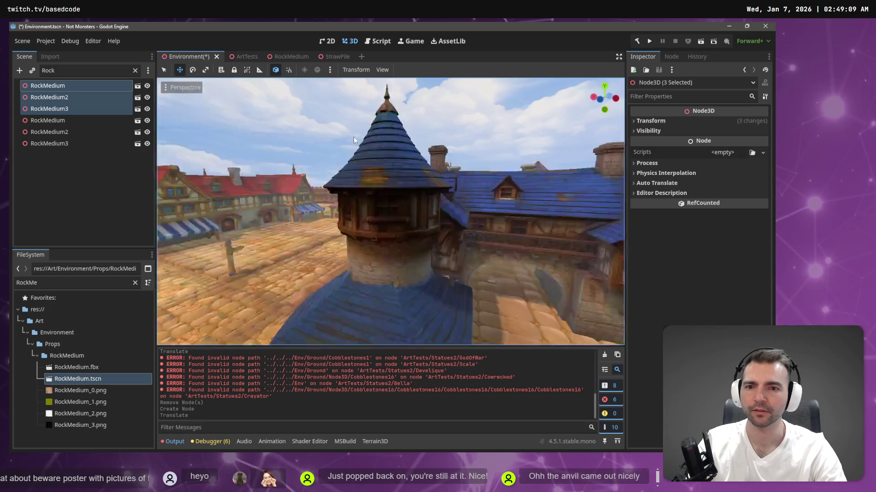
key(w)
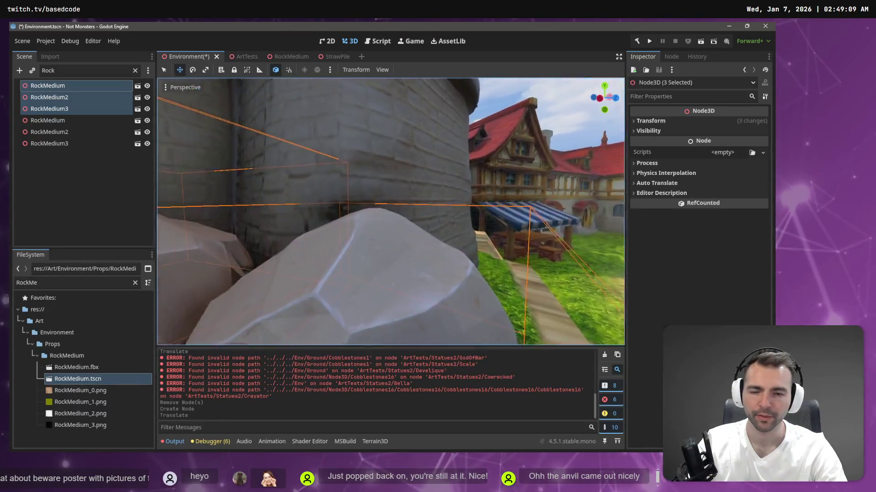
key(s)
mouse_move(343, 186)
mouse_down()
mouse_move(344, 201)
mouse_move(381, 200)
mouse_up()
key(ctrl+s)
- Fly over the rooftops and the ArtTests market stalls to check the rocks, then return to StrawPile
key(s)
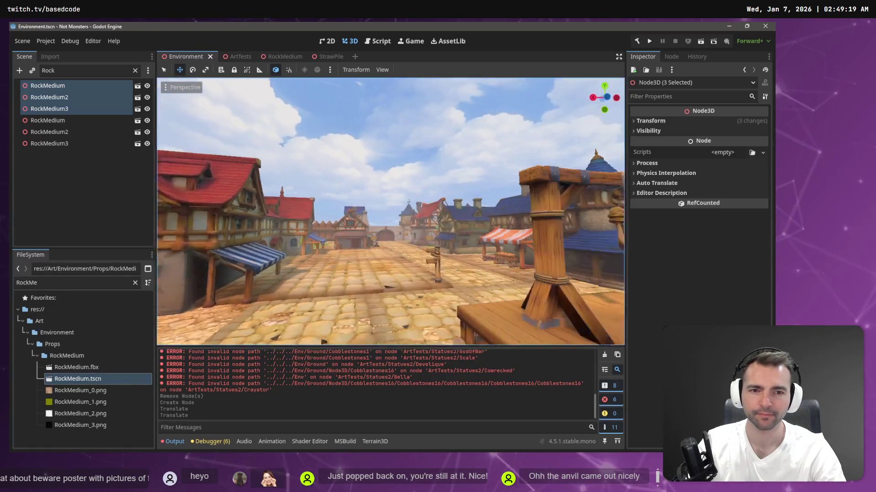
click(392, 154)
right_click(392, 154)
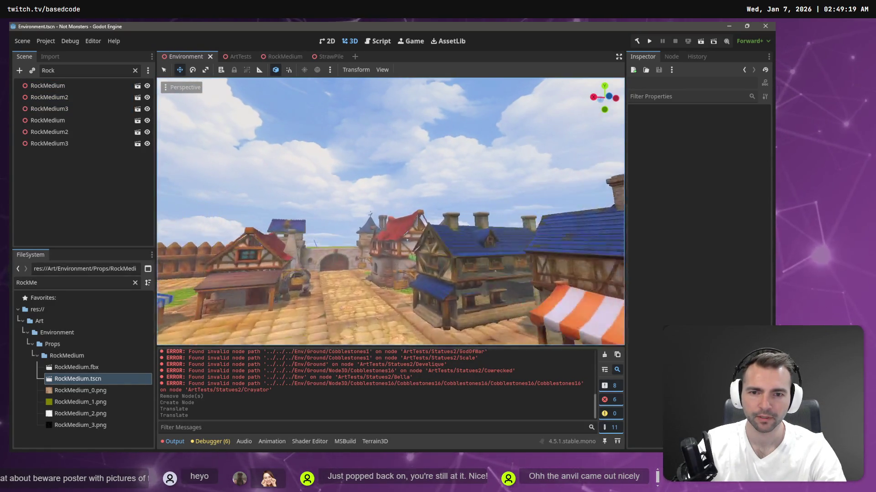
key(w)
key(w)
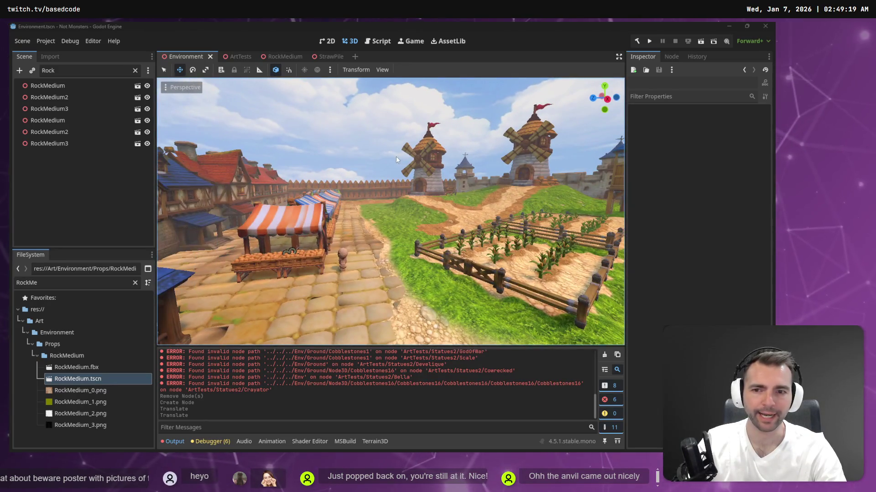
click(235, 56)
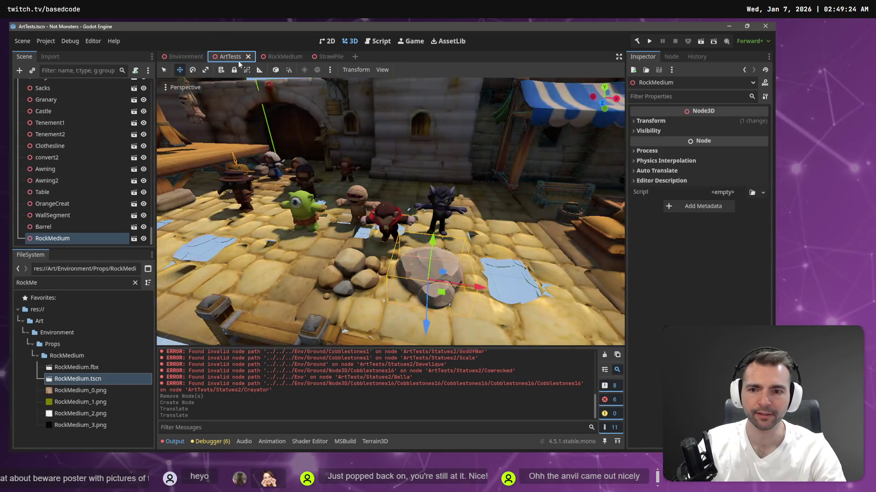
right_click(388, 205)
key(w)
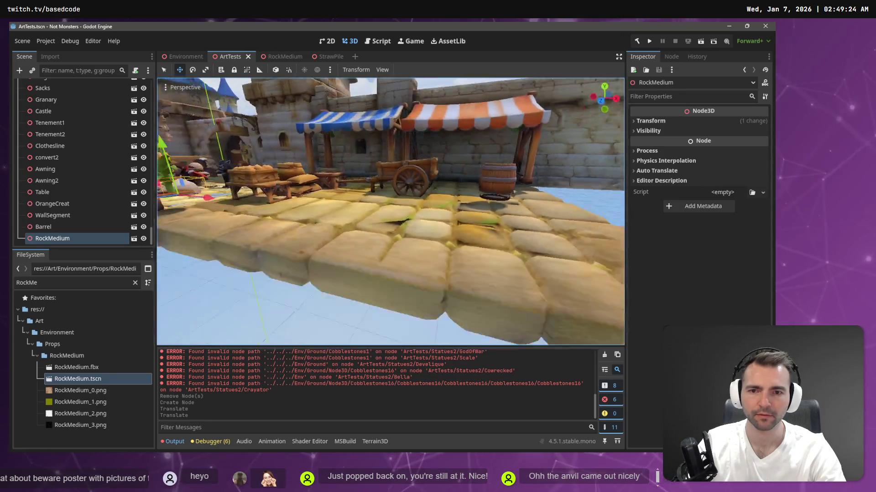
key(s)
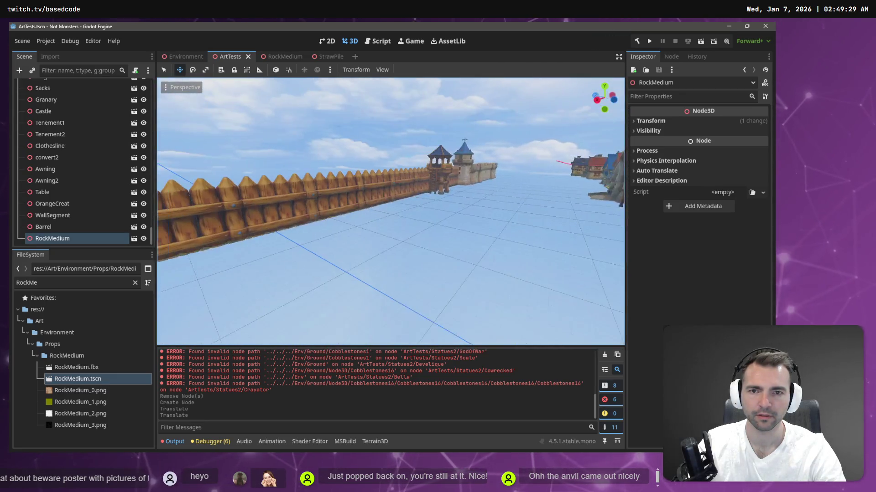
key(w)
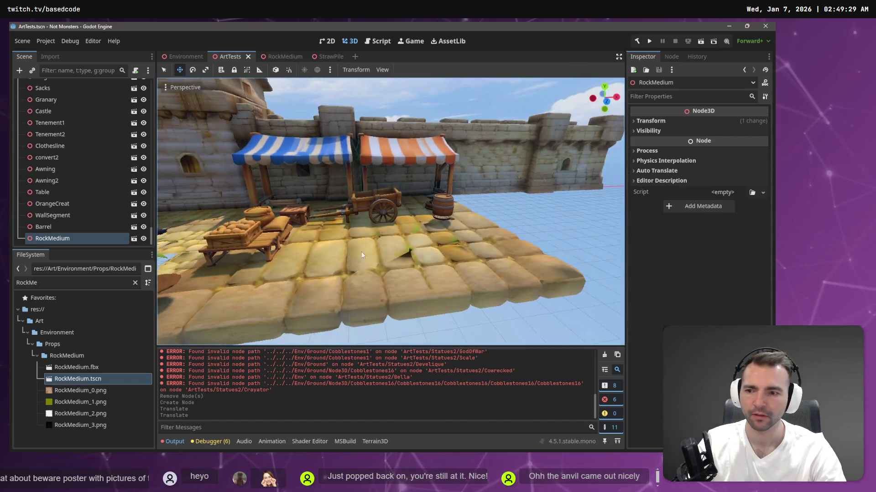
click(329, 55)
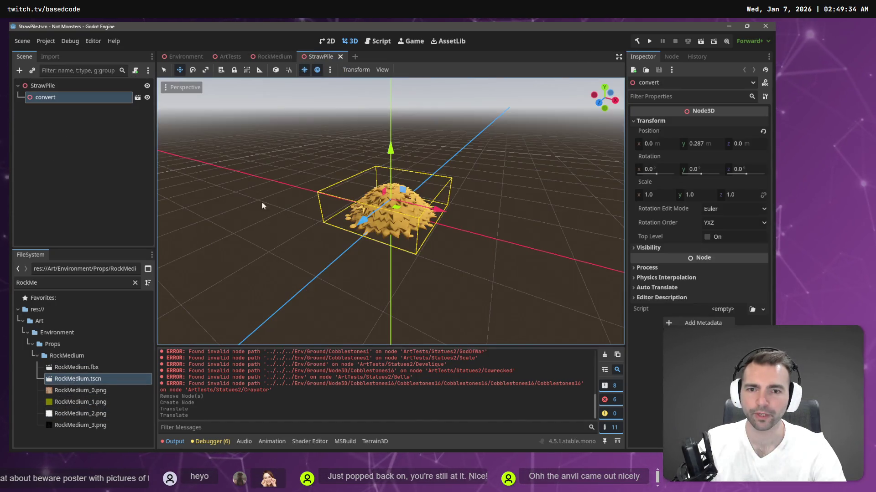
- Open the imported straw pile model, copy its nodes, and paste them under the StrawPile root
click(59, 99)
click(137, 98)
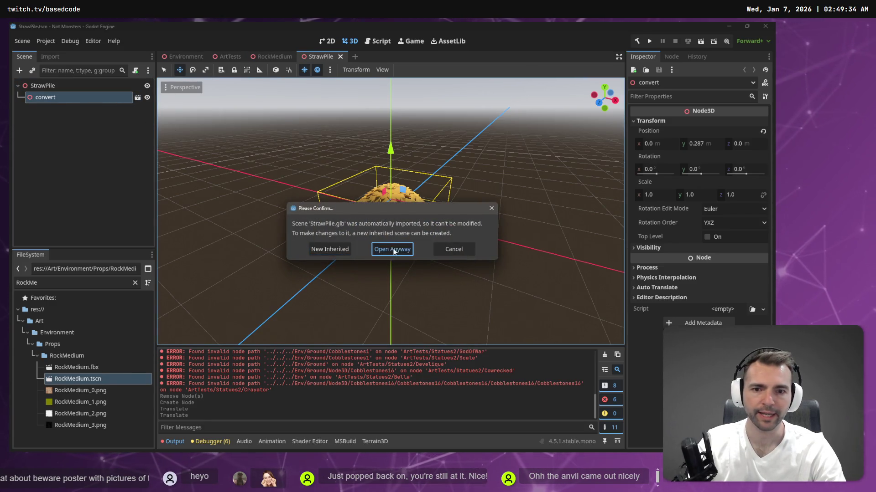
click(393, 249)
click(61, 87)
click(102, 98)
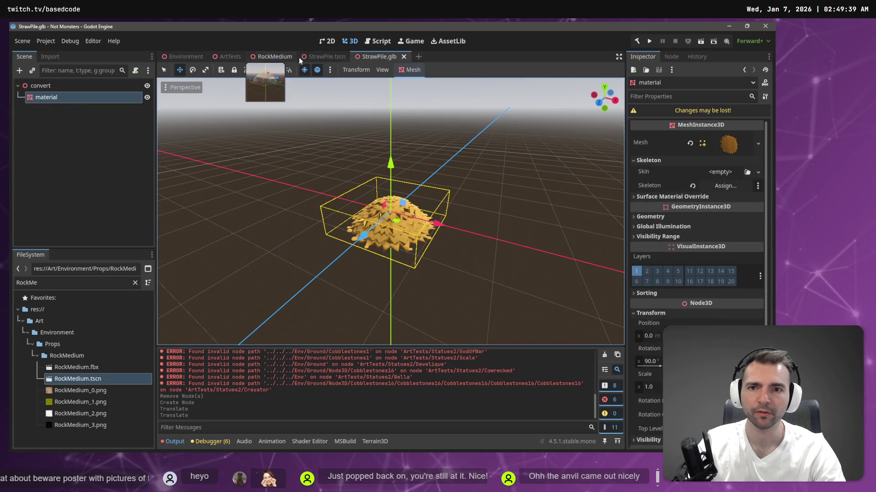
click(321, 57)
key(ctrl+v)
- Delete the 'convert' wrapper node and rename the 'material' straw mesh to Model
click(60, 100)
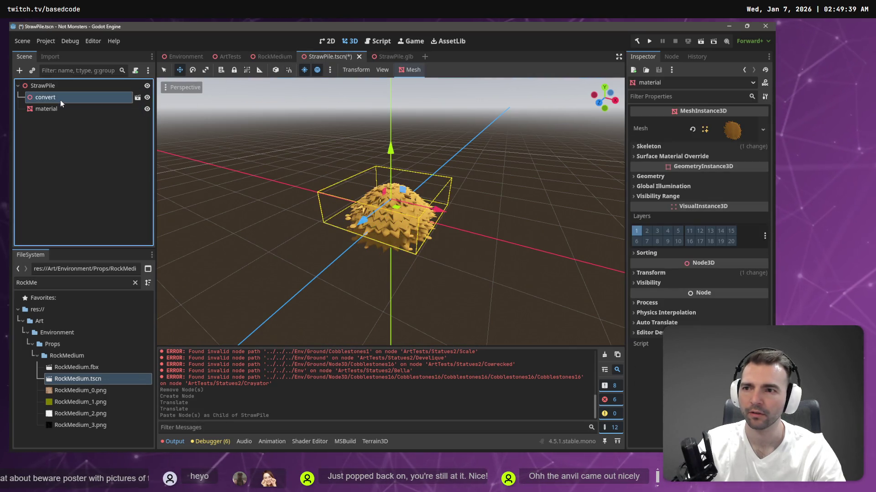
key(Delete)
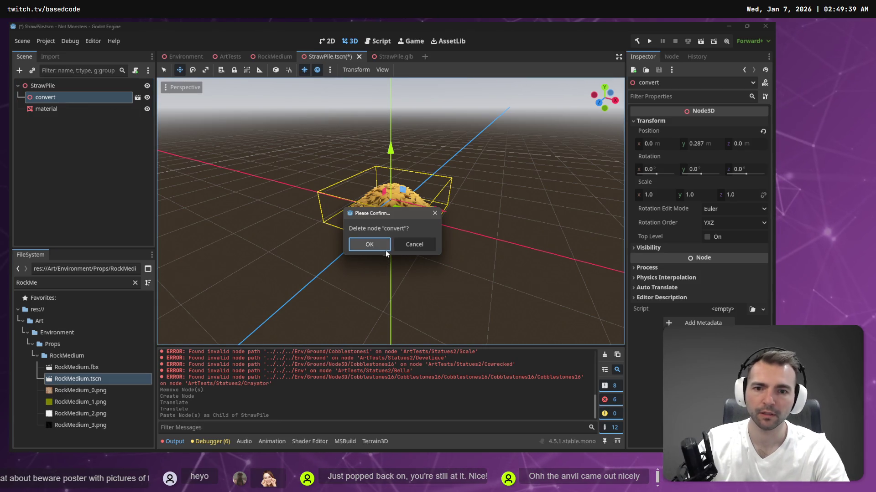
click(385, 251)
click(59, 97)
key(F2)
text(SrtrawPile)
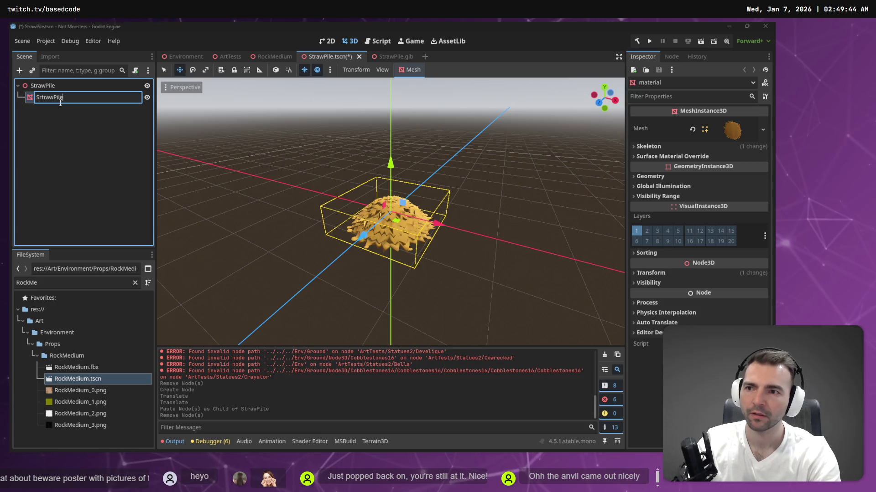
key(Return)
key(F2)
text(Mode)
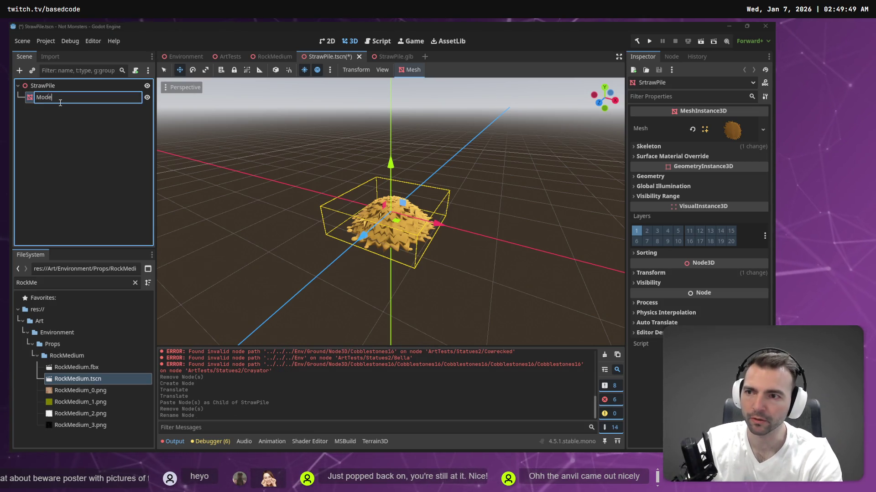
text(l)
key(Return)
- Check the root node's name, keeping it as StrawPile, and clear the selection
click(53, 86)
key(F2)
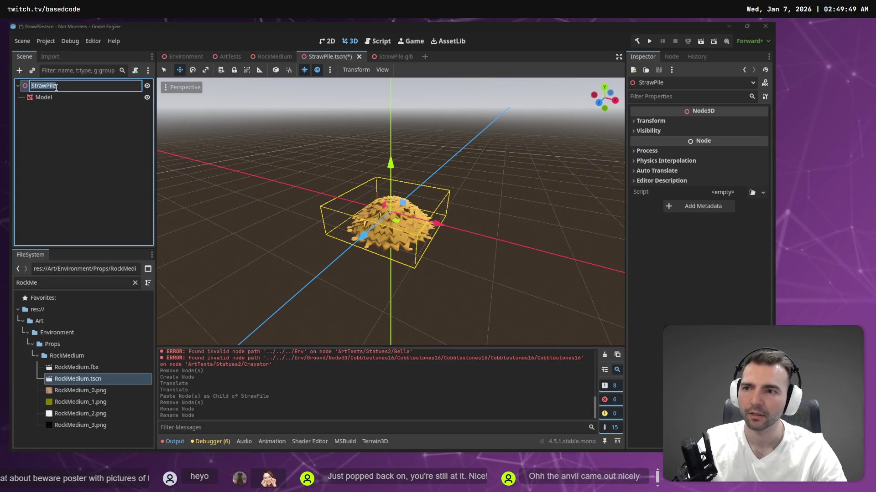
key(Return)
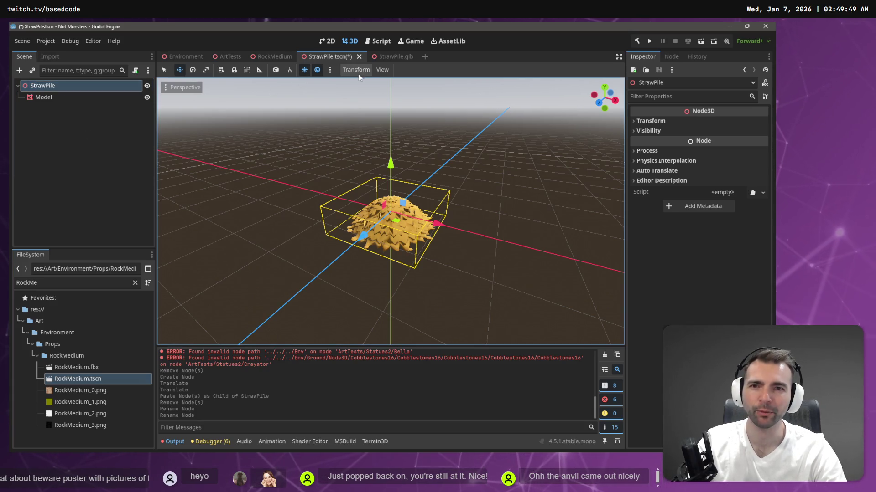
click(343, 199)
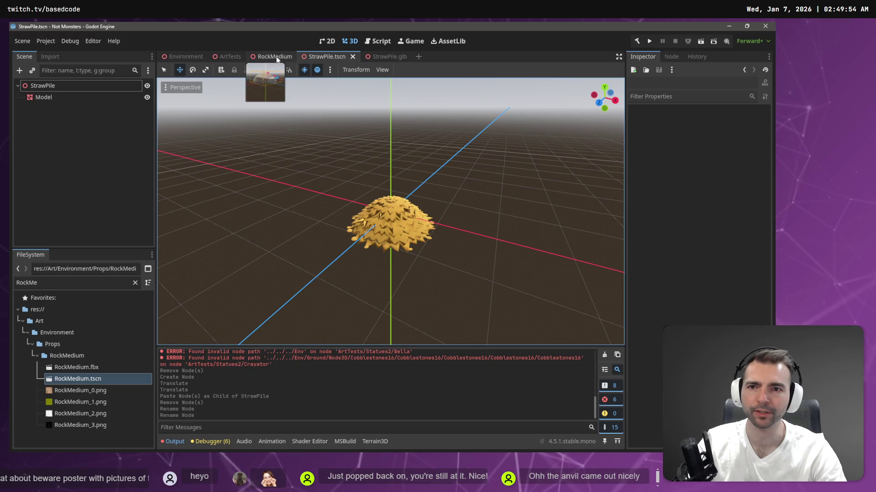
- Open the Environment scene and fly around the cart beside the windmill to view its side
click(270, 56)
click(343, 60)
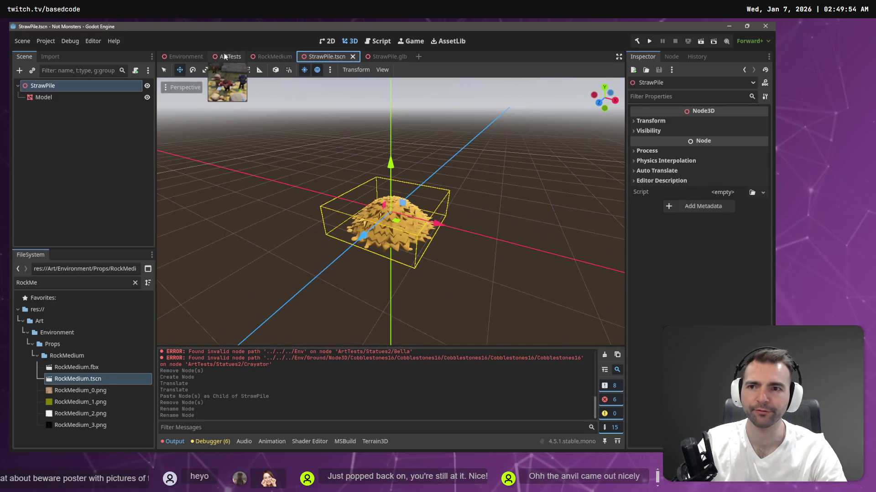
click(192, 57)
key(ctrl+v)
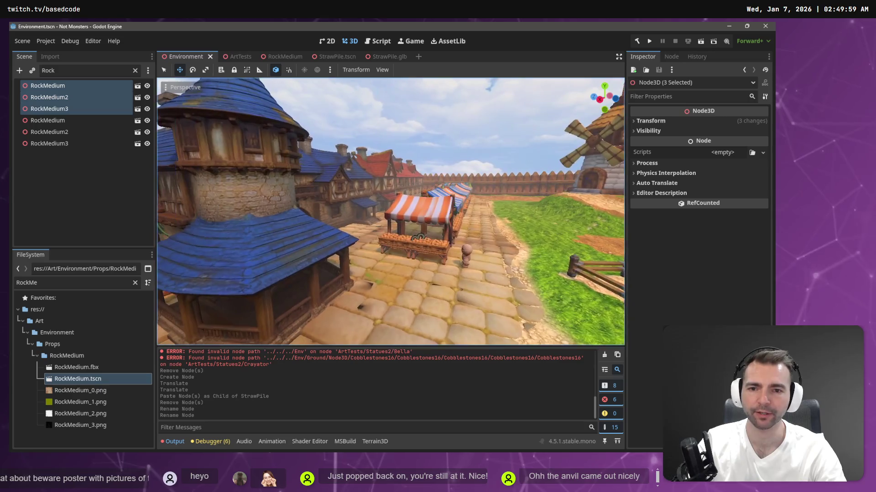
key(w)
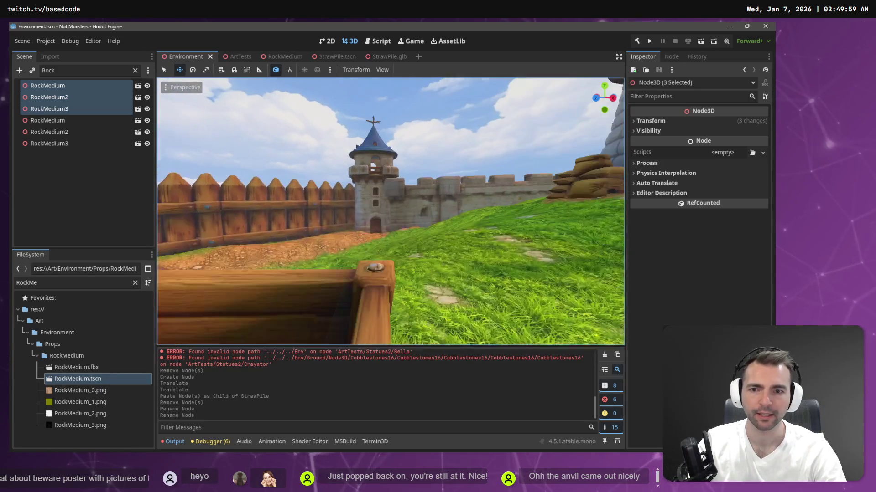
key(d)
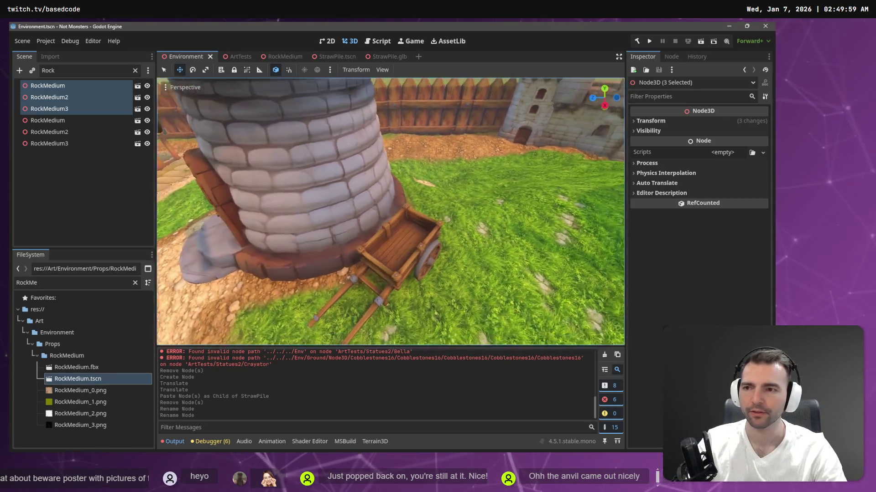
- In ArtTests, clear the file filter and drop StrawPile.tscn into the viewport beside the market crates
click(135, 283)
click(240, 57)
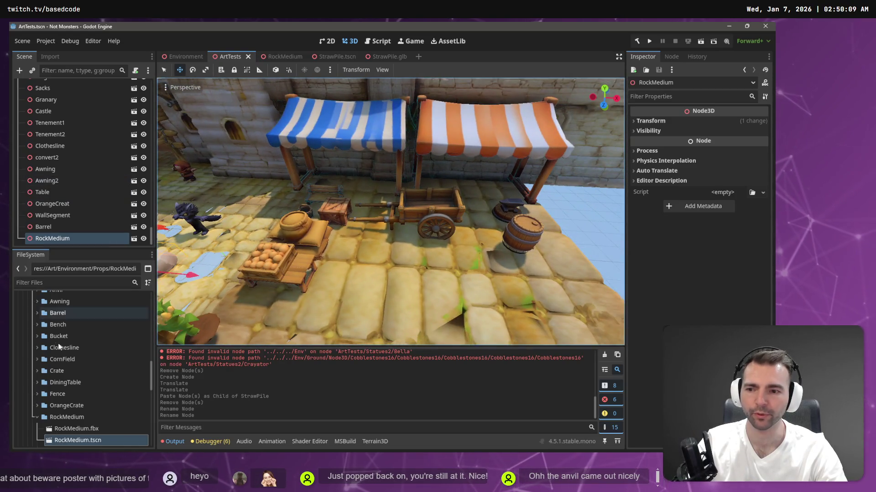
scroll(71, 337, down, 5)
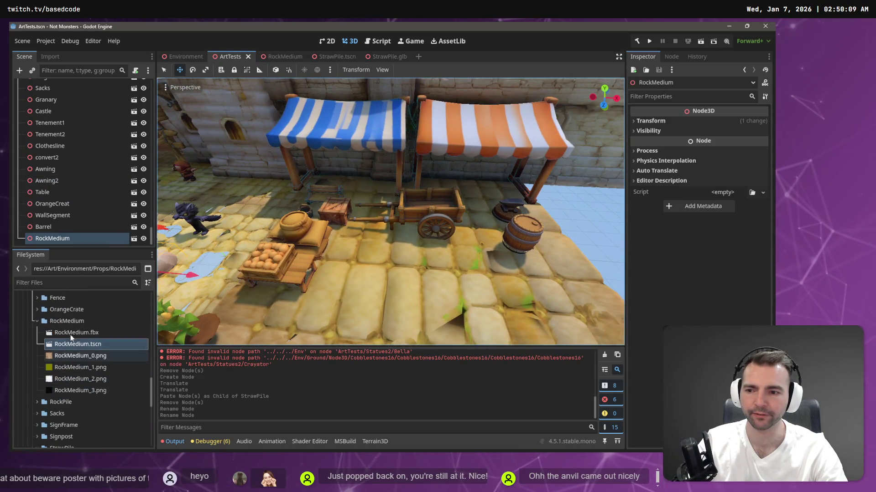
click(36, 322)
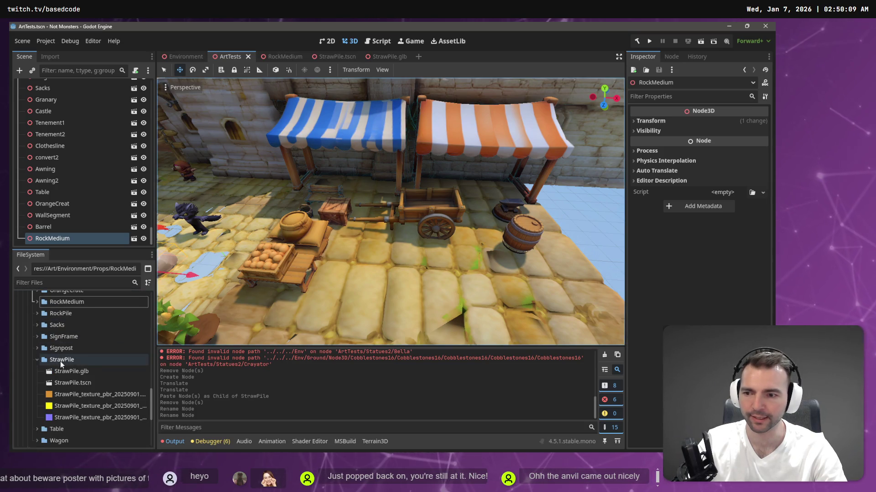
click(83, 371)
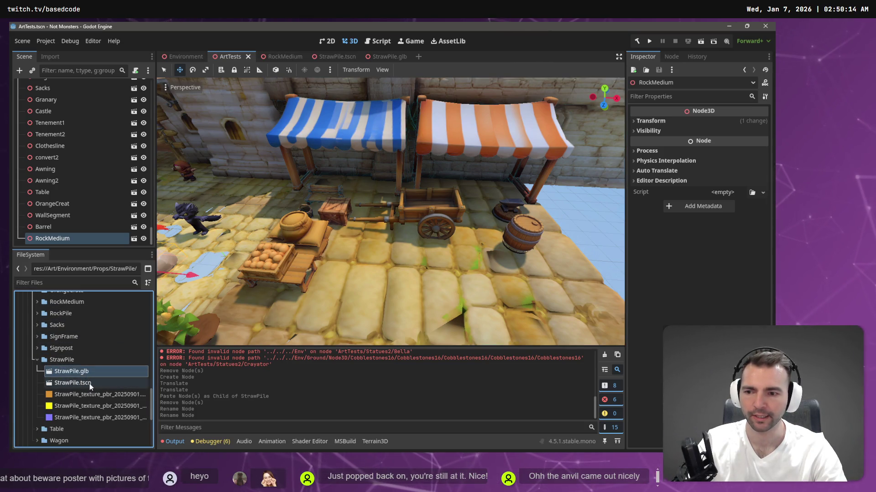
drag(89, 384, 369, 253)
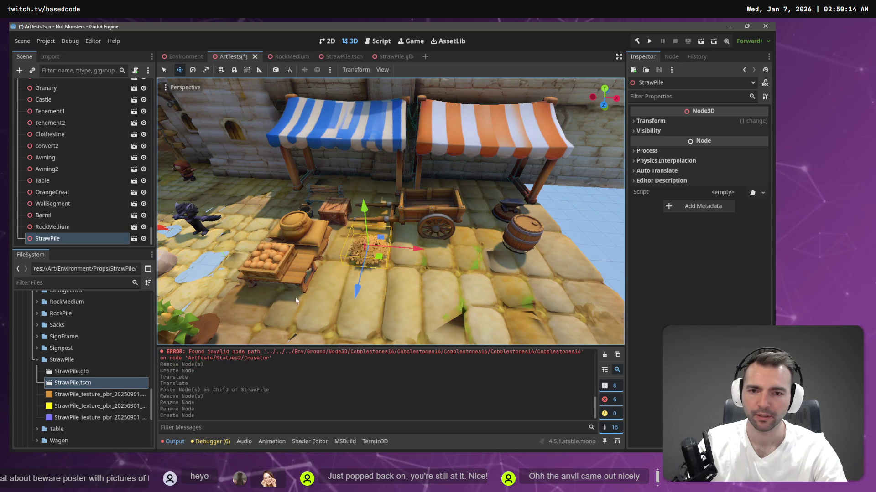
- Reimport StrawPile.glb with its Root Scale set to 3.0
click(398, 57)
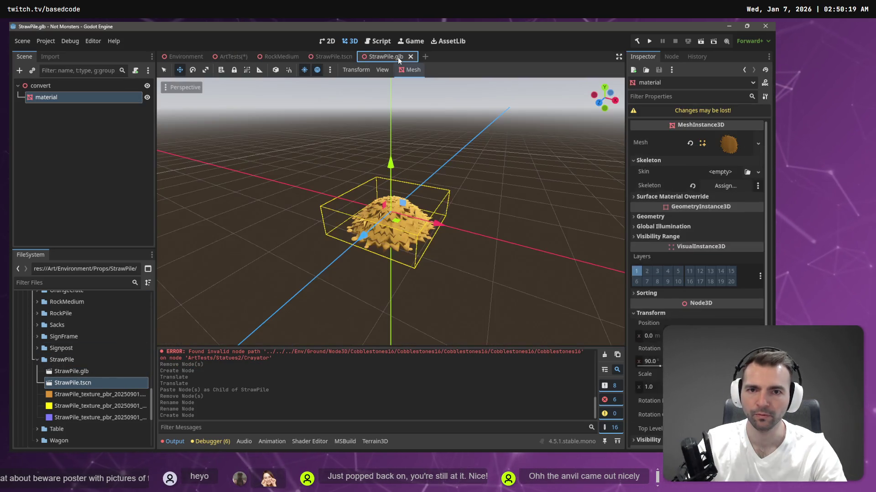
middle_click(378, 57)
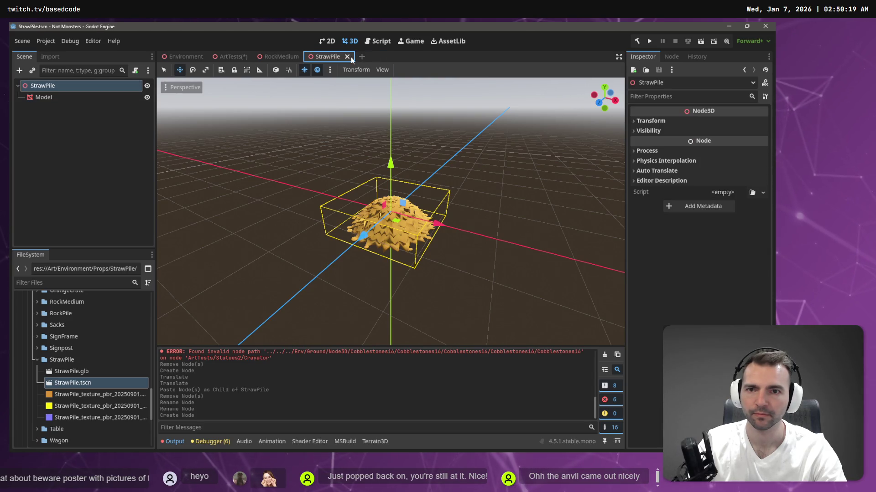
click(45, 97)
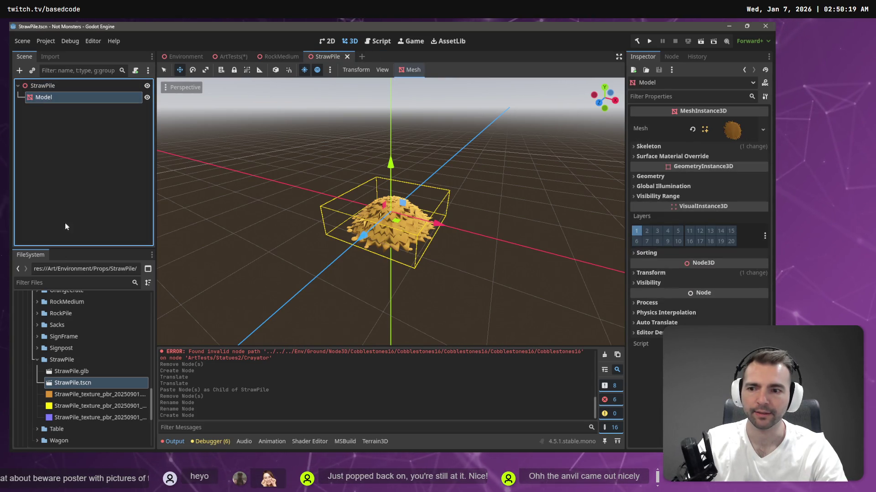
click(88, 372)
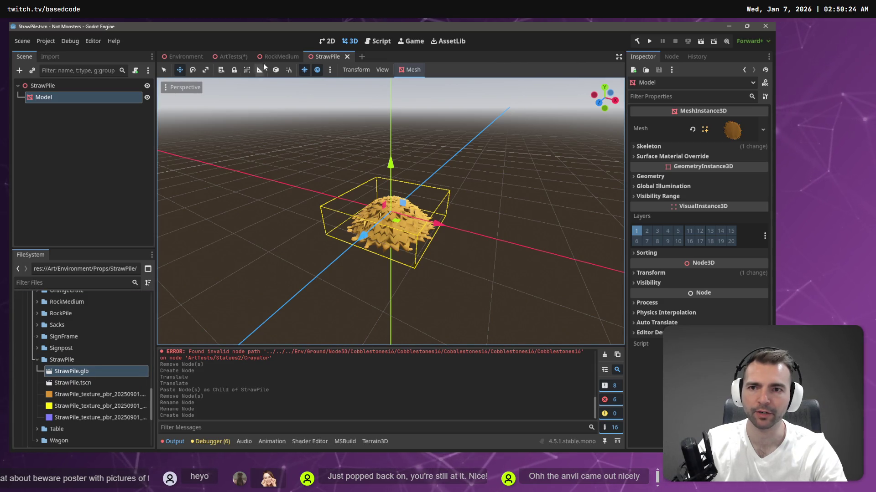
click(51, 56)
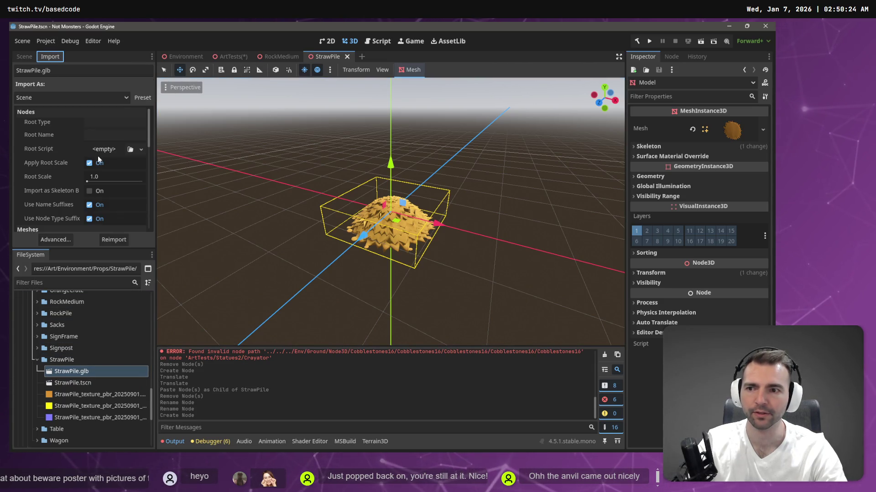
click(110, 178)
text(3)
key(Return)
click(114, 240)
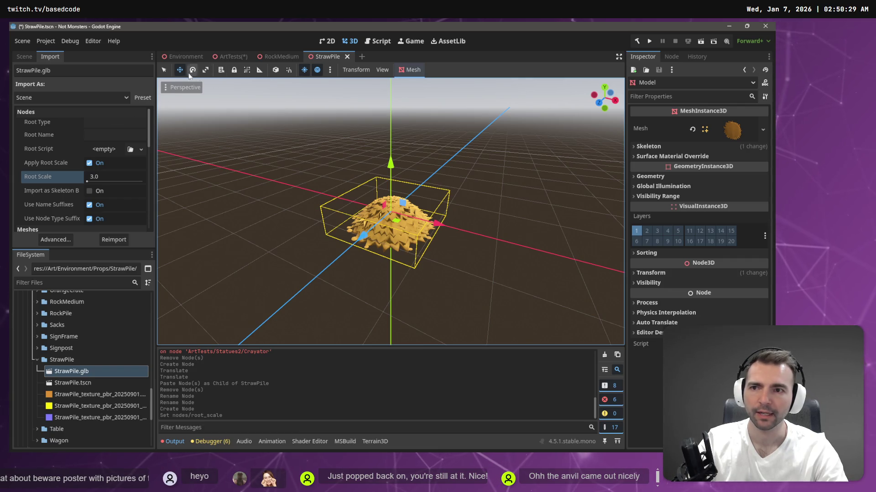
- Delete the old Model child node from the StrawPile scene
click(25, 57)
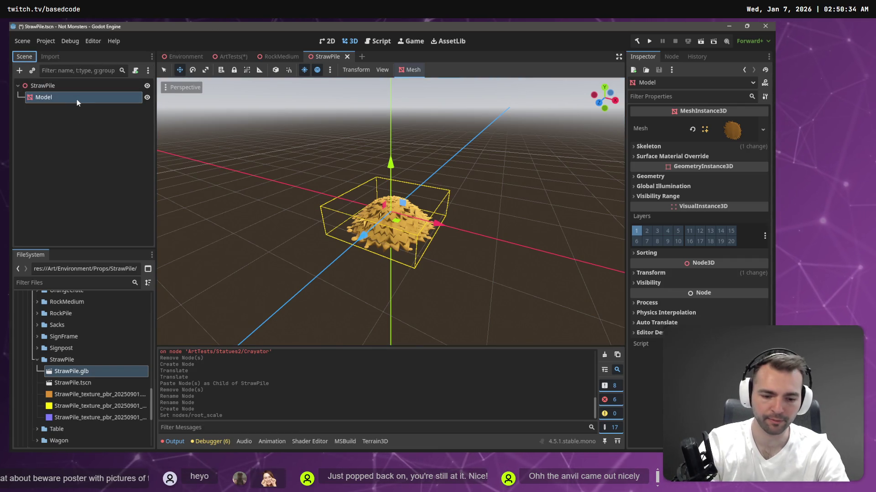
key(Delete)
key(Return)
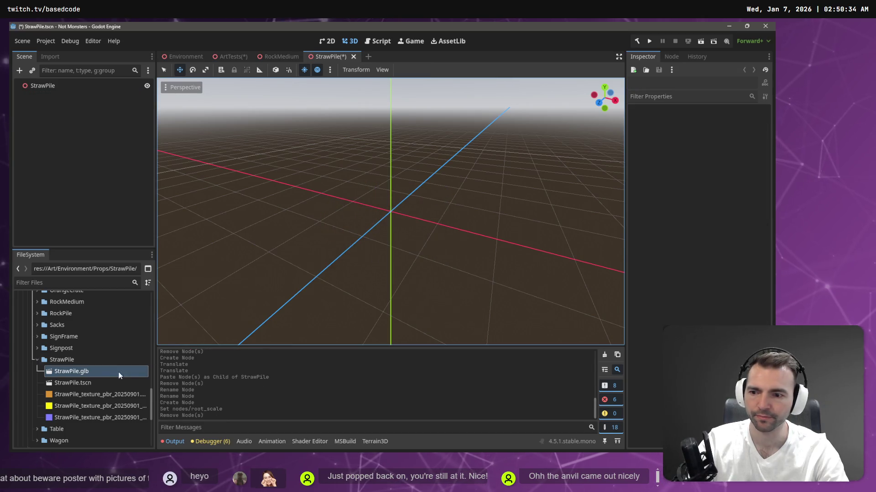
- Drop the rescaled straw pile into the StrawPile scene, raise it to sit on the ground, and save
drag(79, 370, 389, 204)
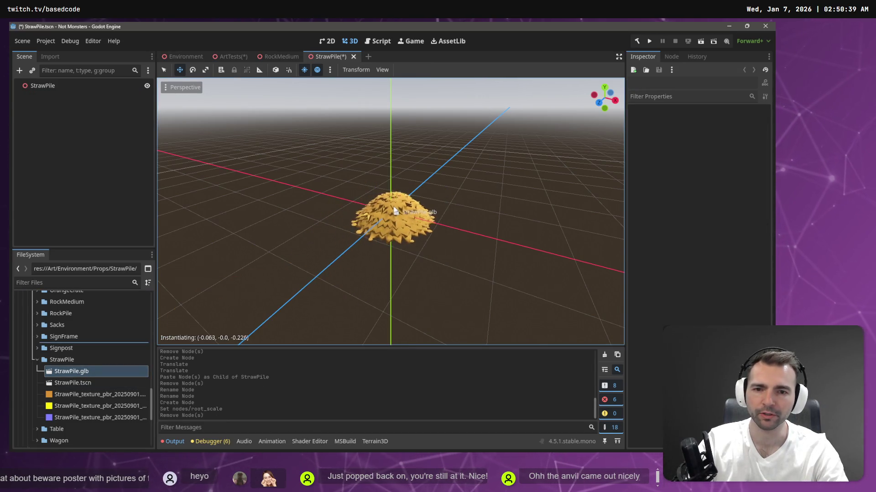
drag(389, 156, 388, 144)
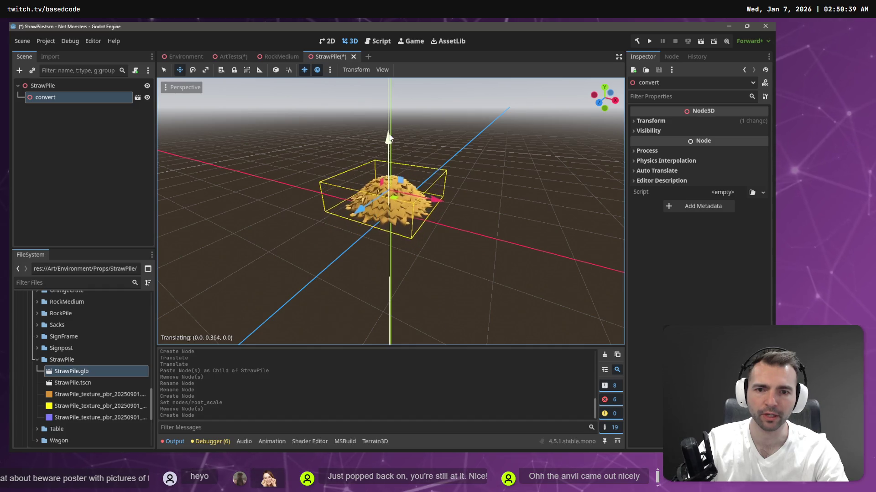
click(651, 121)
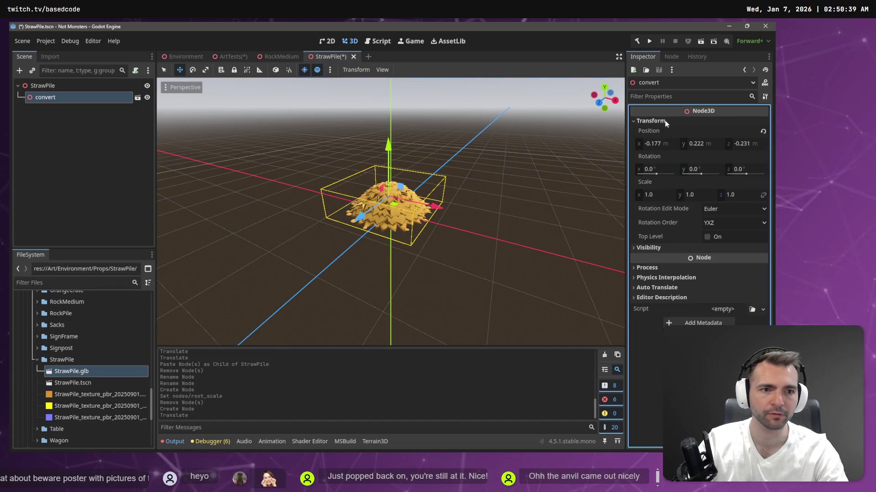
text(0)
key(Tab)
text(0)
key(Tab)
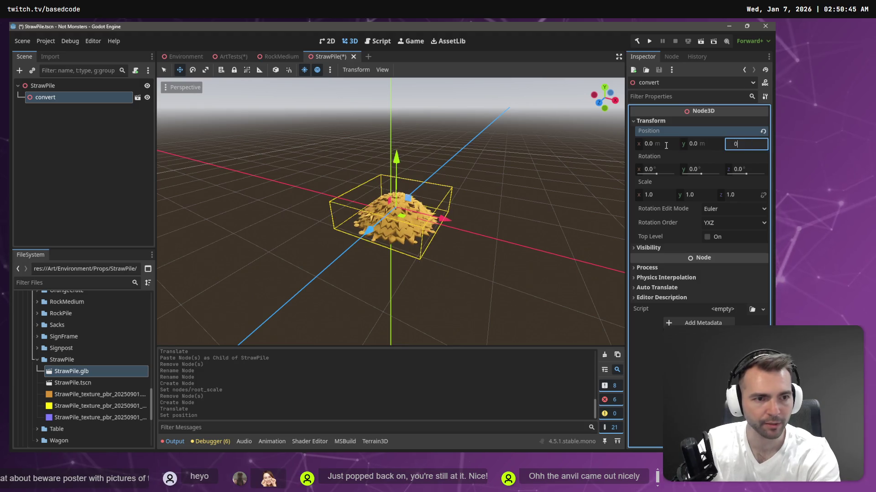
text(0)
key(Tab)
key(Escape)
drag(391, 164, 390, 148)
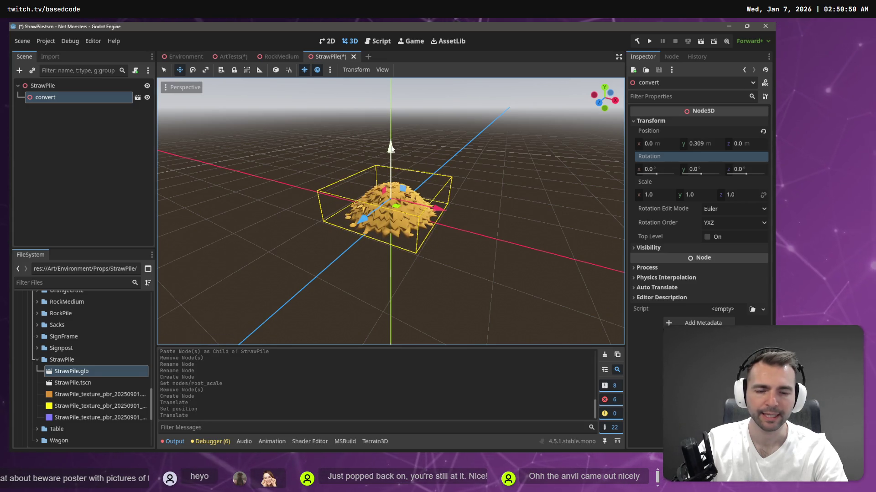
click(442, 142)
key(ctrl+s)
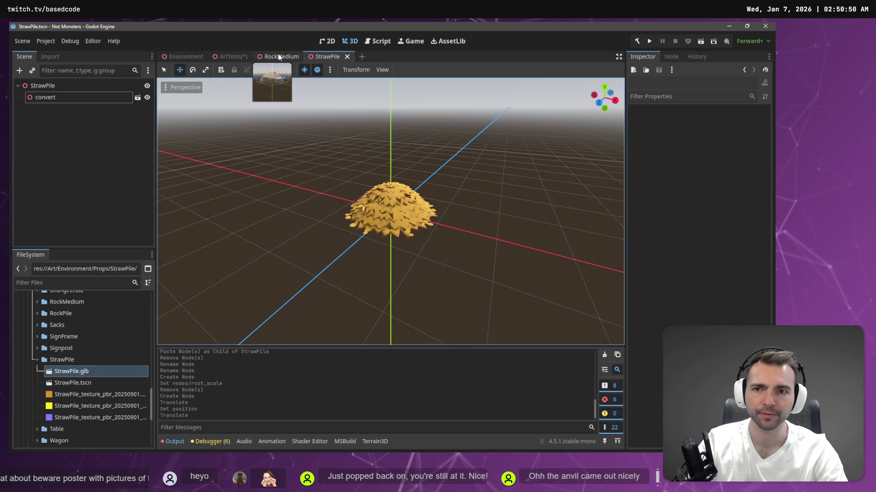
- Check the pile in ArtTests, then bring up the import options for StrawPile.glb
click(230, 56)
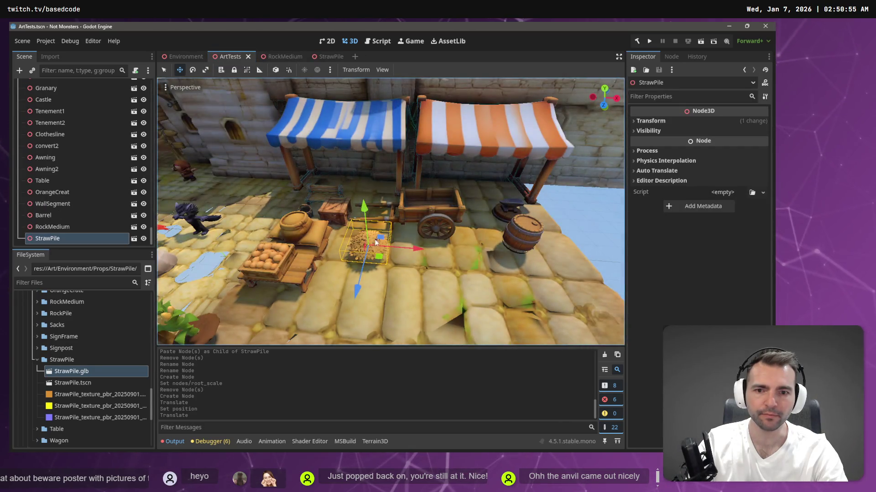
click(319, 57)
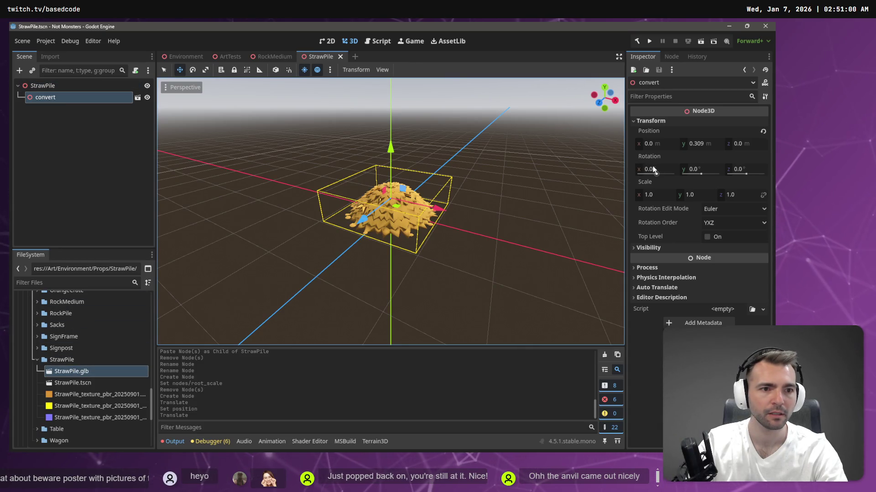
click(662, 197)
click(46, 41)
click(49, 56)
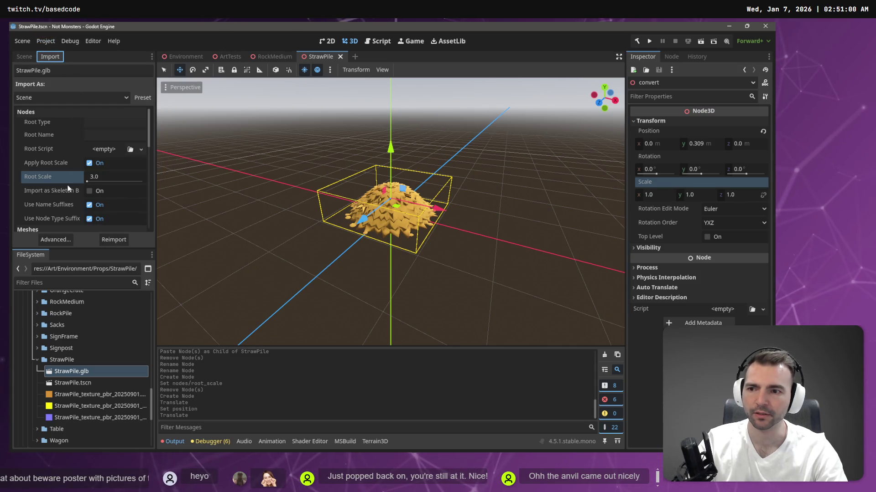
- Reimport the straw pile at Root Scale 5, lift it, and switch to the ArtTests scene
click(99, 179)
text(4)
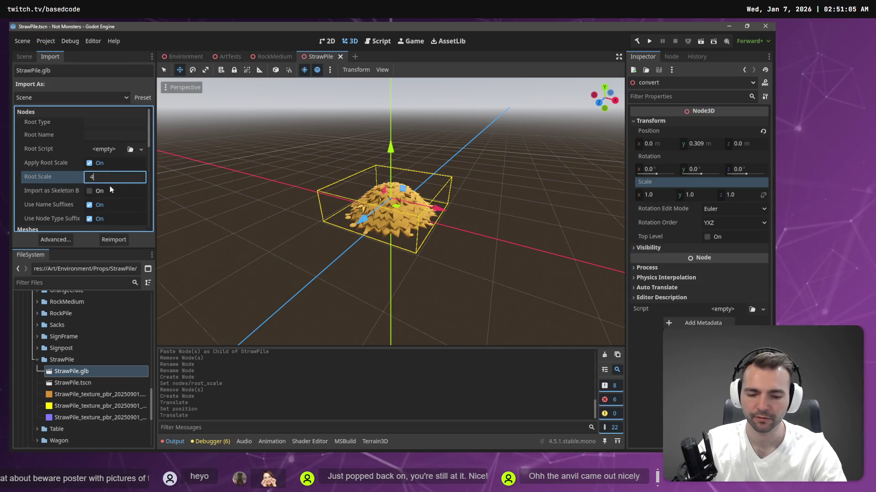
key(BackSpace)
text(5)
key(Return)
click(114, 241)
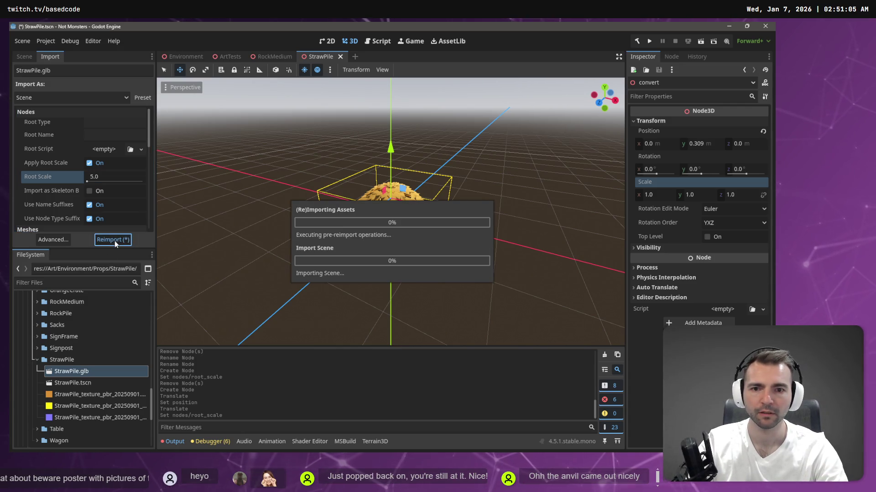
scroll(429, 227, down, 3)
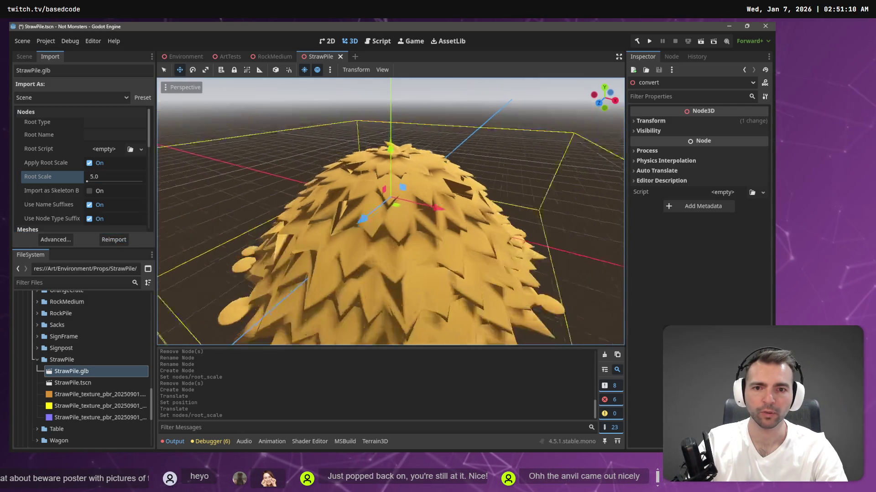
scroll(440, 184, down, 3)
drag(394, 154, 392, 130)
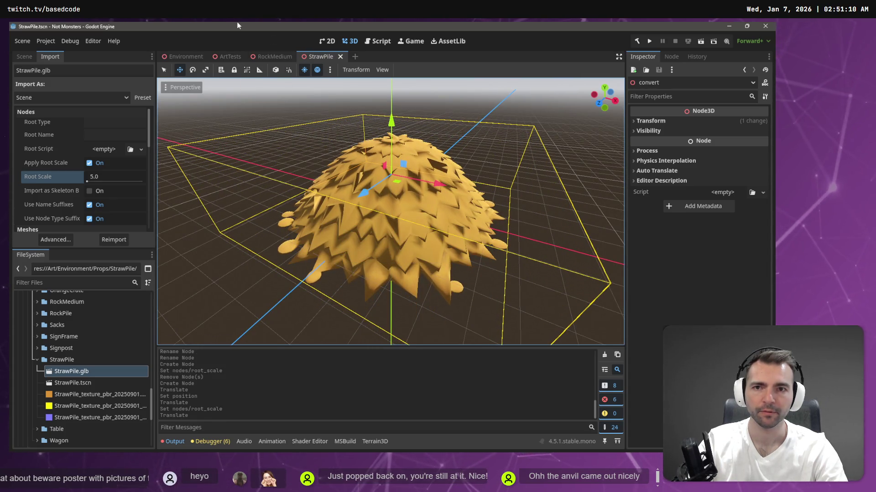
click(270, 55)
click(220, 56)
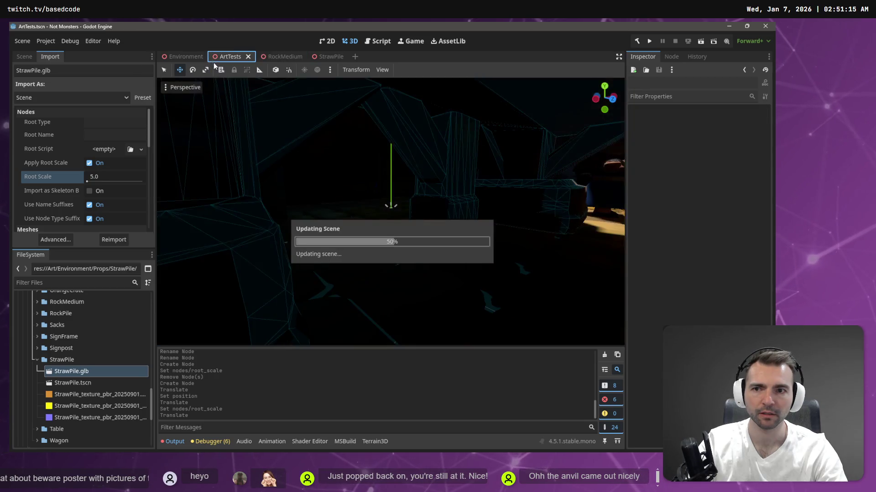
scroll(364, 154, down, 5)
scroll(365, 154, up, 3)
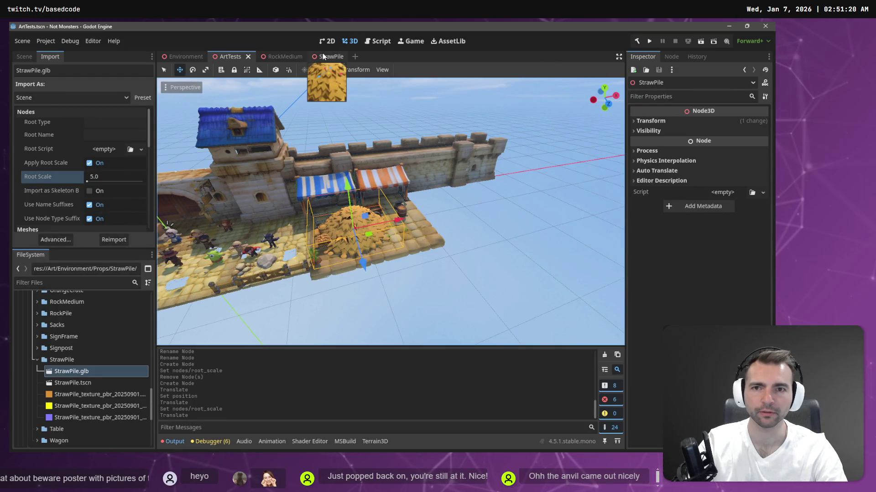
- Set Root Scale back to 3.0, reimport, slide the pile beside the market cart, and save ArtTests
click(104, 176)
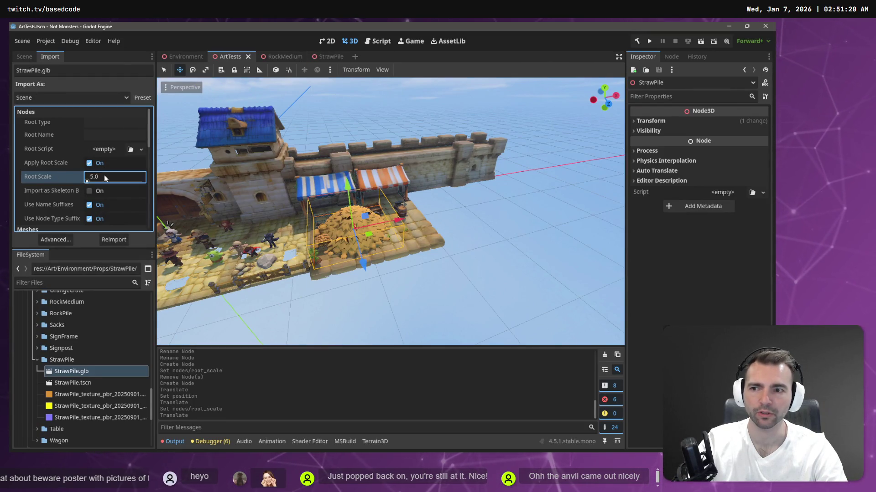
text(3)
key(Return)
click(115, 240)
scroll(347, 258, up, 3)
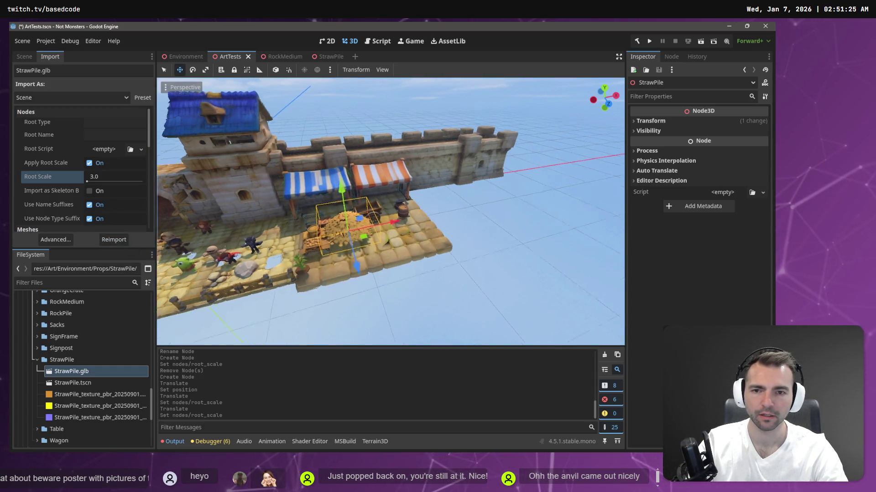
scroll(369, 251, up, 2)
scroll(392, 244, down, 2)
drag(363, 196, 364, 201)
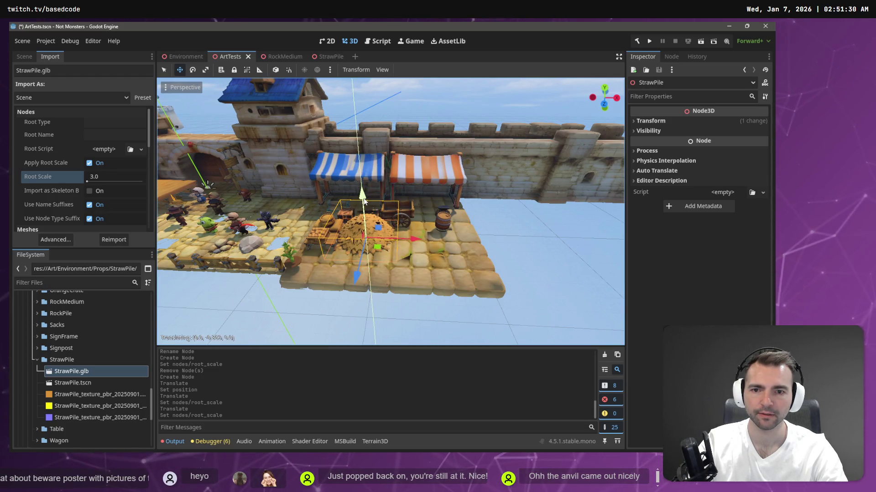
drag(375, 252, 406, 265)
key(ctrl+s)
click(184, 56)
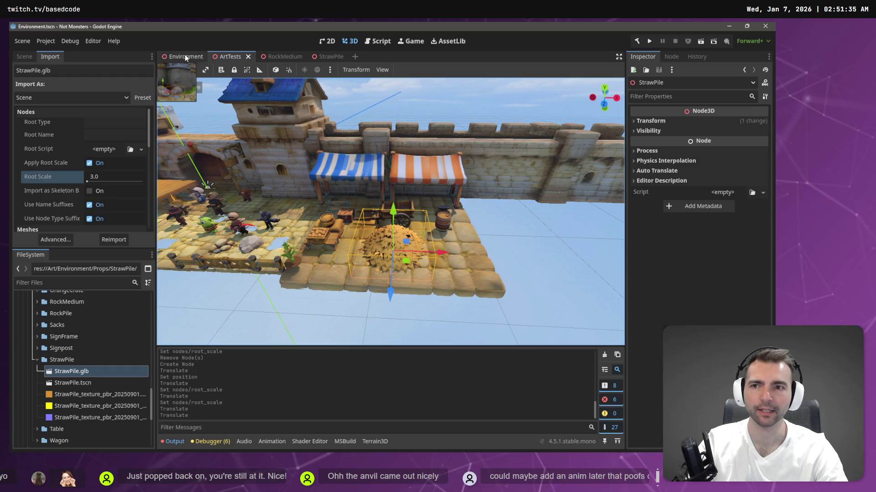
- Fly to the windmill and drop a StrawPile.tscn instance into the Environment scene, undoing a raw .glb drop
key(s)
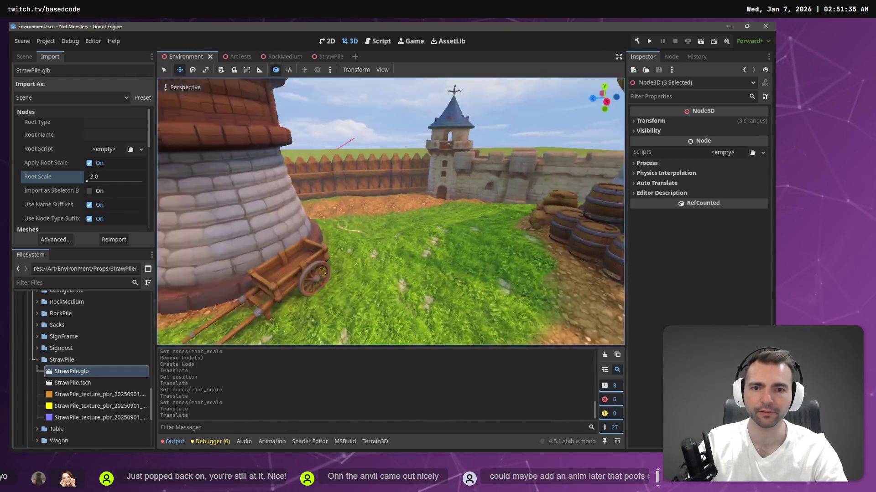
key(w)
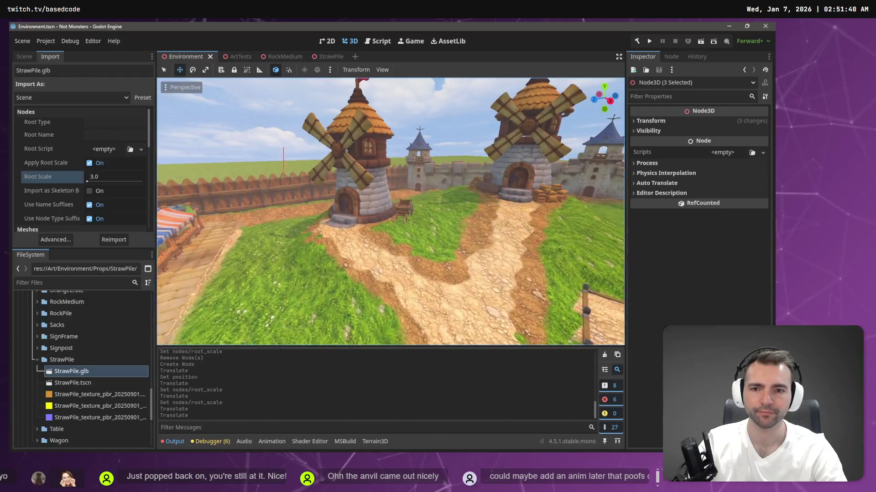
key(w)
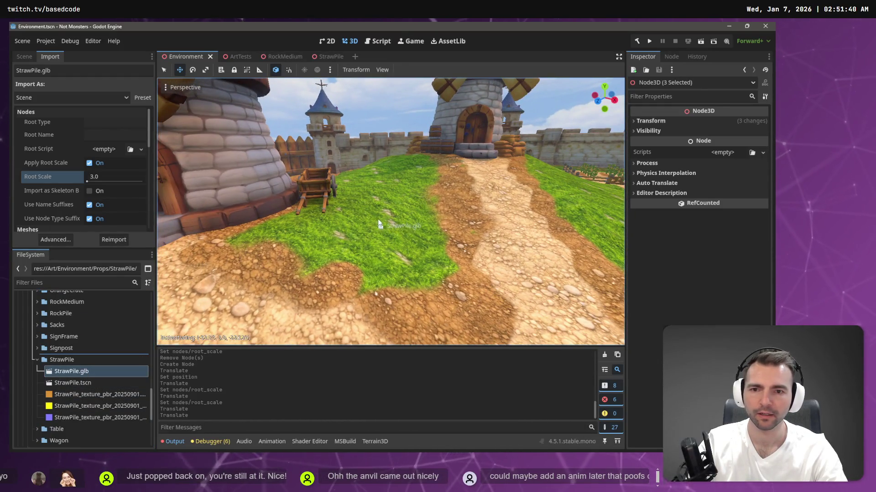
drag(353, 220, 378, 215)
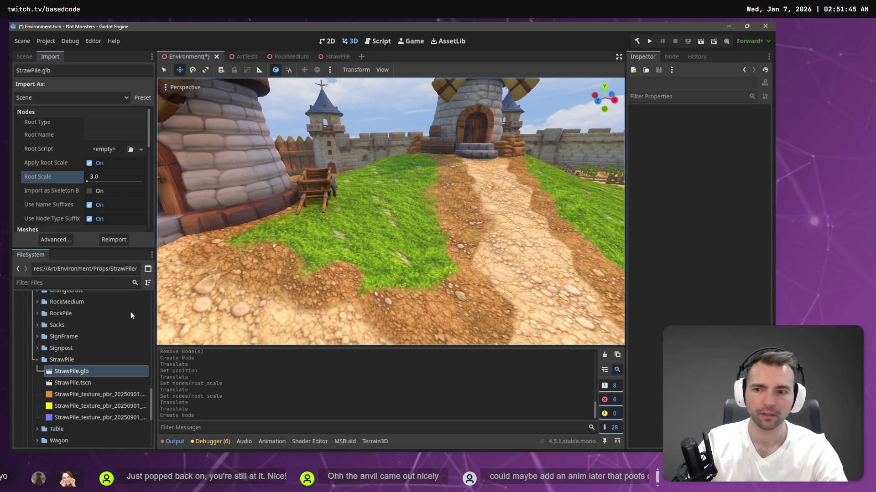
key(ctrl+z)
drag(72, 381, 319, 230)
scroll(336, 231, down, 5)
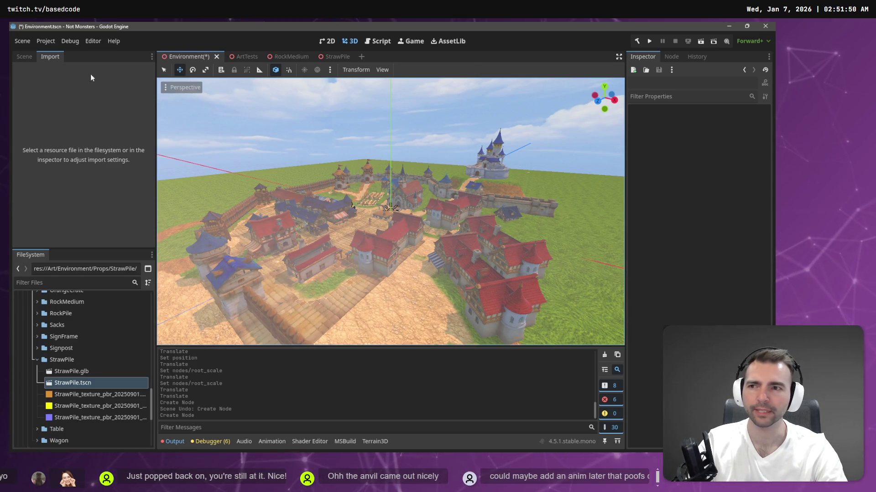
- Clear the Scene tree filter and select the StrawPile node in the Environment scene
click(17, 57)
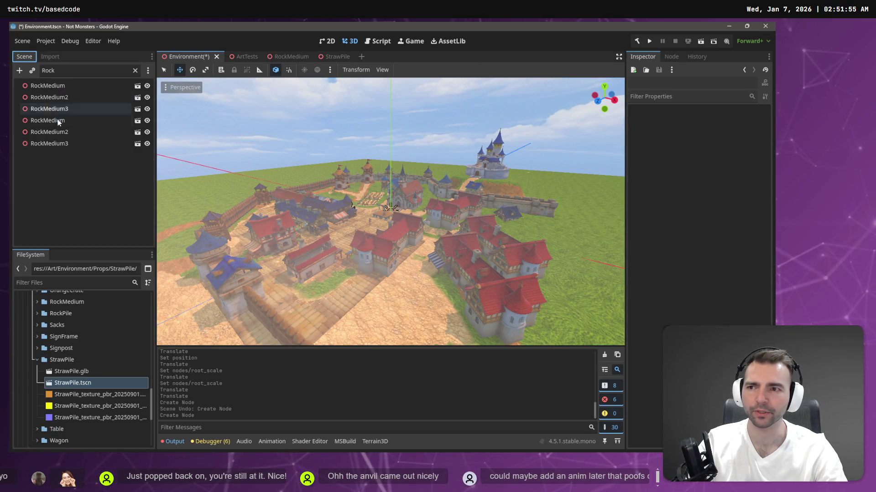
click(134, 71)
text(S)
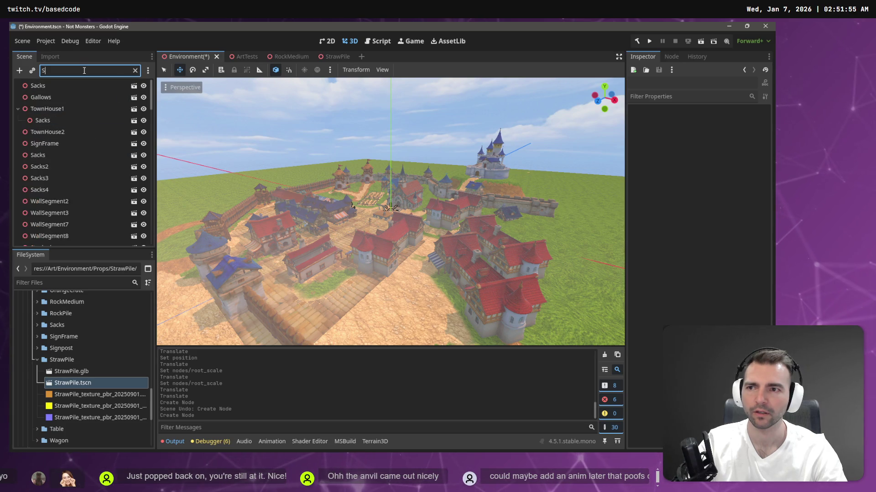
text(tra)
click(66, 86)
click(124, 72)
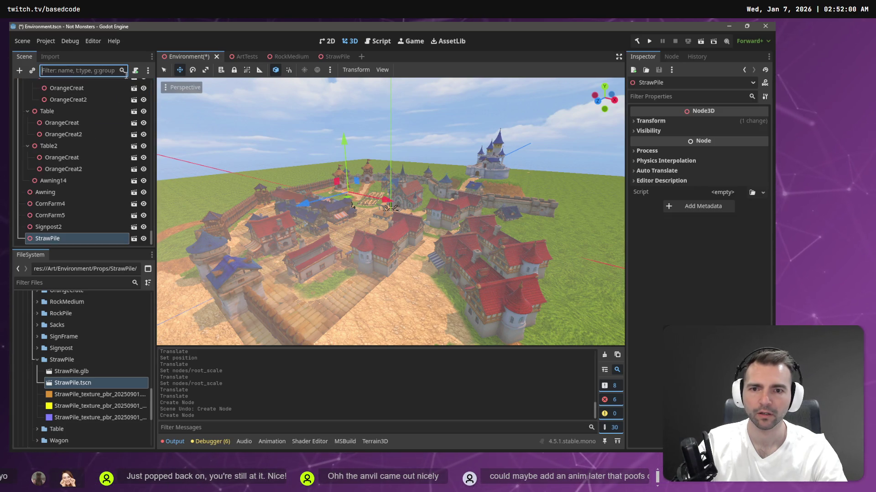
text(wf)
key(BackSpace)
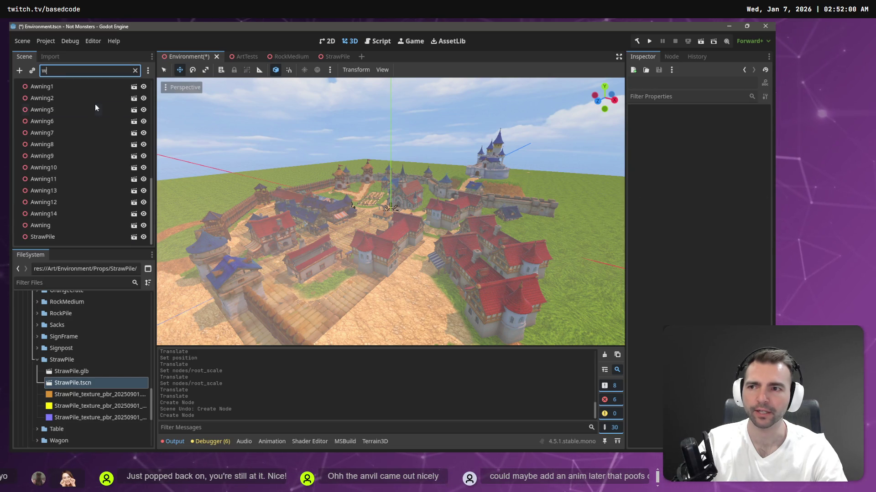
key(BackSpace)
click(329, 56)
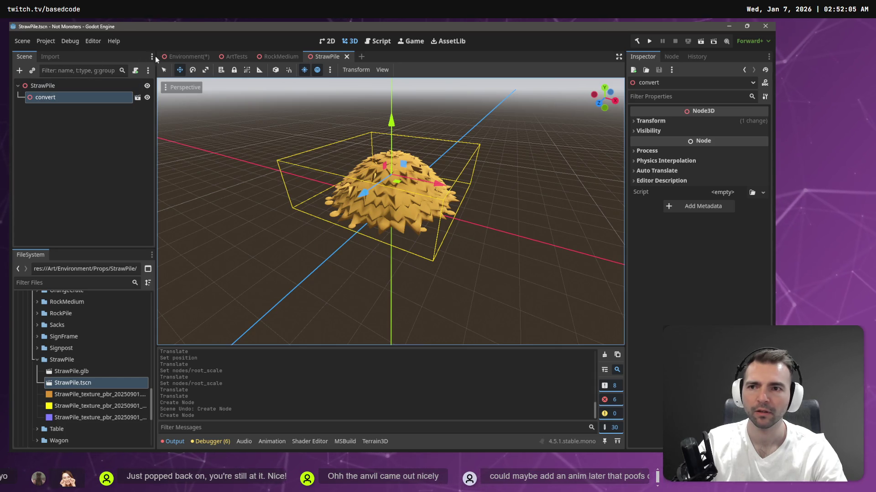
click(185, 57)
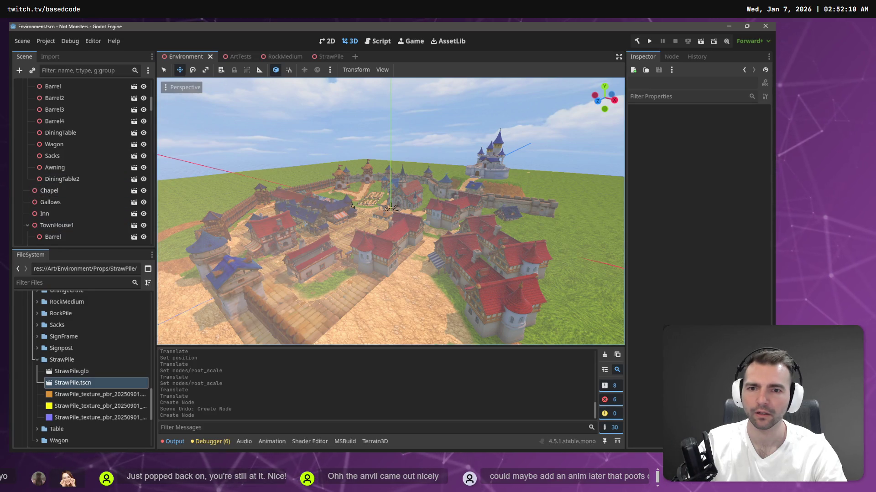
scroll(389, 212, up, 2)
- Filter for StrawPile, select it, and lift it up onto the wagon with the Y-axis gizmo
key(w)
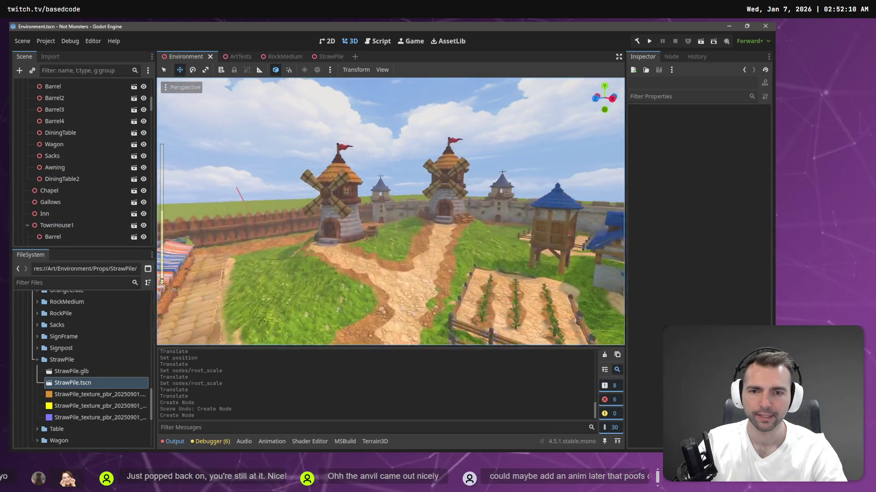
click(92, 70)
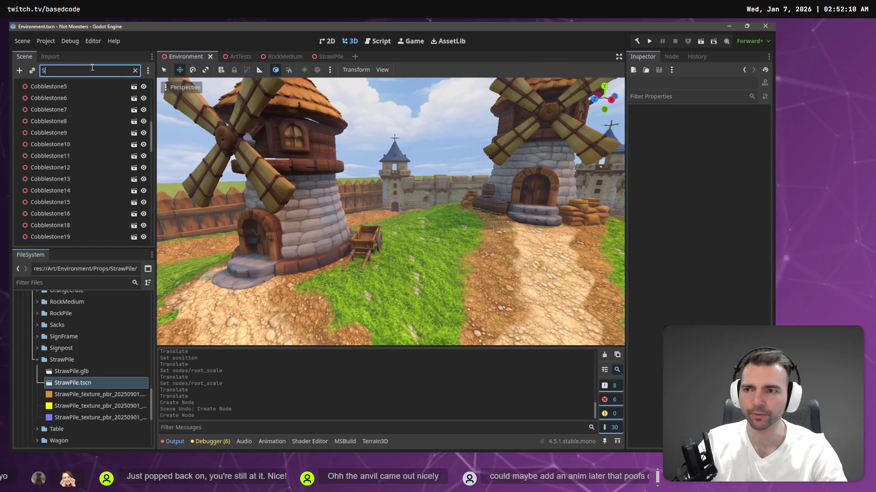
text(Stra)
click(88, 87)
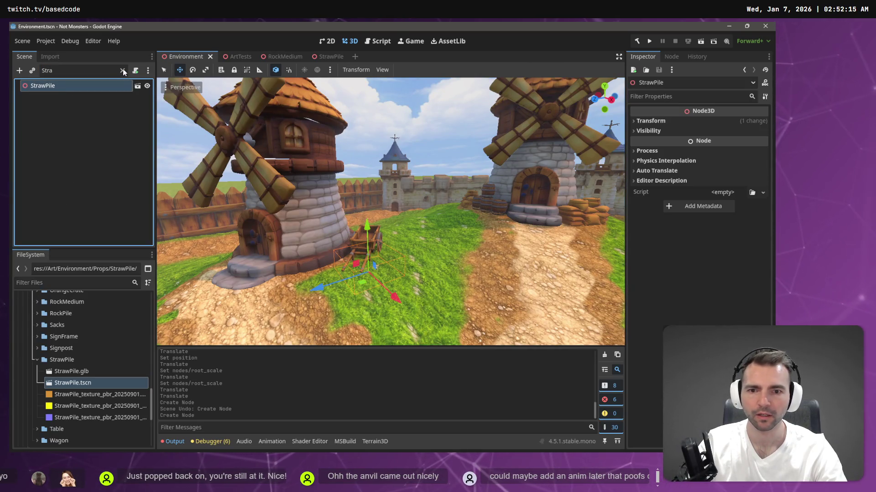
drag(367, 225, 364, 184)
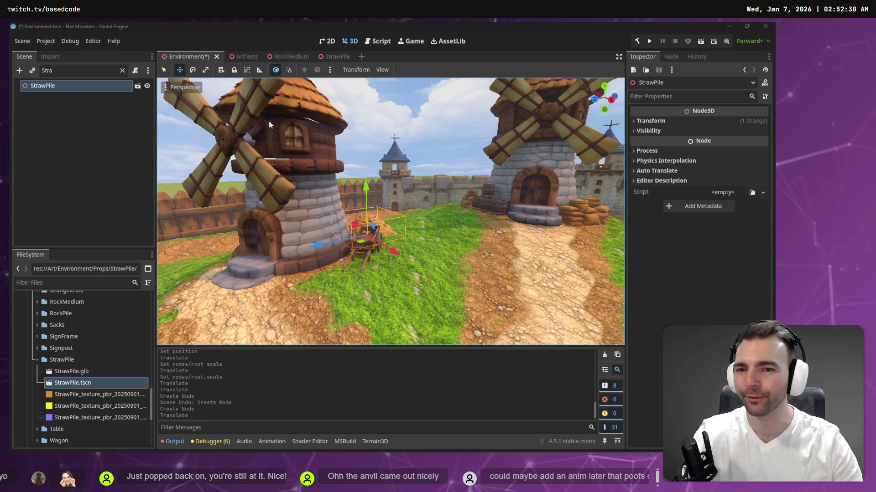
- Rotate the anvil beside the blacksmith slightly and save the Environment scene
key(w)
key(w)
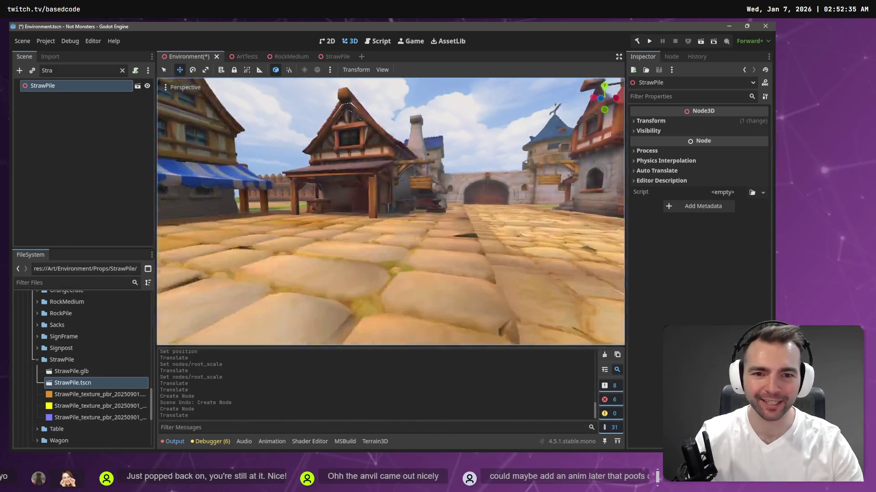
key(w)
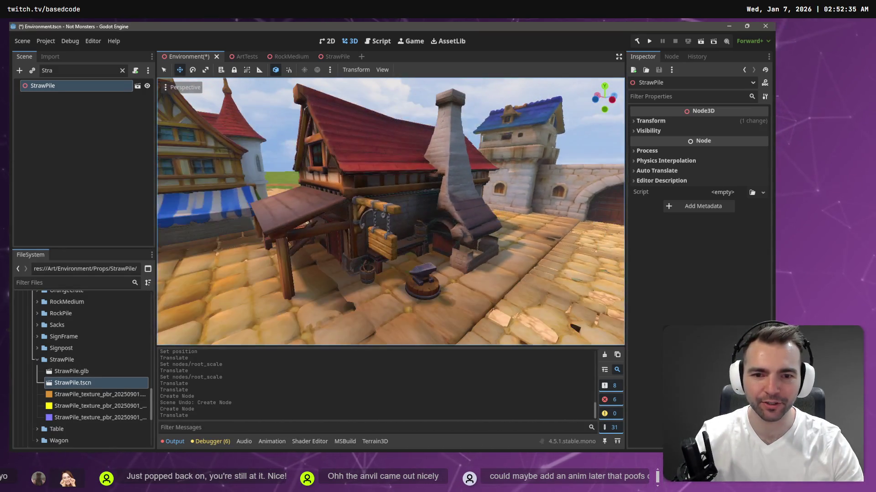
click(401, 263)
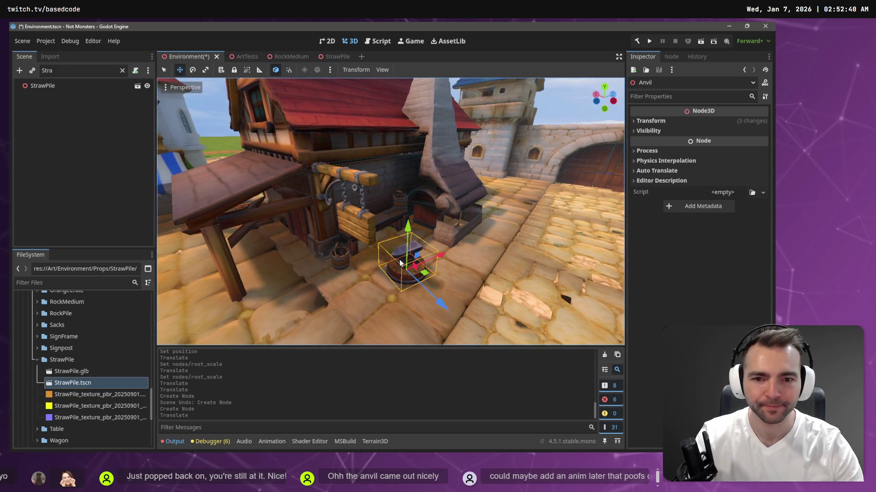
drag(414, 299, 472, 261)
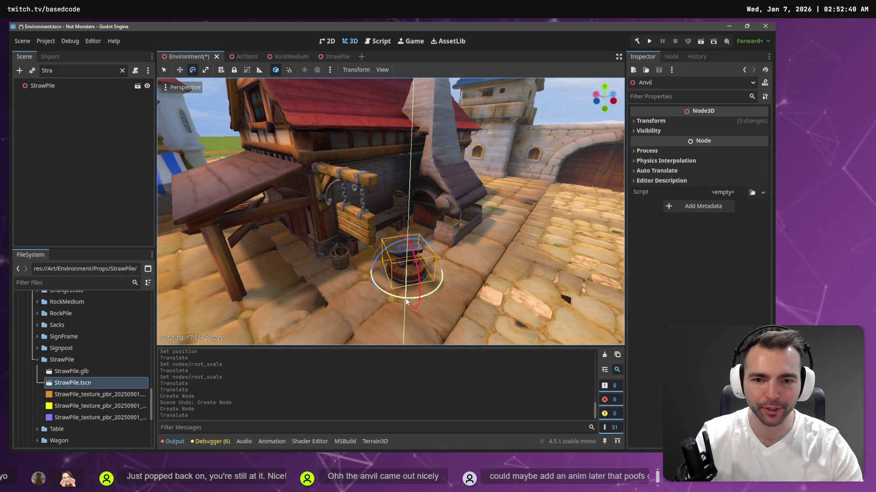
click(537, 168)
key(ctrl+s)
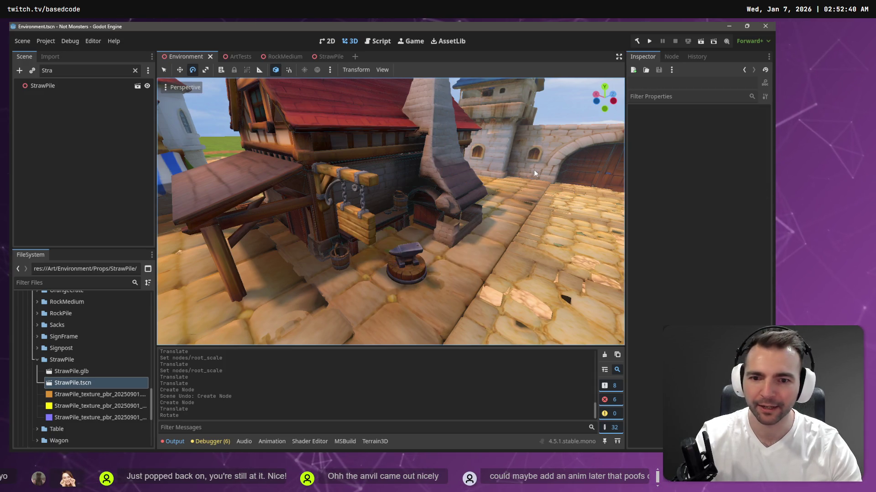
drag(337, 154, 606, 105)
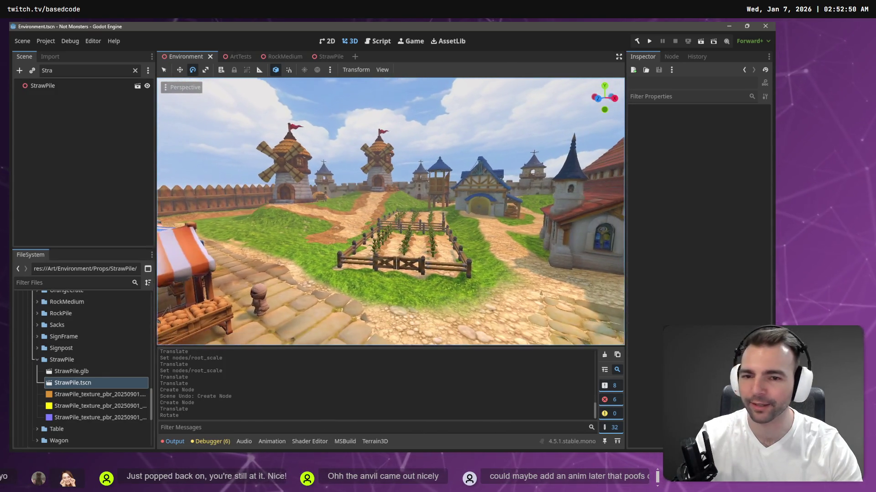
- Nudge and tilt the straw pile beside the cart, sinking it lower into the grass
drag(347, 158, 347, 159)
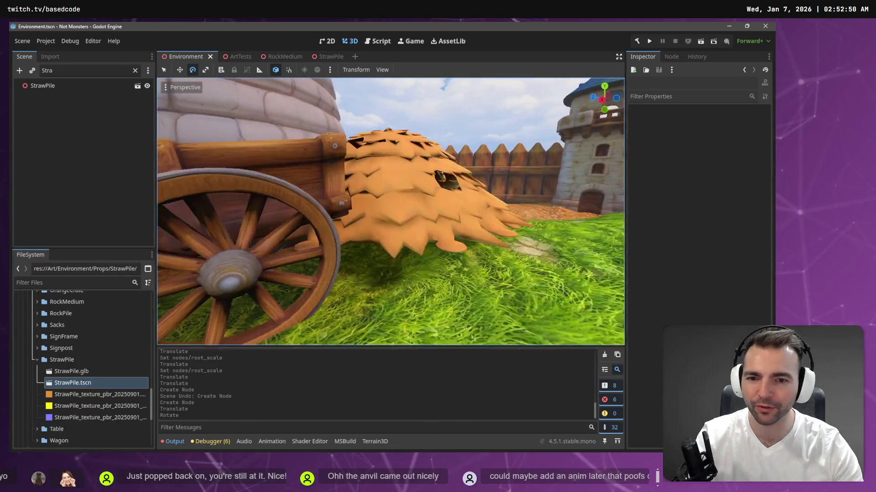
click(390, 296)
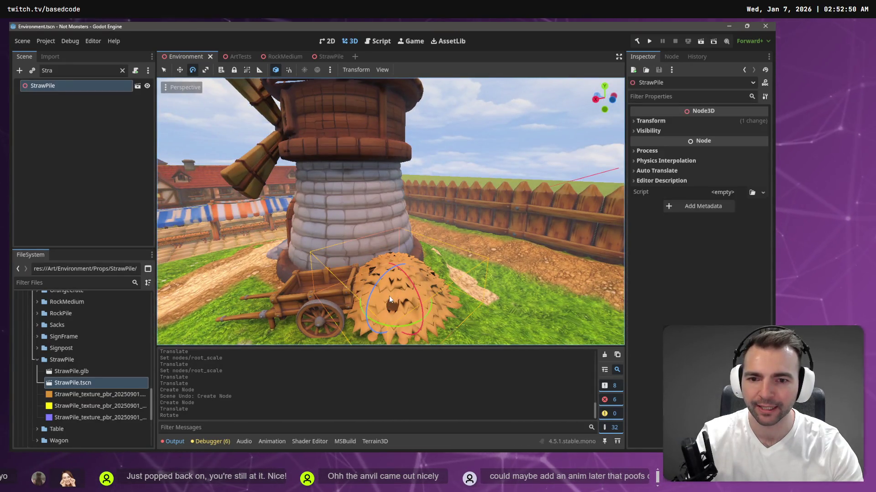
drag(396, 253, 398, 285)
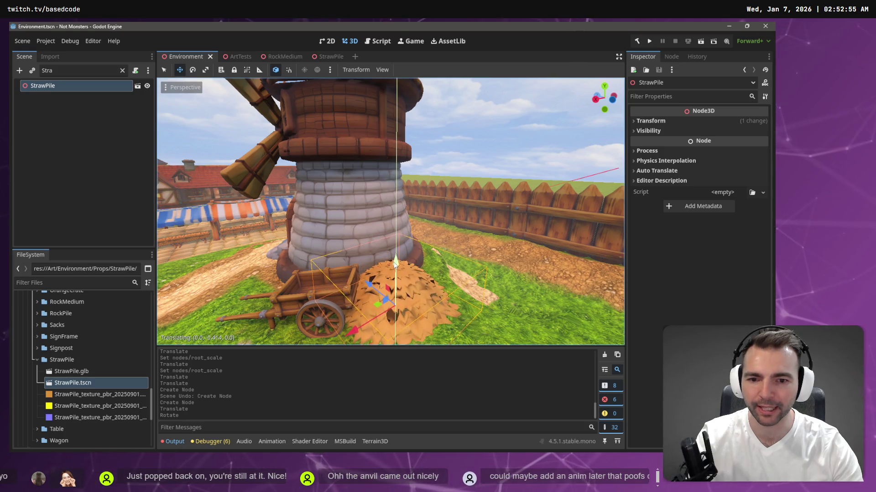
key(e)
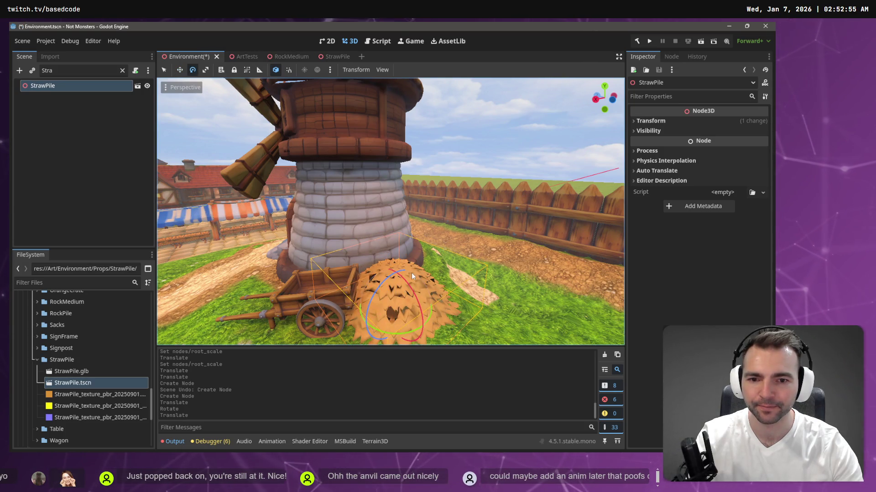
drag(400, 277, 396, 275)
key(w)
key(s)
drag(396, 241, 394, 259)
- Undo a stray rotation, then turn the straw pile to a new angle and fly around the windmill
key(e)
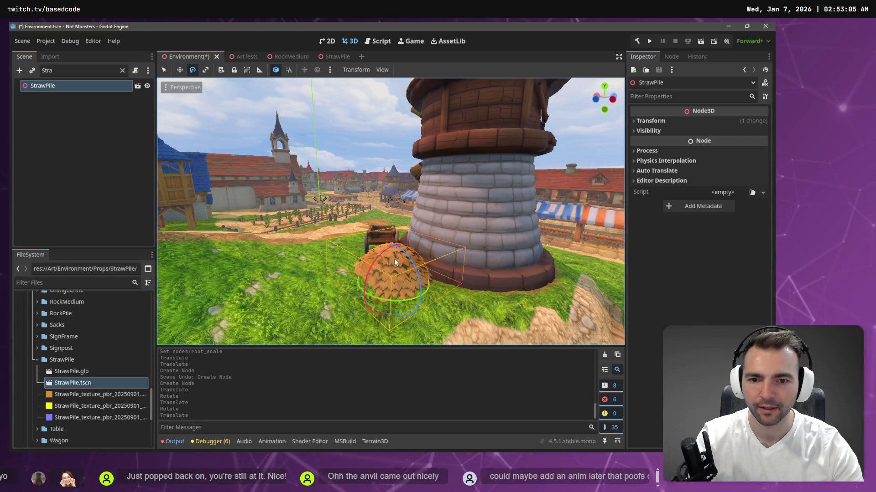
click(393, 277)
key(ctrl+z)
drag(411, 267, 374, 269)
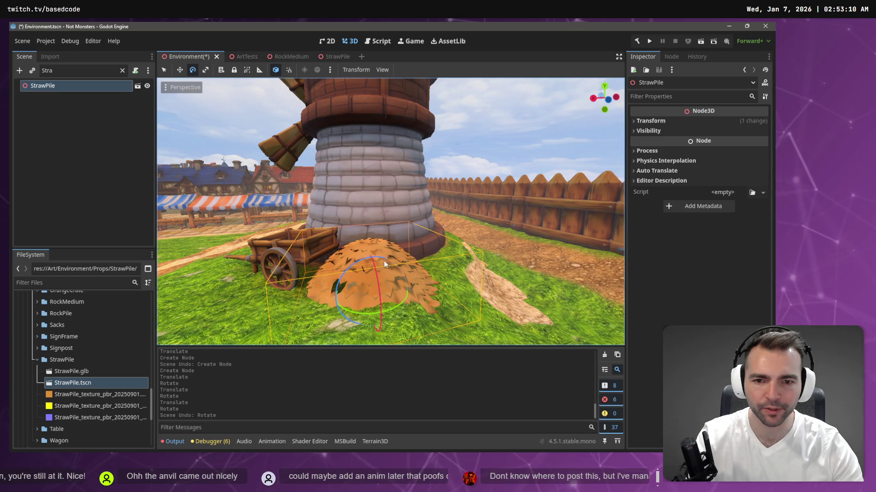
drag(381, 258, 379, 276)
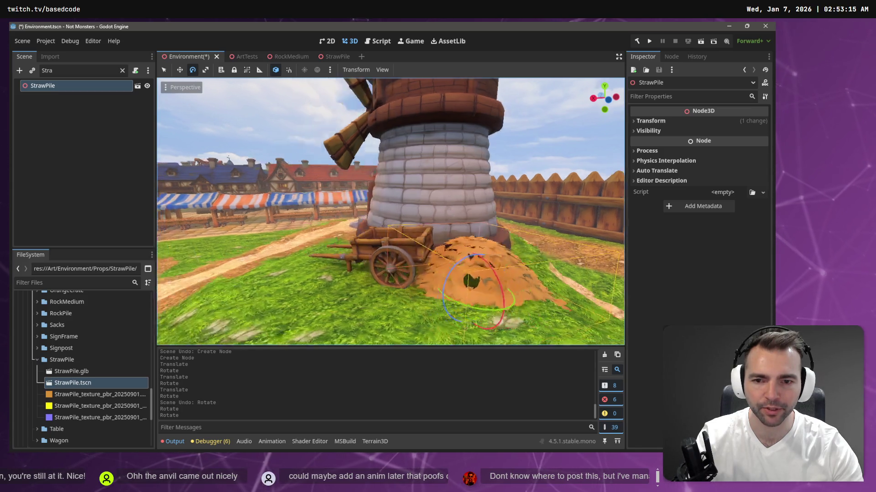
key(s)
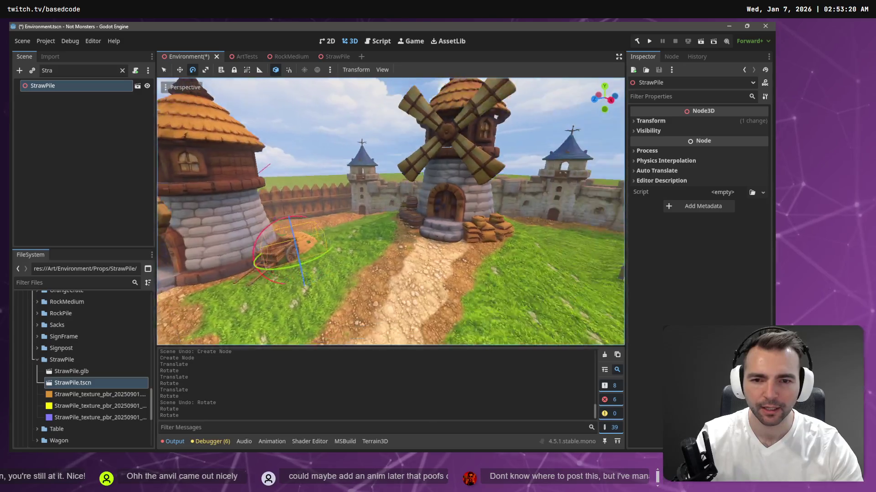
key(s)
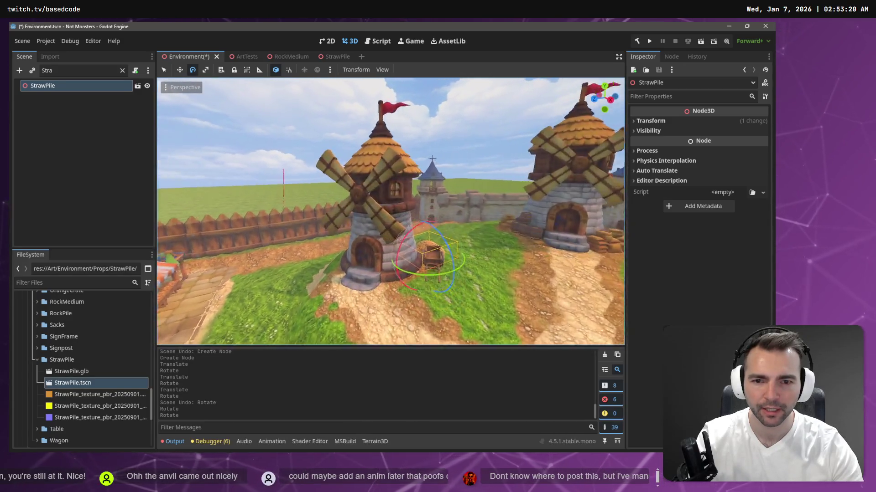
key(w)
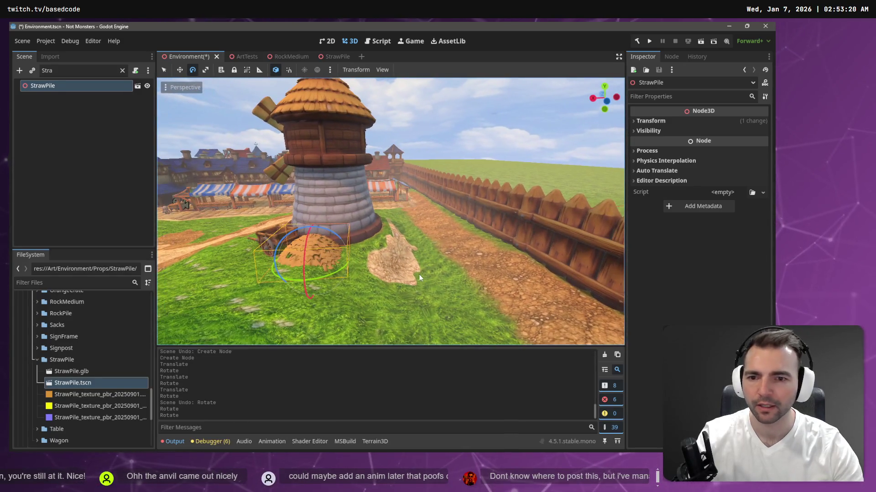
- Reparent the StrawPile node under the Windmill node
click(123, 70)
click(326, 154)
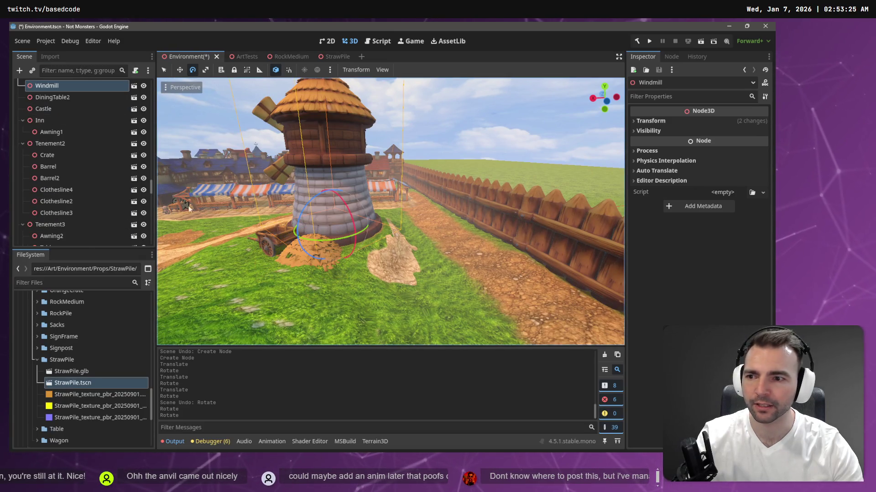
click(293, 258)
right_click(71, 241)
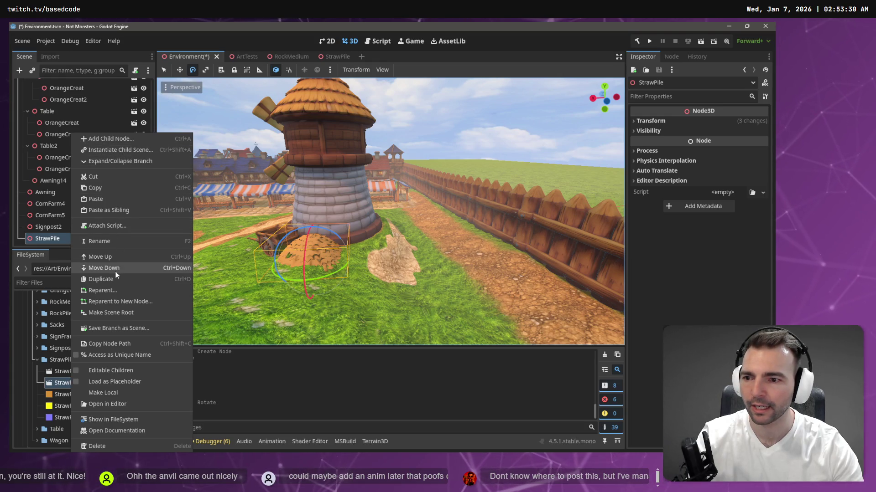
click(115, 292)
click(369, 180)
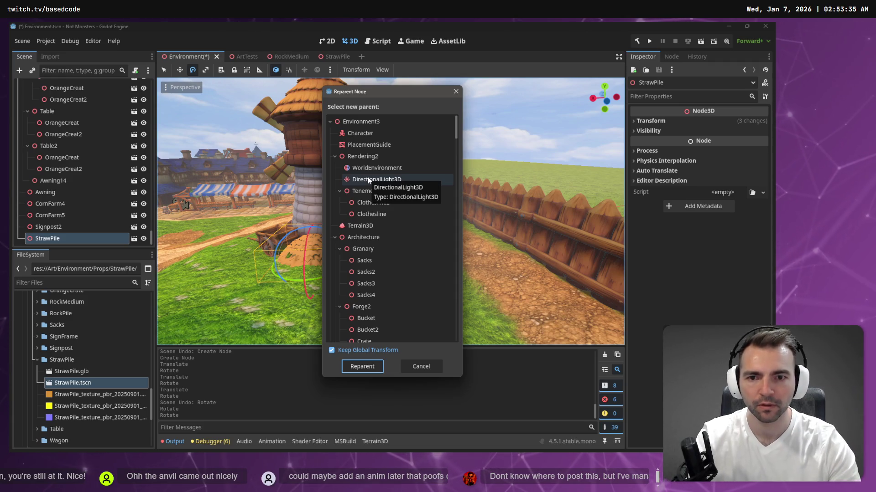
text(windmill3)
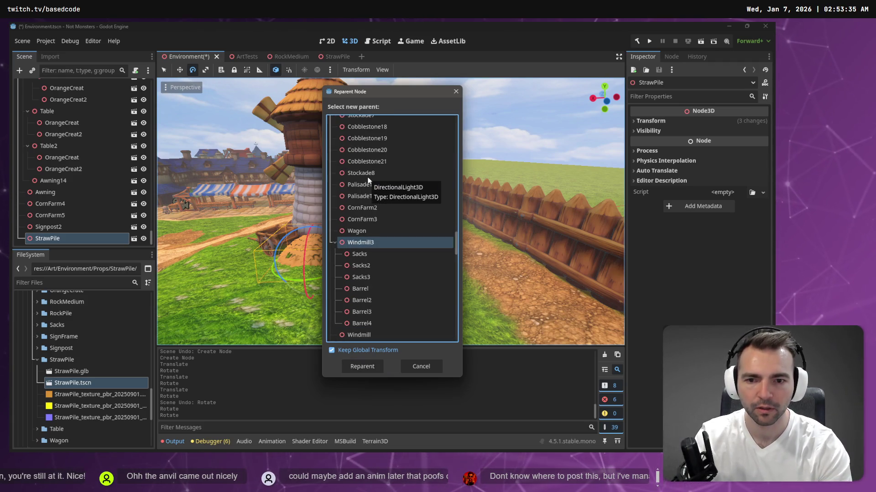
scroll(367, 301, down, 1)
click(367, 308)
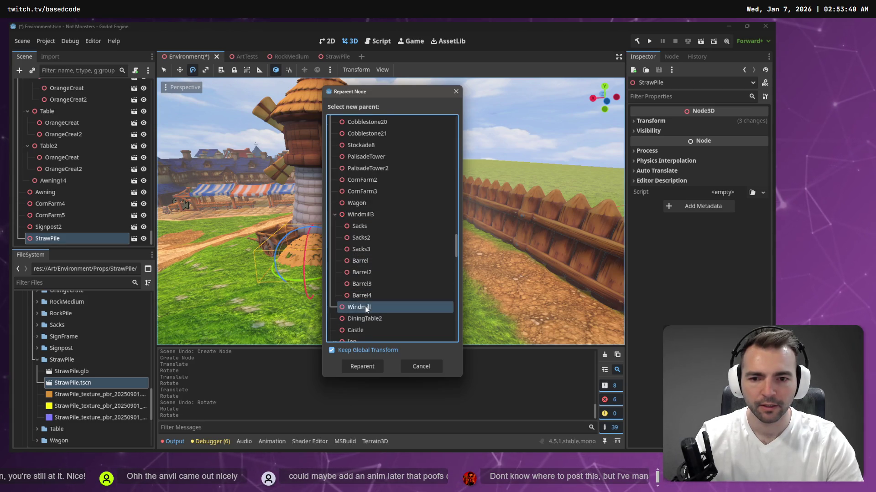
double_click(365, 307)
- Reparent the Wagon node under Windmill, then reselect StrawPile
click(260, 237)
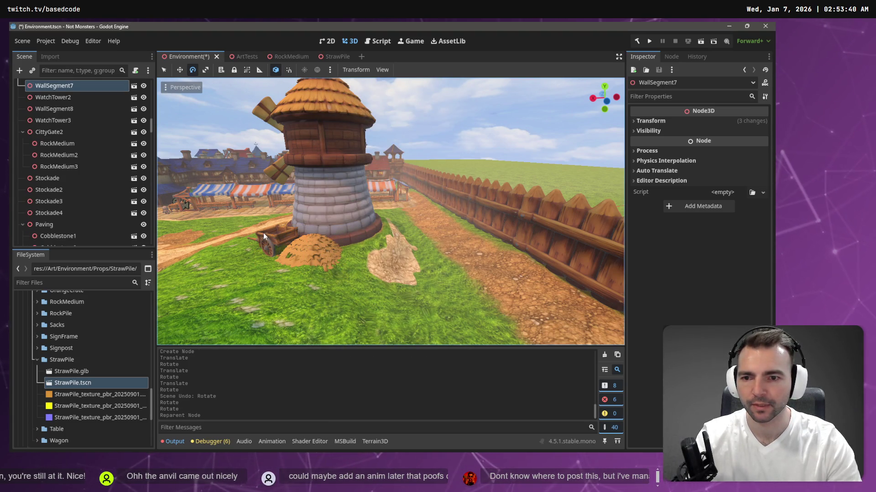
scroll(287, 236, down, 3)
click(341, 241)
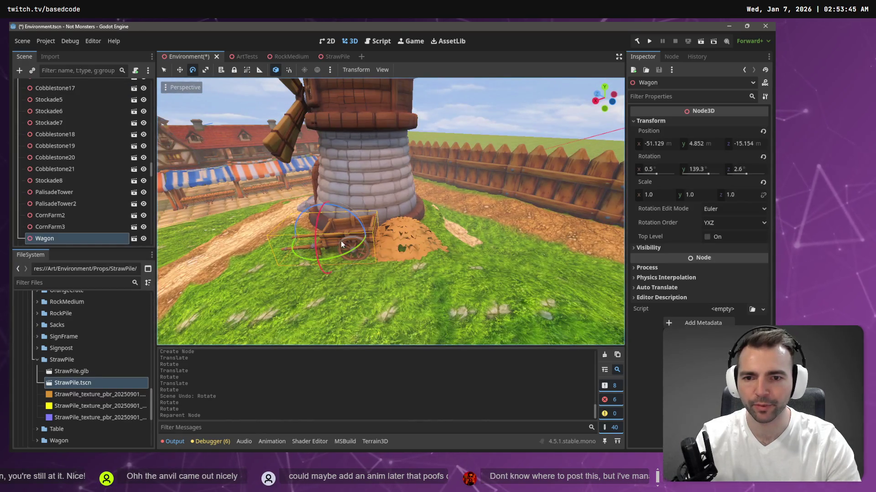
right_click(54, 238)
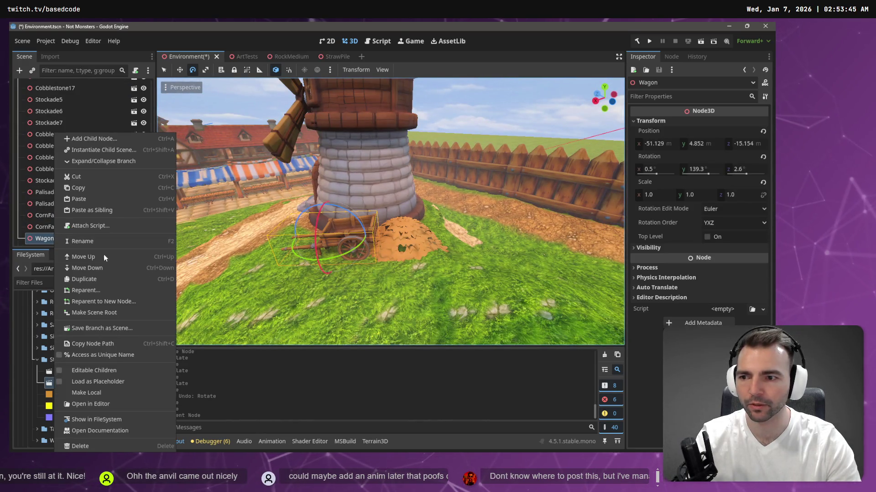
click(100, 291)
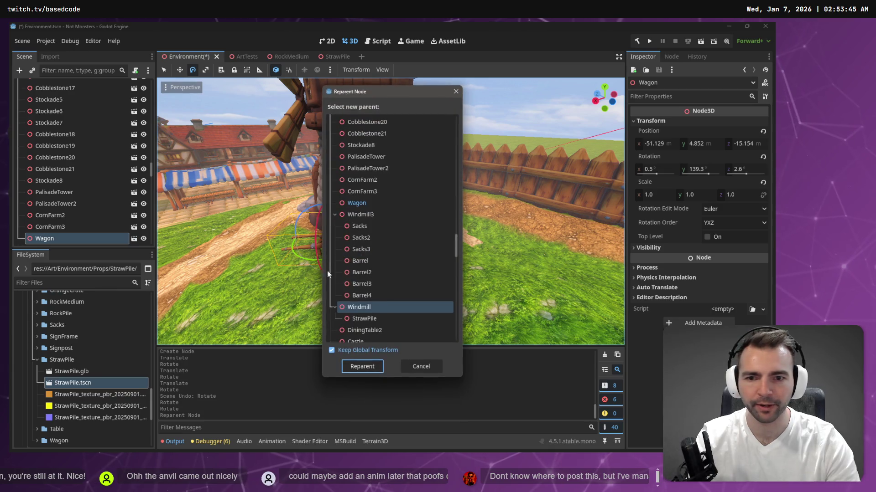
double_click(378, 308)
click(415, 248)
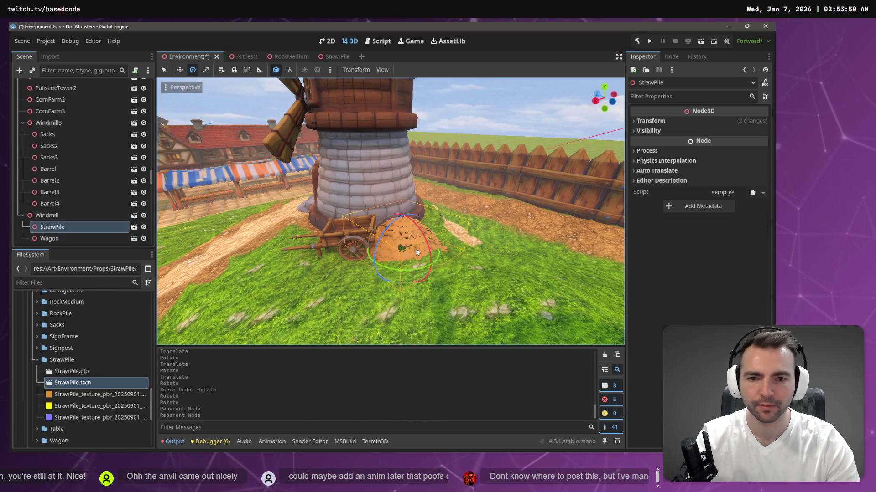
click(64, 238)
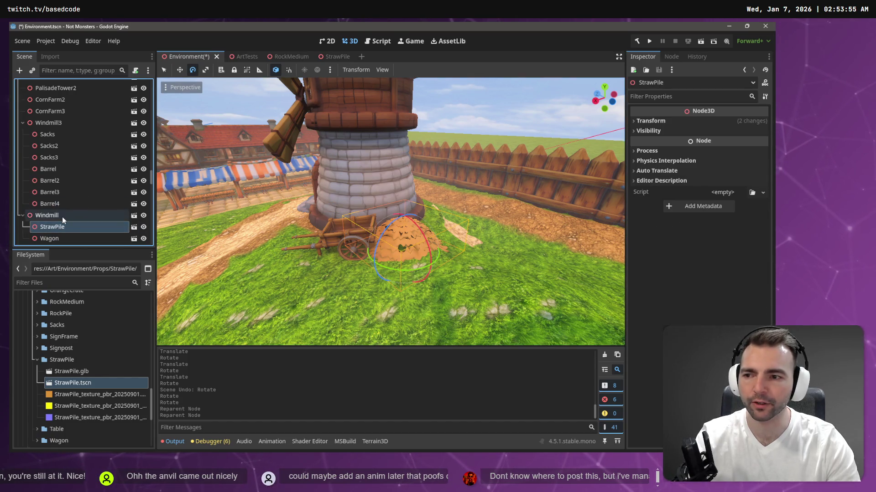
- Paste a StrawPile copy under Windmill and move it beside the original
key(ctrl+v)
key(w)
drag(385, 248, 414, 232)
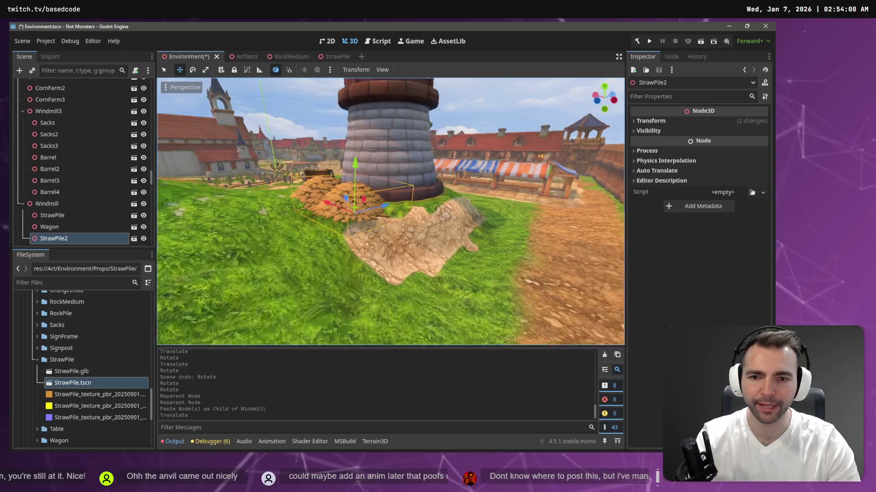
drag(414, 233, 378, 256)
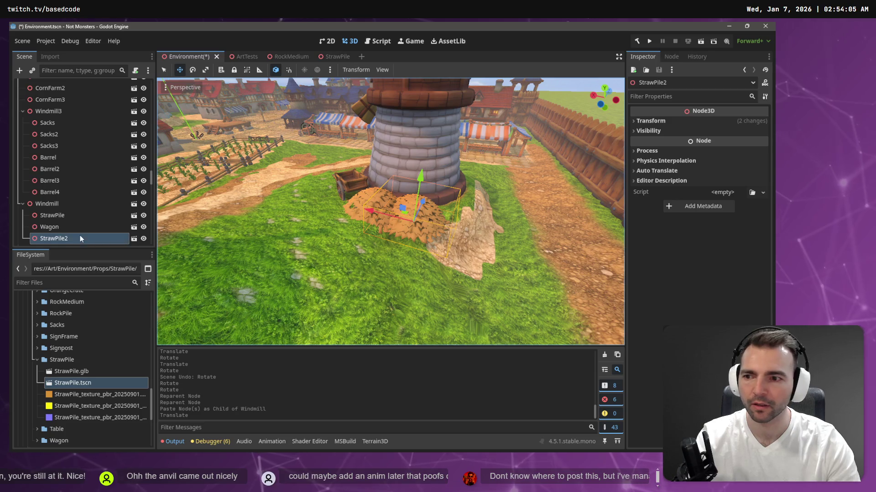
click(68, 216)
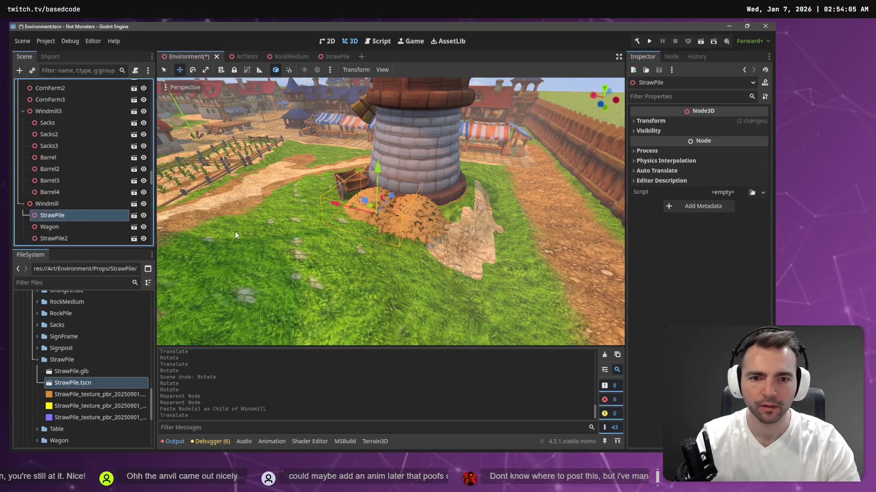
- Paste another straw pile as a child of StrawPile and move it into place with G
key(ctrl+v)
mouse_move(314, 228)
mouse_down()
mouse_move(328, 213)
mouse_move(397, 239)
mouse_up()
key(g)
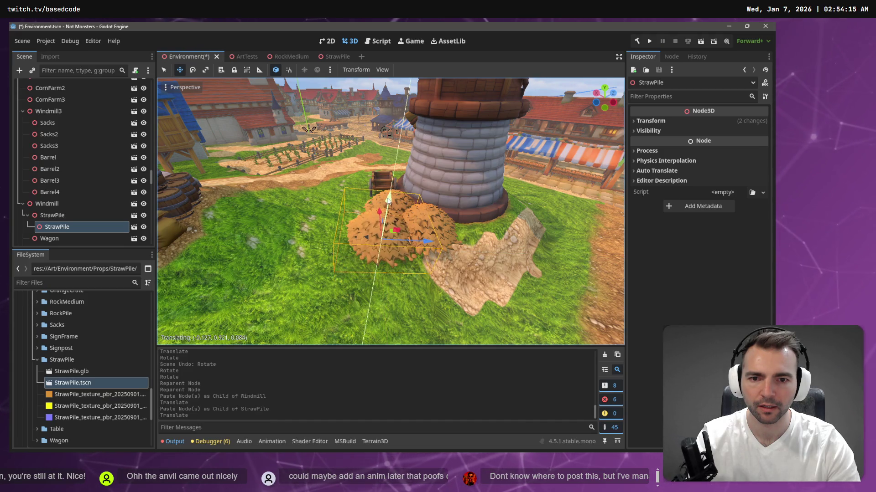
click(394, 259)
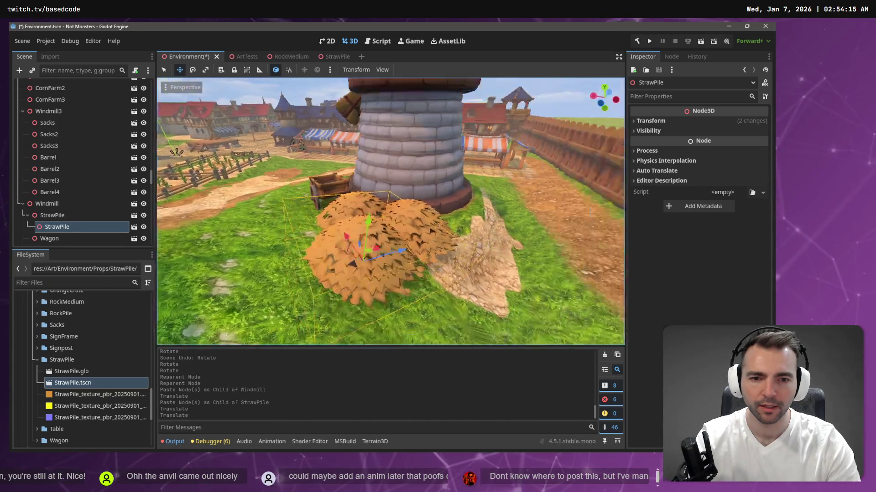
drag(404, 268, 404, 268)
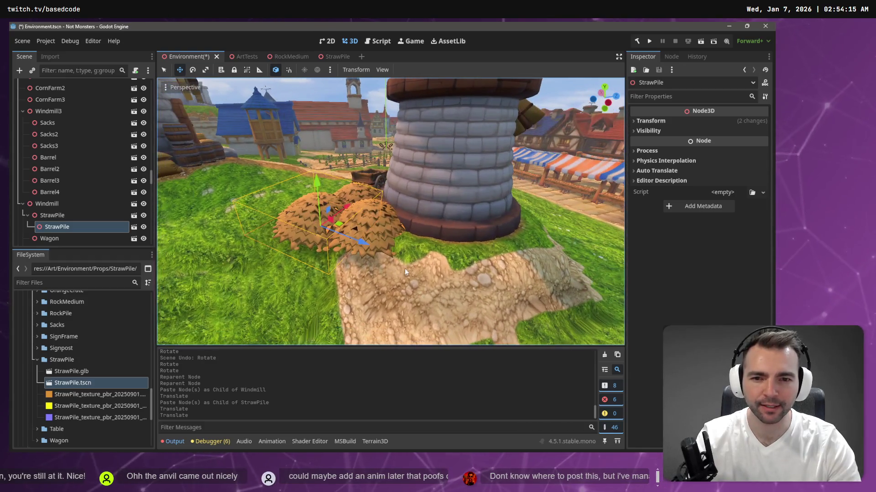
click(432, 260)
scroll(123, 136, up, 5)
scroll(127, 113, up, 5)
scroll(122, 135, up, 5)
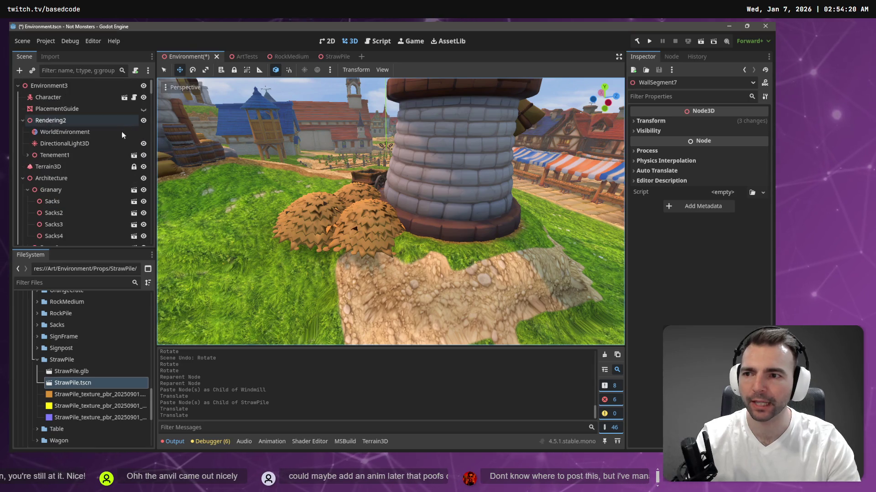
- Select Terrain3D, undo a height-brush stroke around the windmill, and switch to Roughness
click(53, 166)
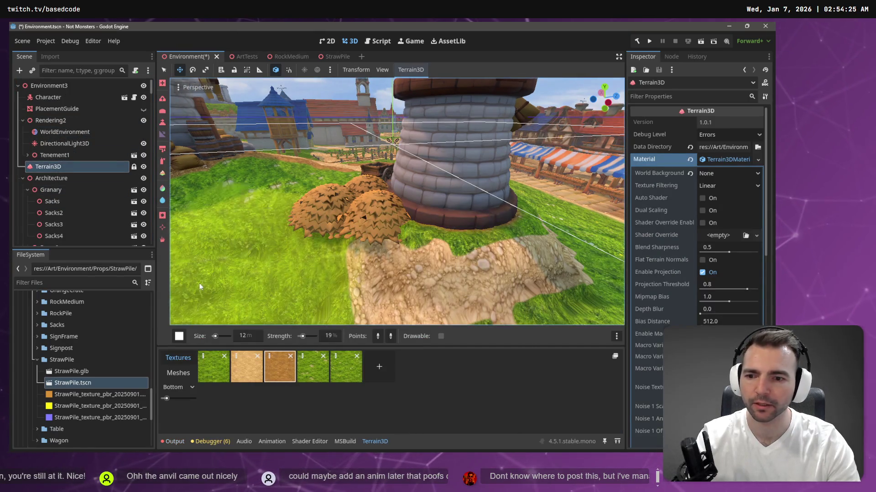
click(162, 134)
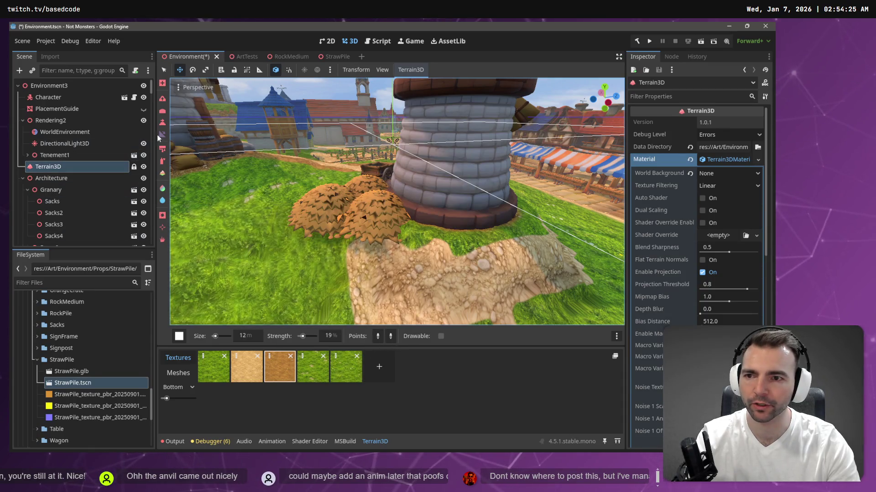
drag(450, 230, 324, 237)
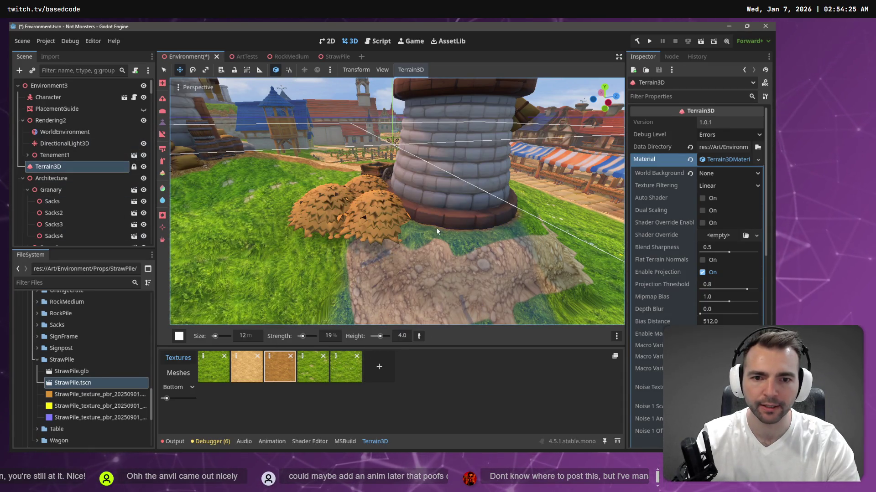
key(ctrl+z)
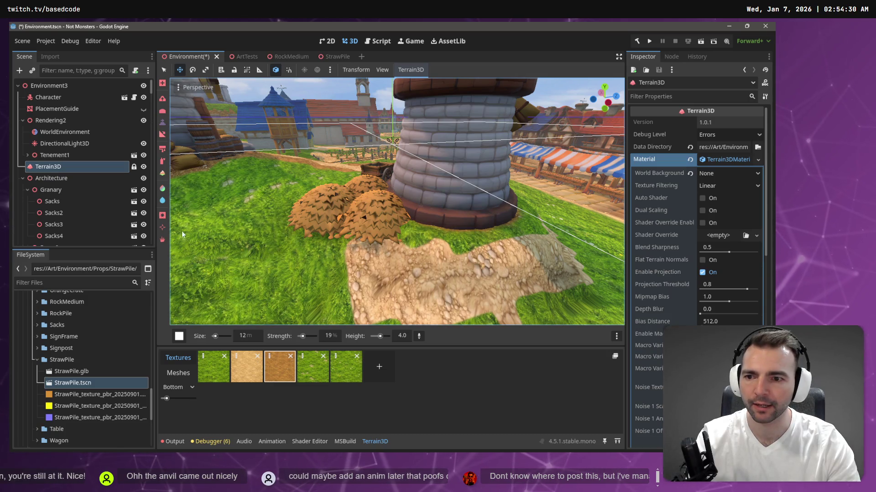
click(418, 337)
scroll(359, 234, down, 3)
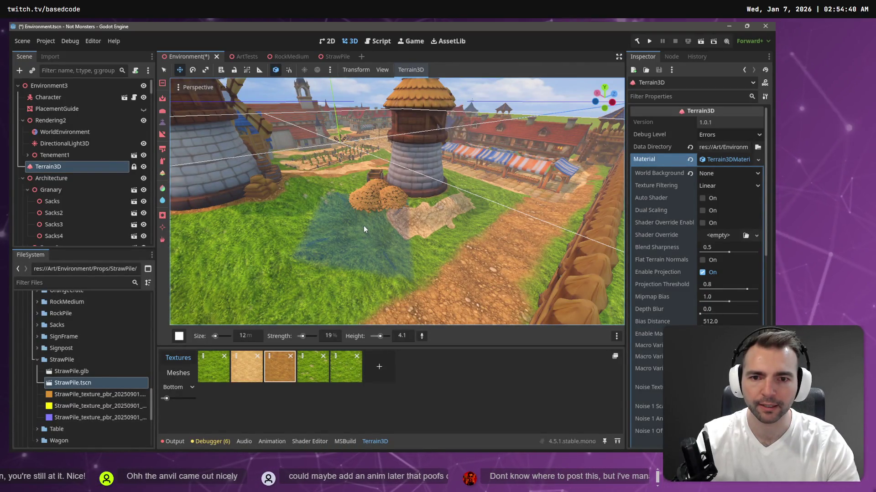
key(w)
scroll(363, 227, up, 3)
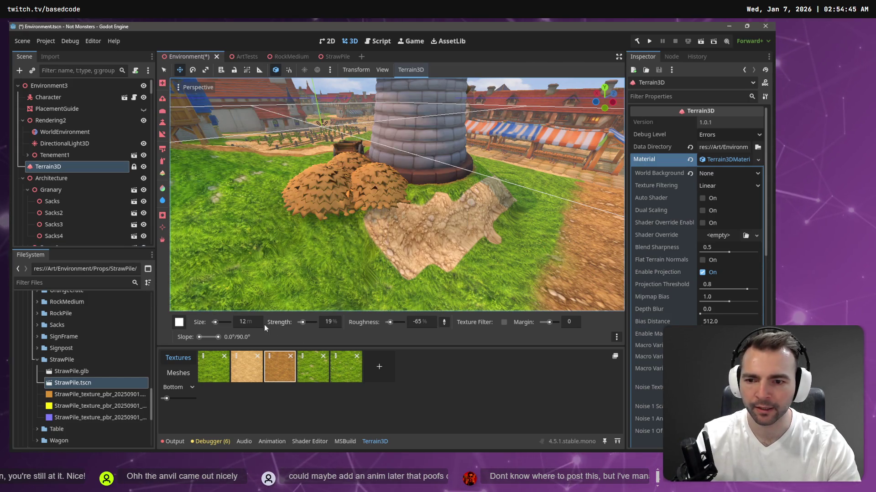
- Set the brush Size to 5 m and sculpt the ground height under the straw piles
click(243, 322)
text(5)
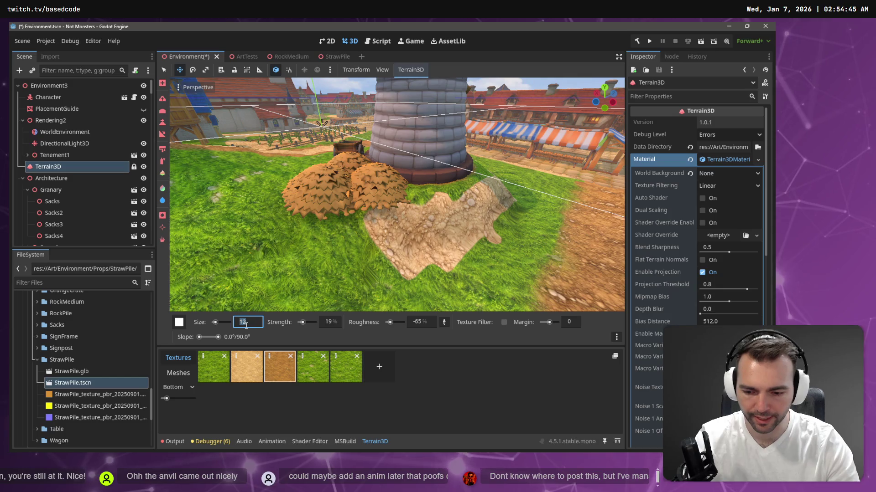
key(Return)
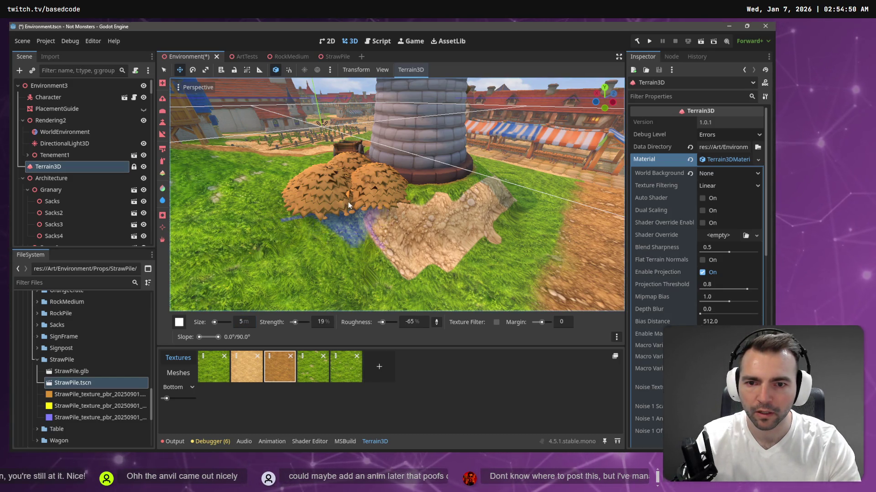
click(164, 121)
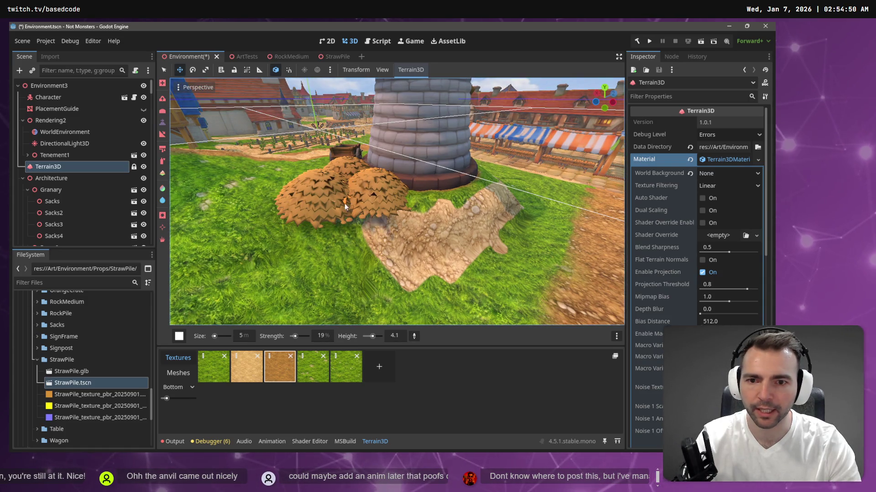
mouse_move(351, 199)
mouse_down()
mouse_move(377, 198)
mouse_move(292, 204)
mouse_up()
scroll(291, 203, up, 5)
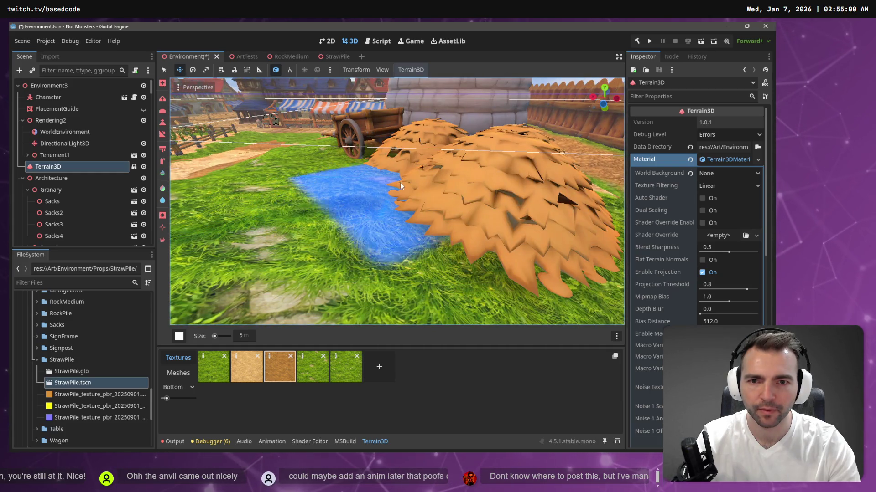
scroll(387, 182, down, 5)
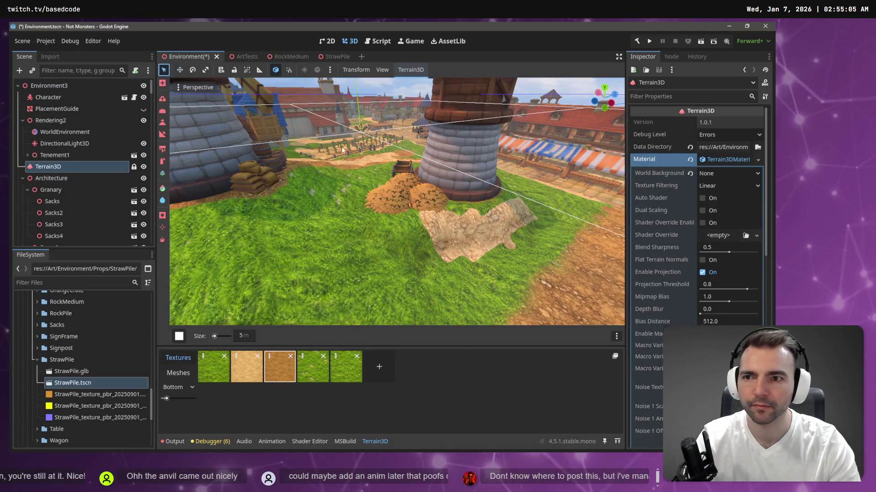
click(393, 201)
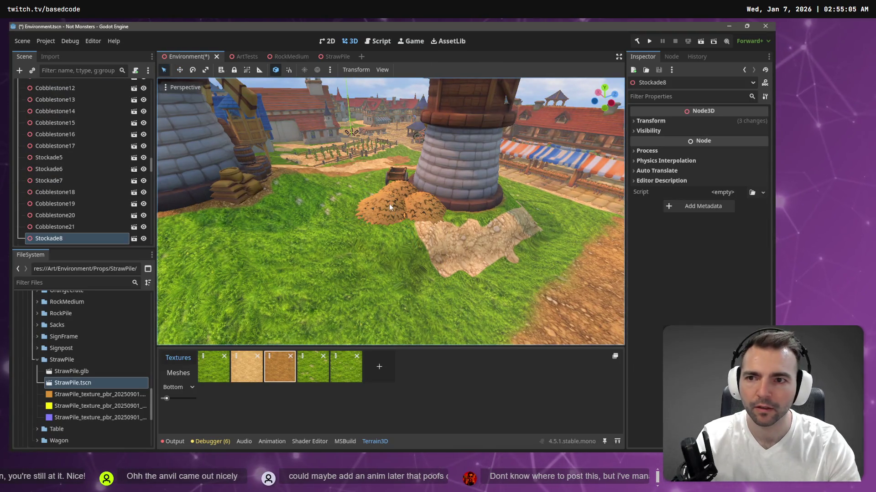
- Reorder the windmill's straw pile under Windmill, turn it about 42 degrees, and save the scene
click(389, 205)
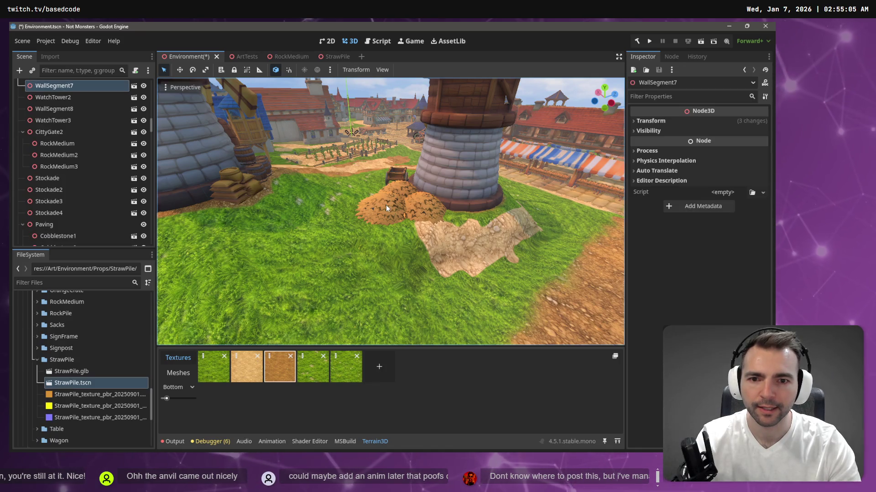
scroll(101, 146, up, 3)
scroll(96, 136, down, 5)
click(450, 117)
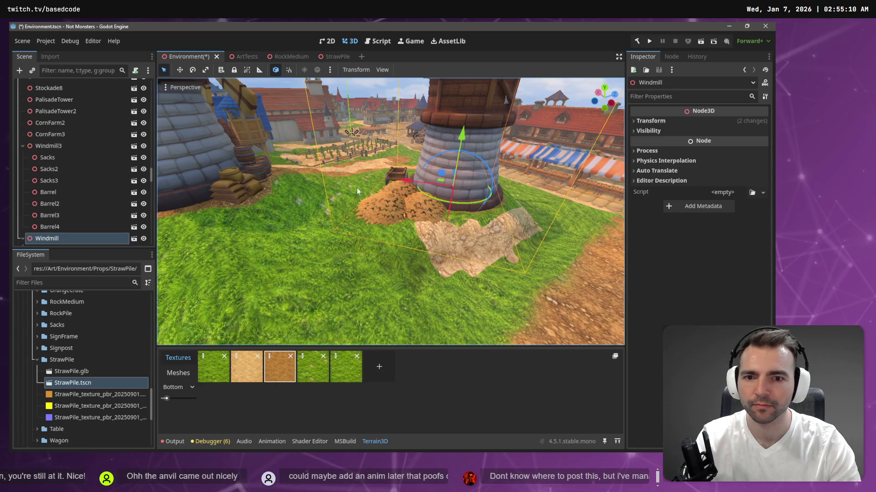
scroll(39, 190, down, 3)
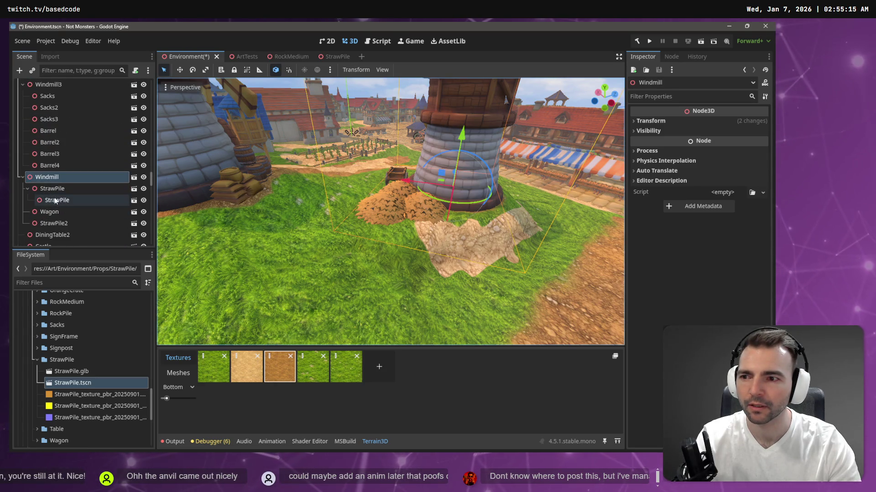
click(48, 199)
drag(52, 180, 51, 180)
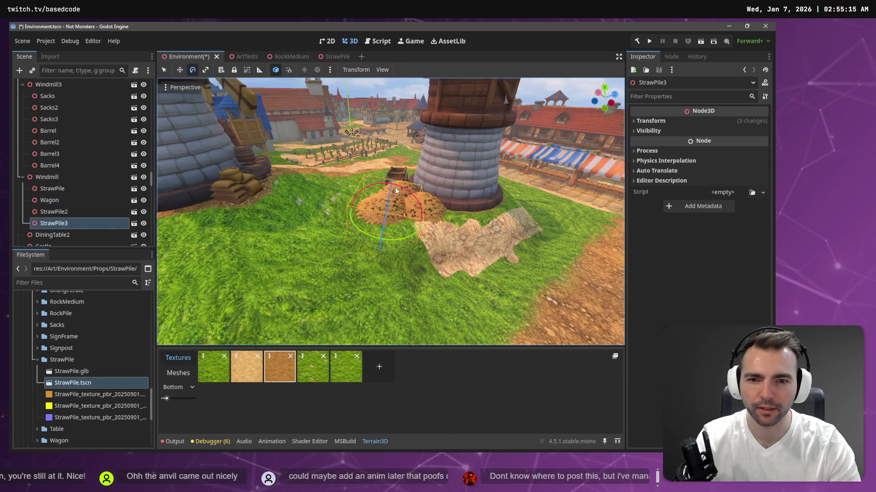
mouse_move(392, 187)
mouse_down()
mouse_move(372, 238)
mouse_move(367, 199)
mouse_move(380, 197)
mouse_move(390, 171)
mouse_move(403, 173)
mouse_up()
key(w)
key(ctrl+s)
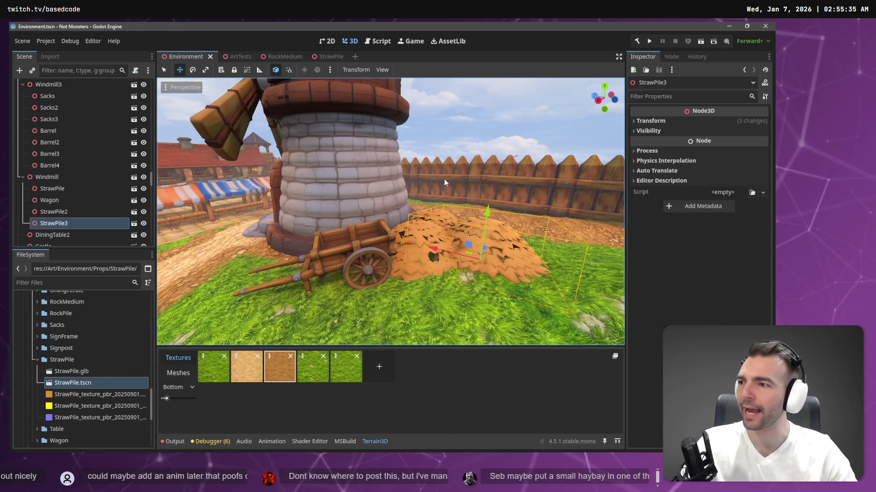
- Make StrawPile3 a child of Wagon and zero its position to 0,0,0
click(55, 226)
drag(54, 223, 59, 201)
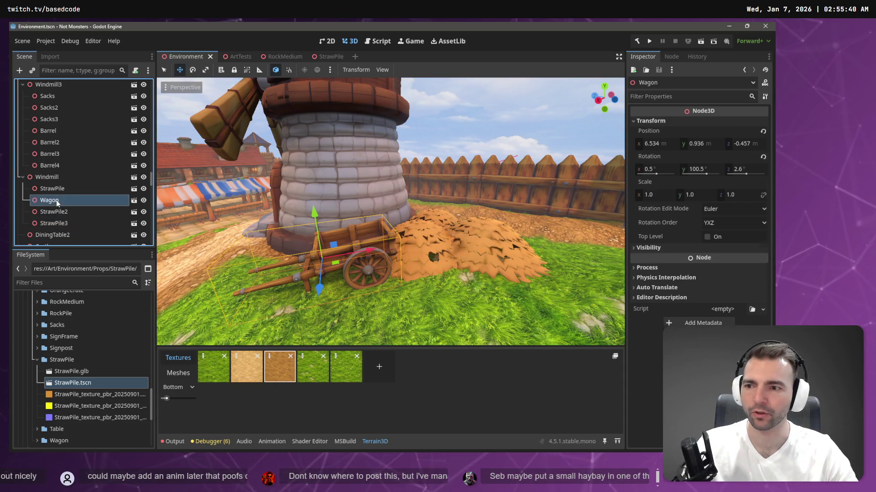
click(682, 121)
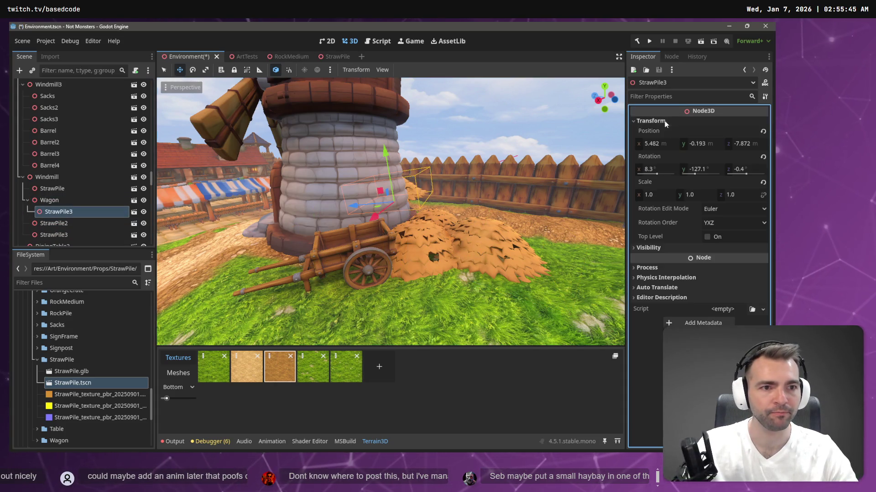
key(Tab)
text(0)
key(Tab)
text(0)
key(Tab)
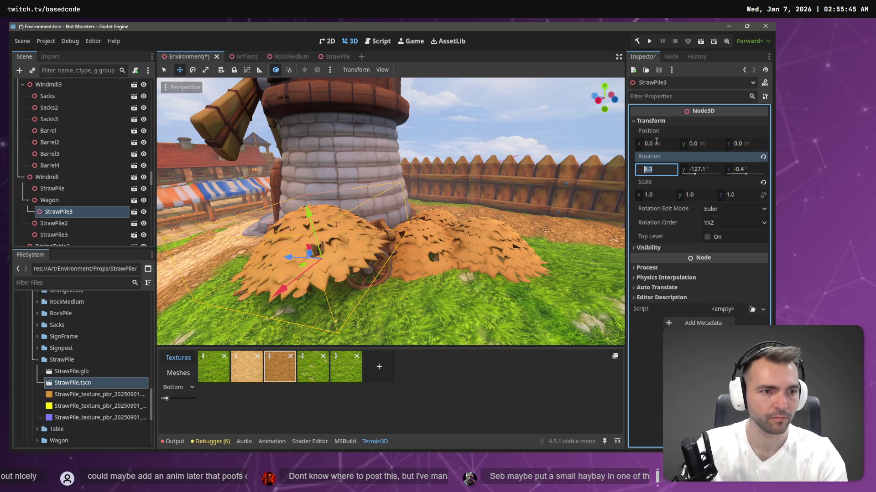
- Rotate StrawPile3 about 28 degrees and a little further to line up with the cart
key(r)
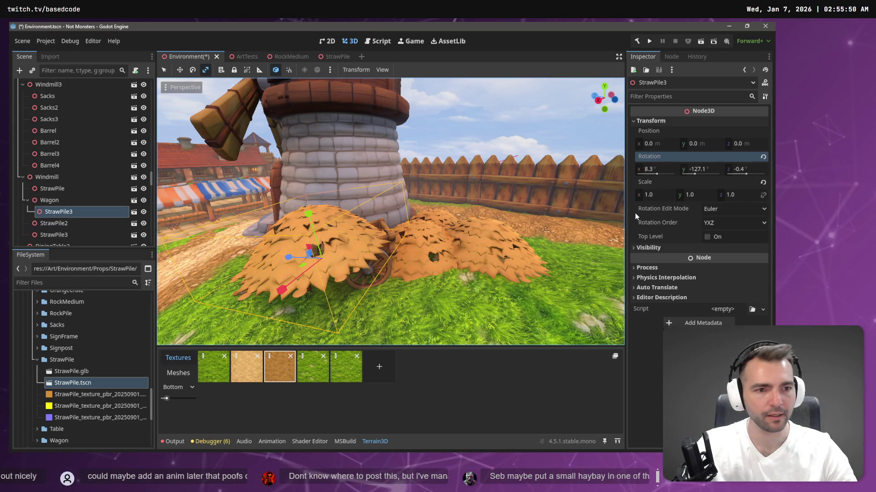
click(665, 194)
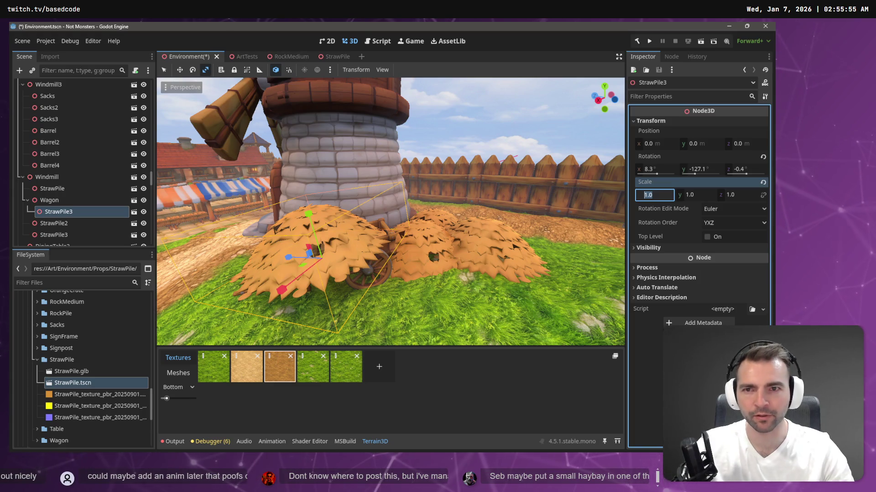
click(275, 71)
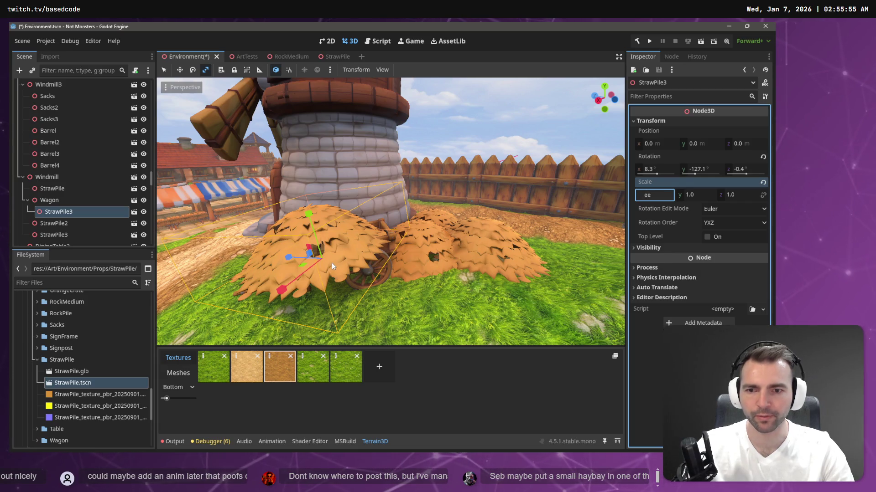
key(Return)
click(92, 212)
key(e)
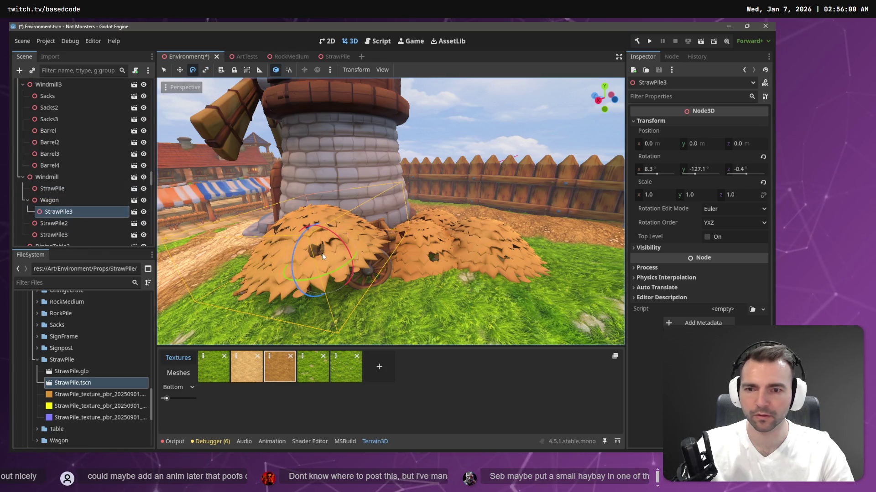
drag(317, 276, 327, 280)
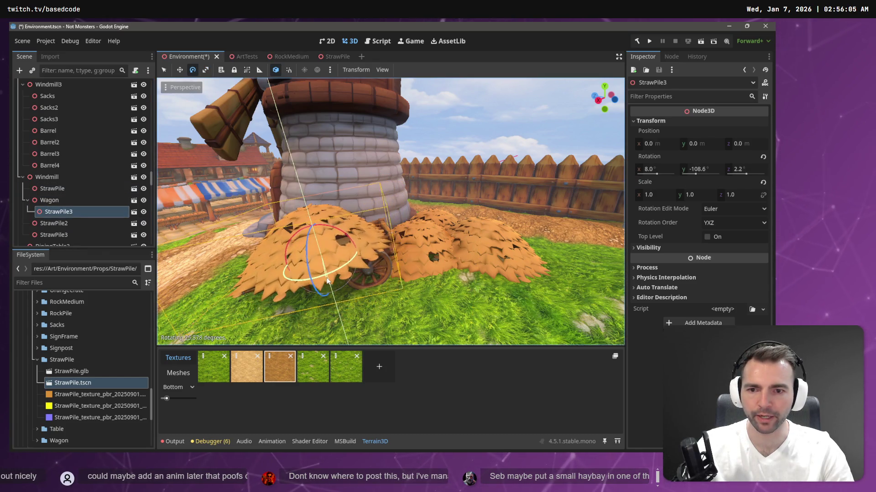
drag(328, 280, 330, 281)
key(w)
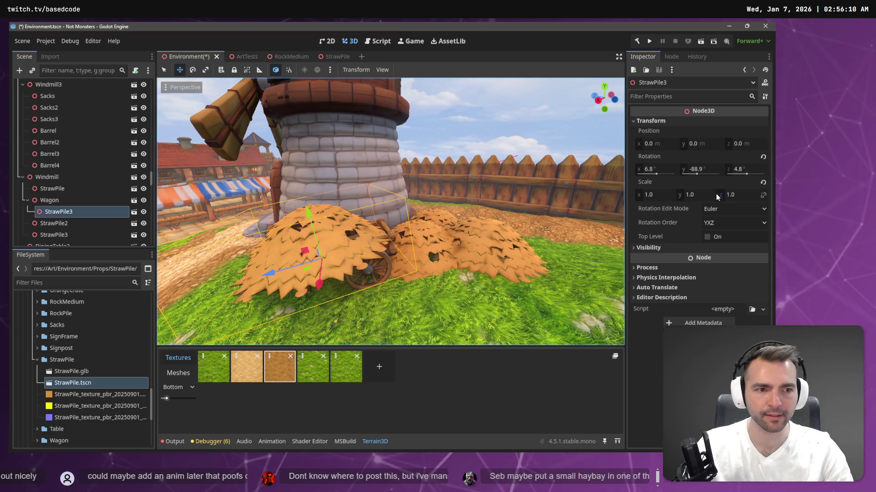
click(736, 195)
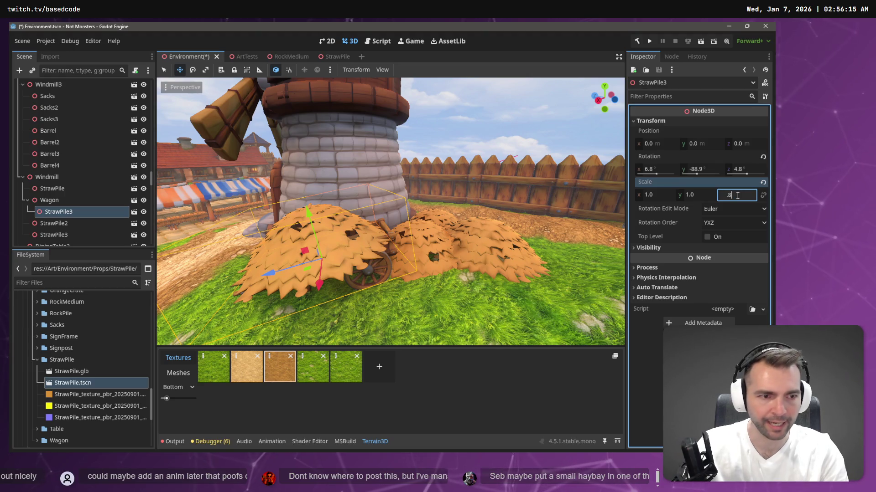
- Scale the straw pile to 0.5 × 0.5 × 0.8 and drop it onto the wagon bed
key(shift+Tab)
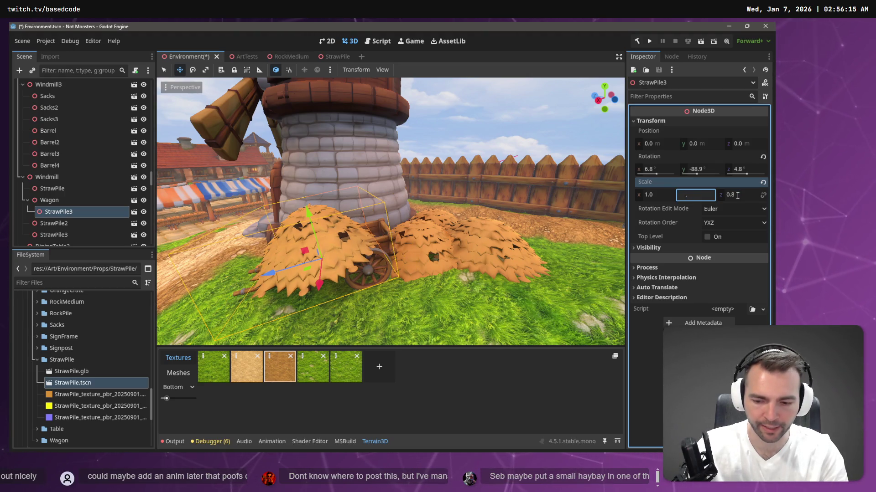
text(5)
key(shift+Tab)
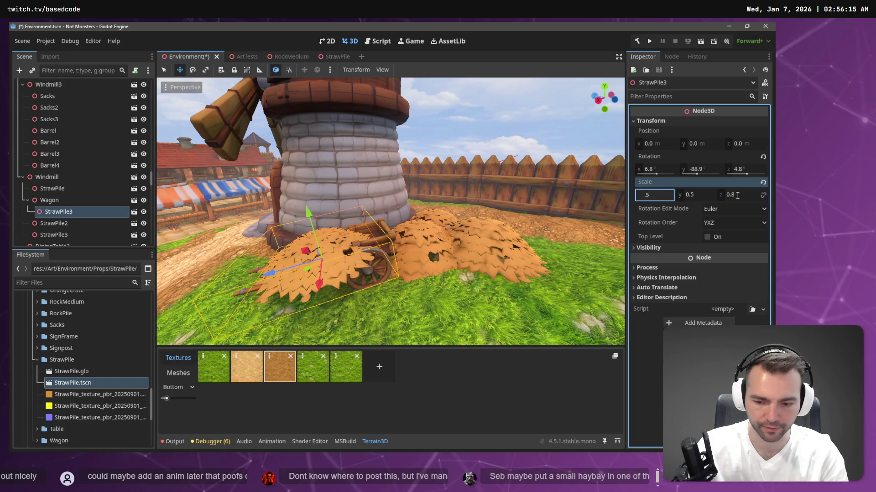
key(Return)
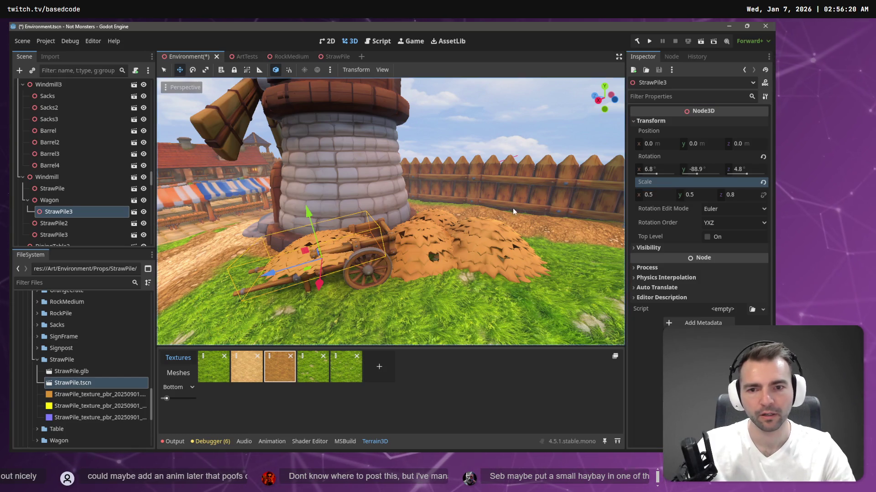
key(g)
click(296, 271)
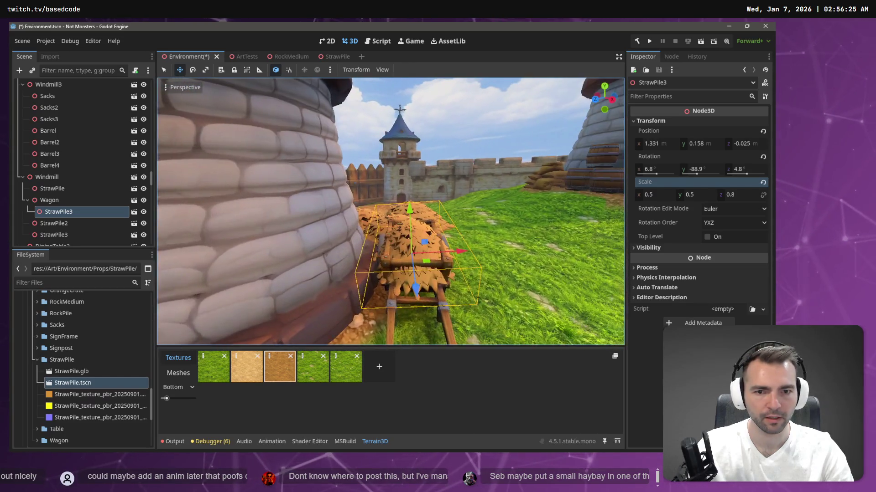
drag(326, 260, 327, 261)
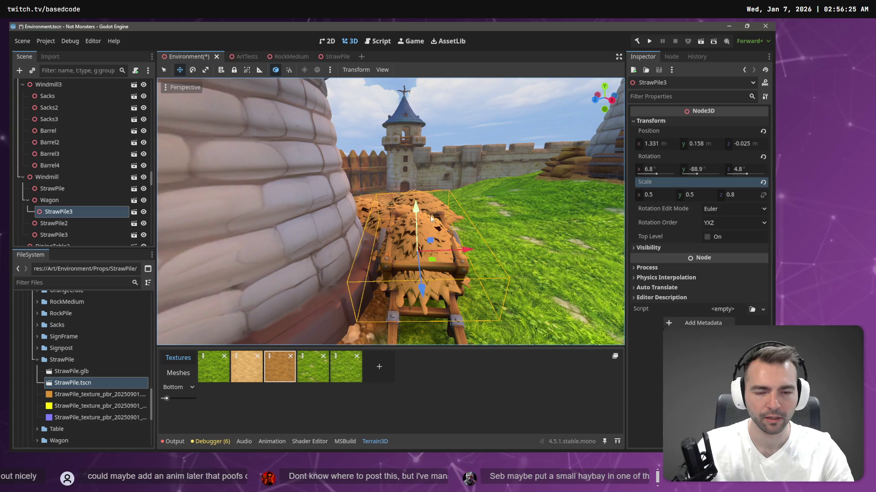
- Nudge the straw pile slightly along X and set its vertical scale to 0.8
click(697, 196)
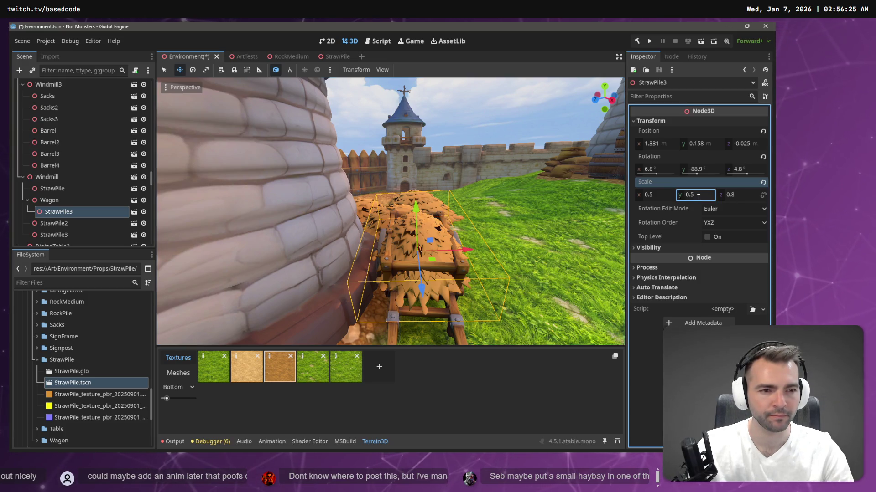
text(1)
key(Return)
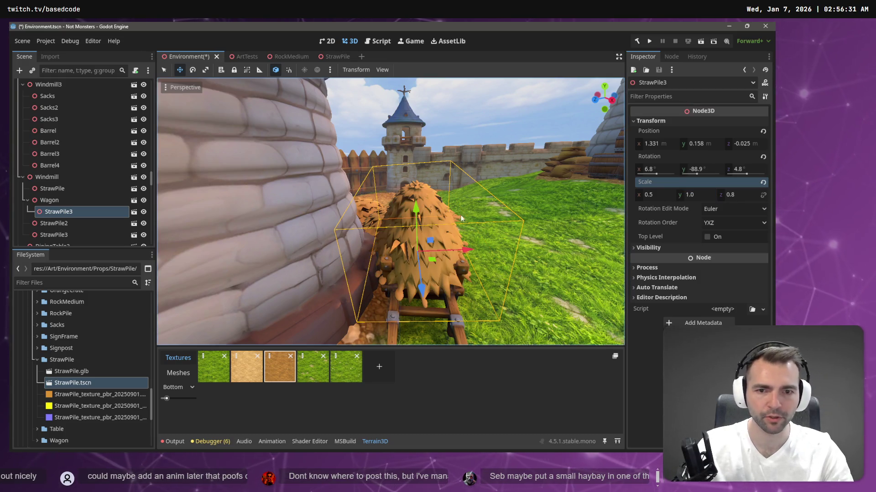
drag(390, 212, 391, 212)
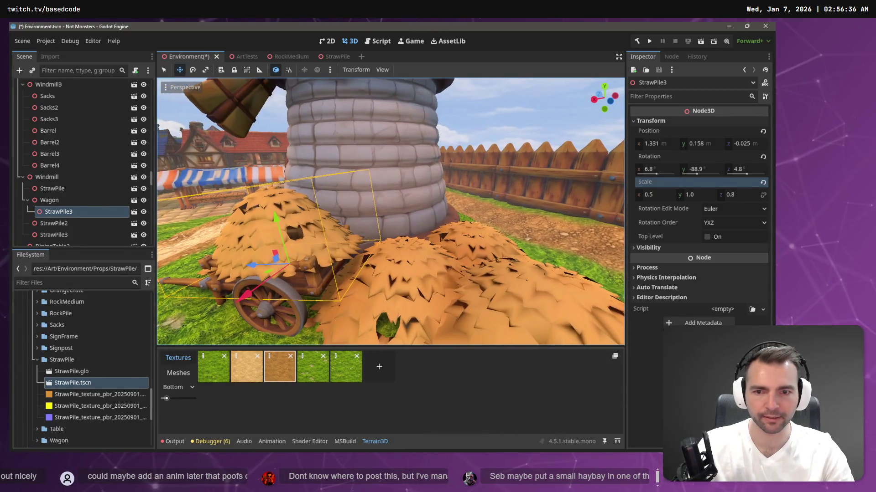
drag(391, 212, 451, 250)
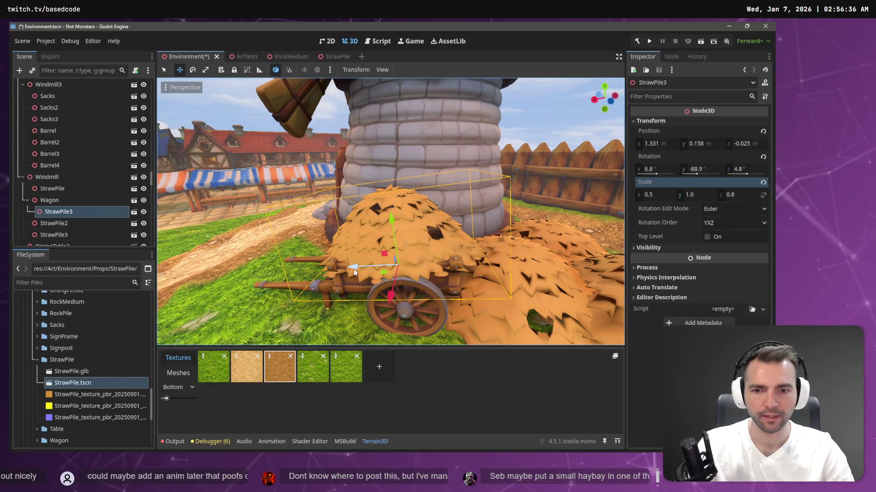
drag(354, 269, 346, 269)
click(696, 194)
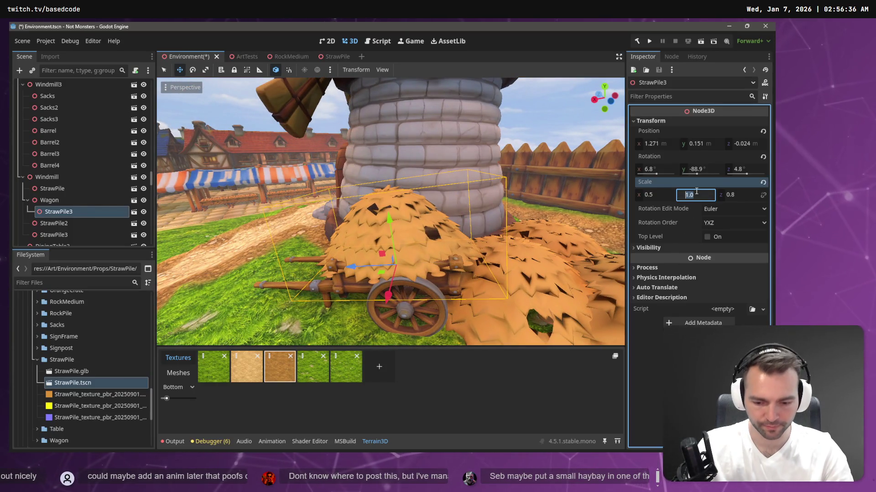
text(0.8)
key(Return)
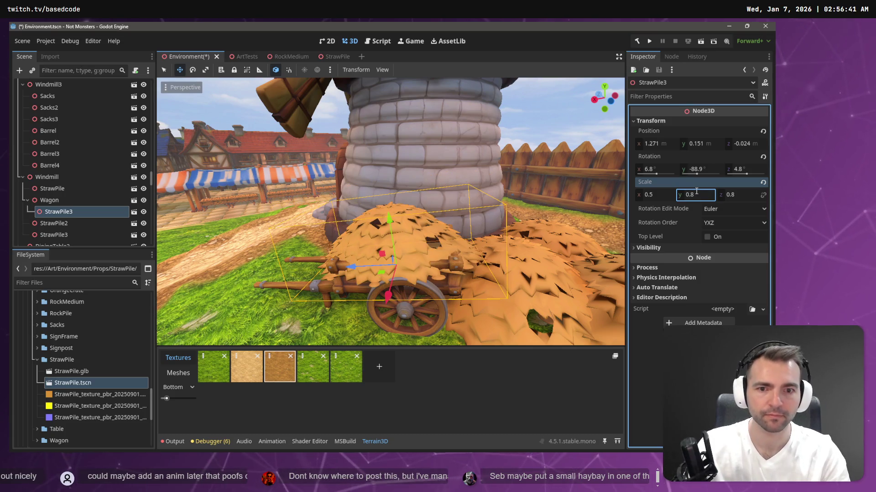
drag(390, 212, 410, 226)
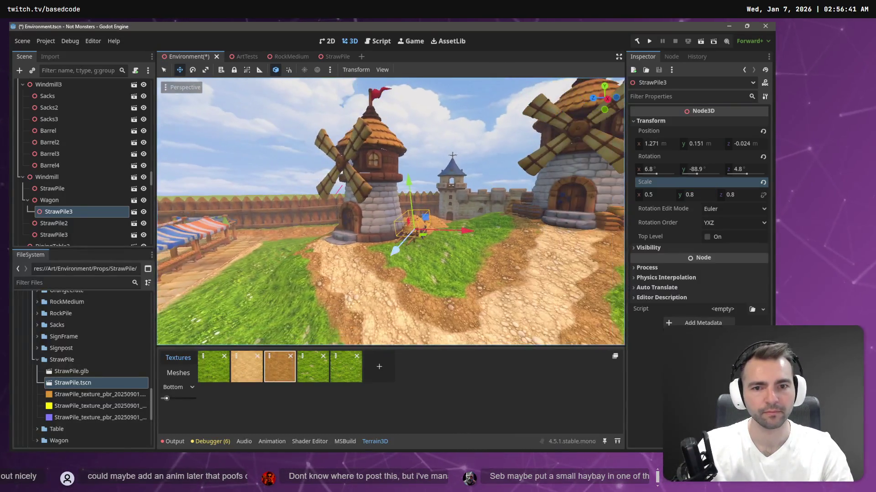
scroll(390, 211, up, 3)
scroll(390, 211, up, 3)
scroll(390, 210, up, 3)
scroll(390, 211, up, 3)
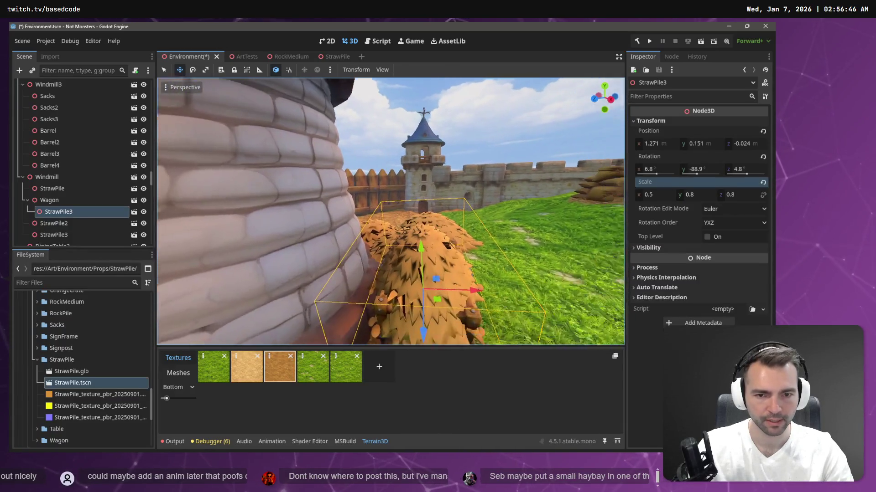
- Set the straw pile's width scale to 0.4 and depth scale to 0.6
drag(390, 226, 380, 249)
click(671, 194)
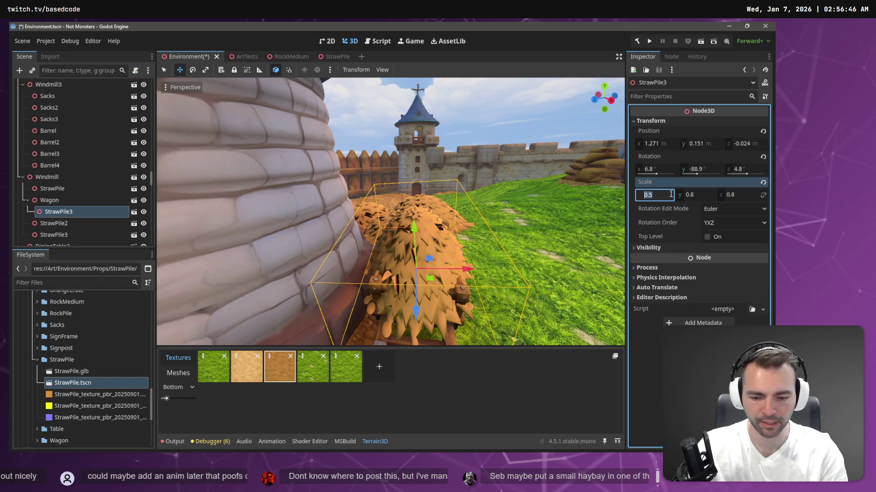
text(0.4)
key(Return)
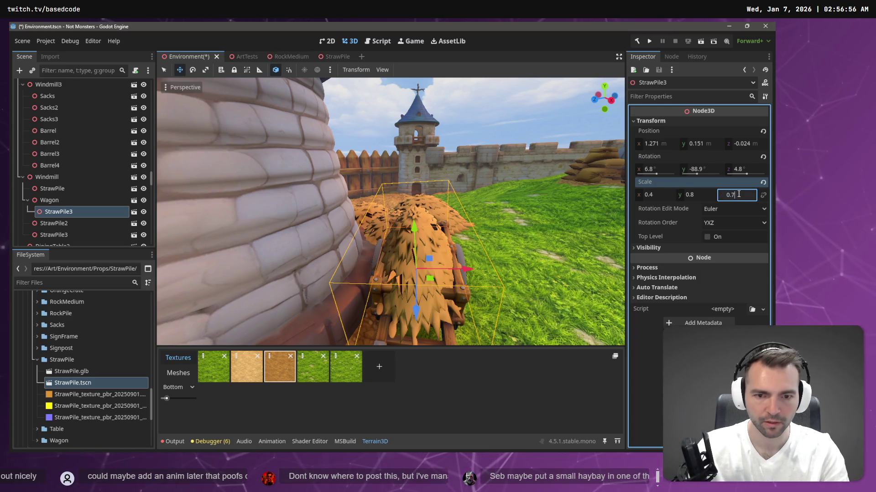
key(Return)
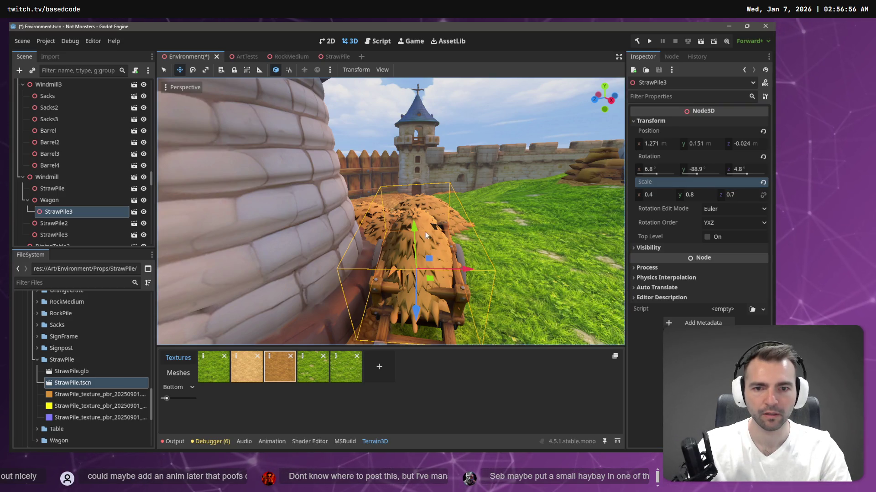
click(742, 196)
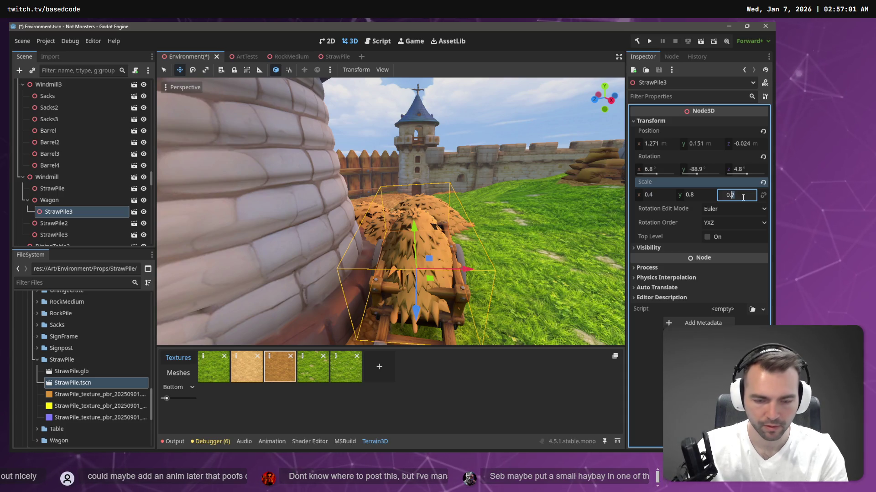
key(BackSpace)
text(6)
key(Return)
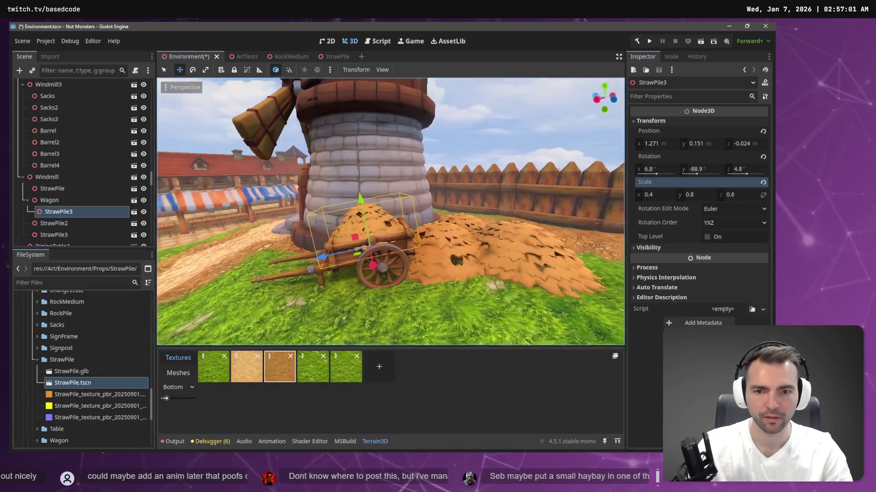
- Raise the straw pile up onto the wagon, fine-tune its spot, and save the Environment scene
drag(393, 206, 394, 188)
mouse_move(350, 249)
mouse_down()
mouse_move(341, 252)
mouse_move(355, 245)
mouse_up()
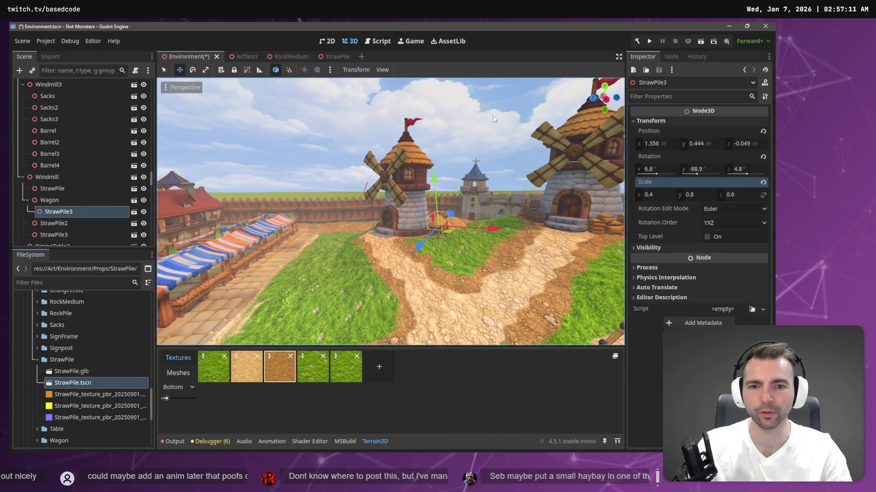
key(ctrl+s)
key(w)
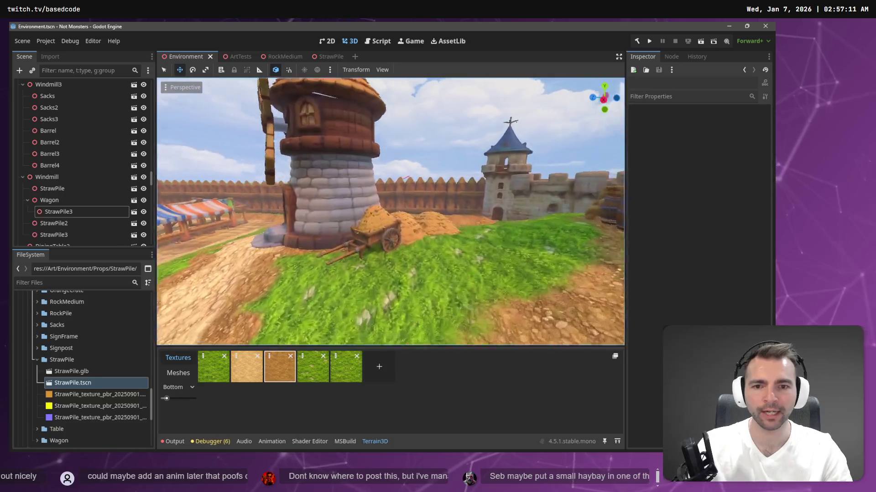
- Run the game, walk the mummy up the path toward the windmill and hay cart, then stop the run
key(s)
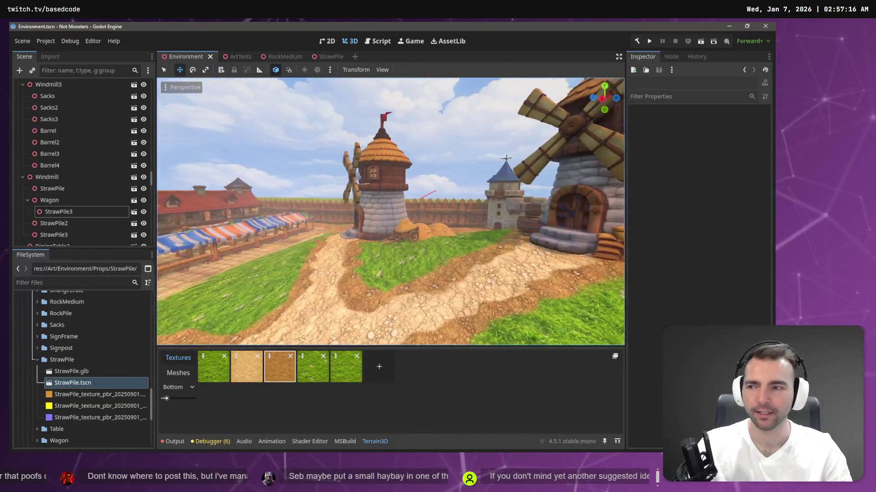
key(F5)
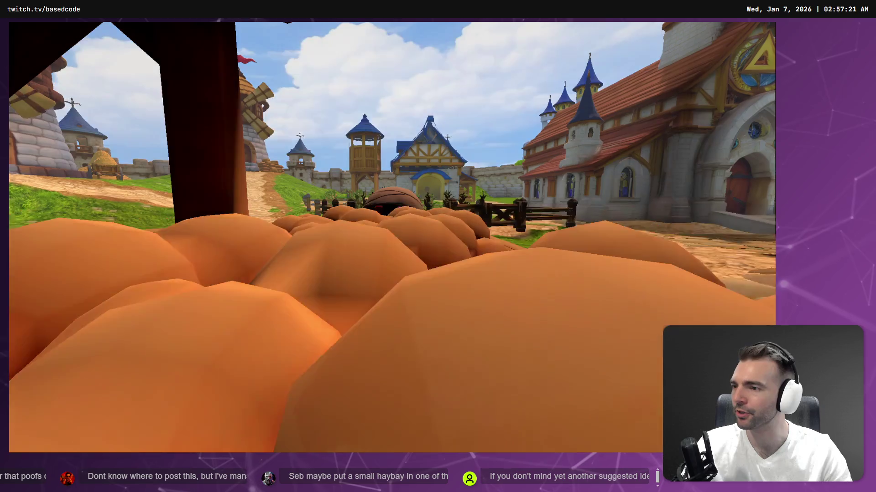
key(w)
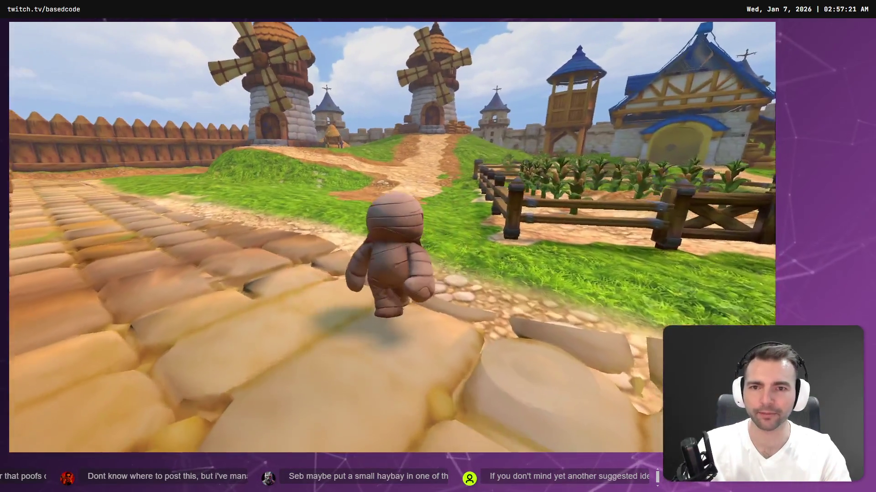
key(w)
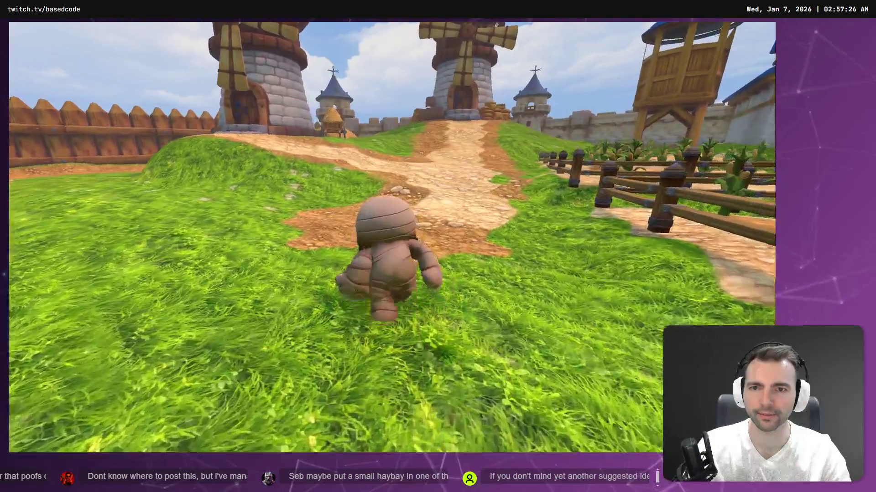
key(w)
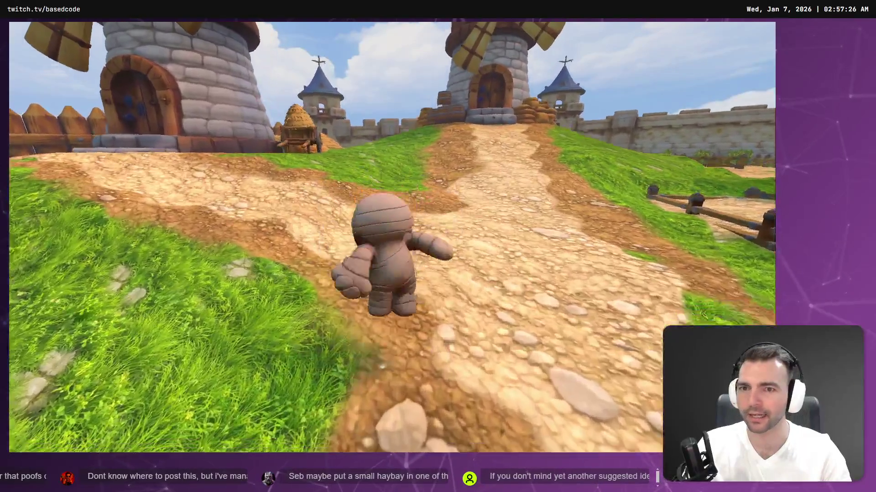
key(w)
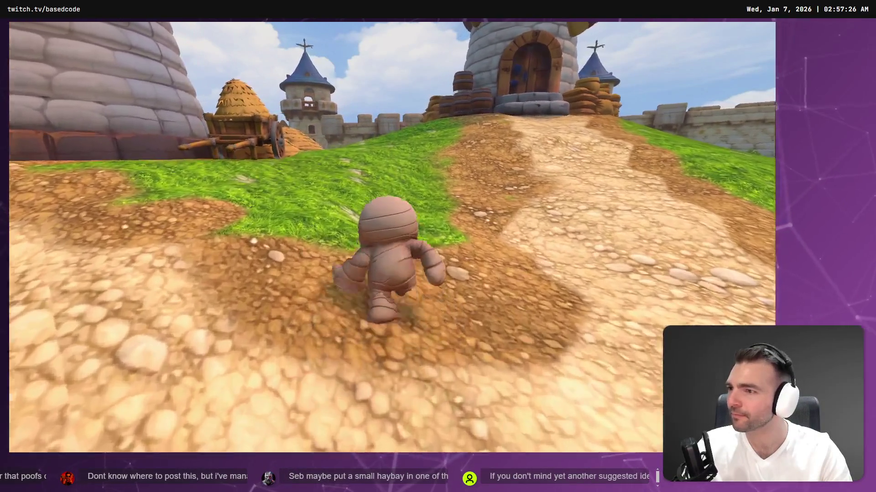
key(F8)
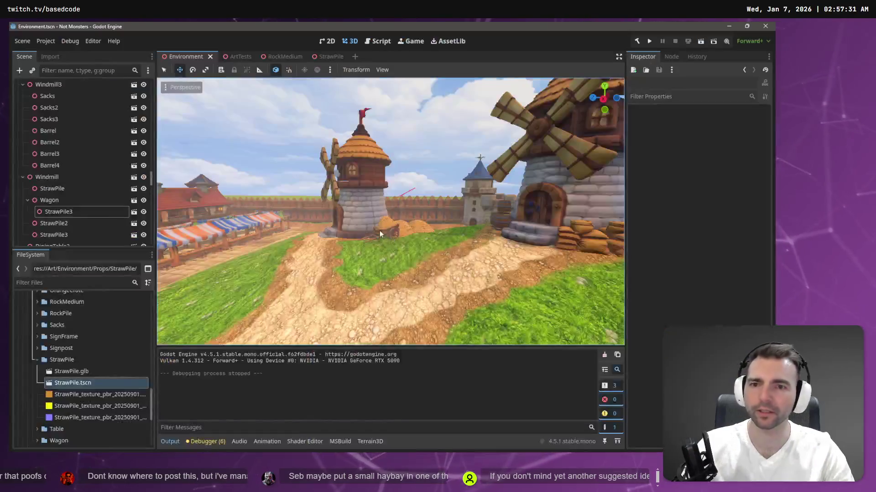
- Select StrawPile3, lift it higher on the wagon and tilt it slightly
click(386, 221)
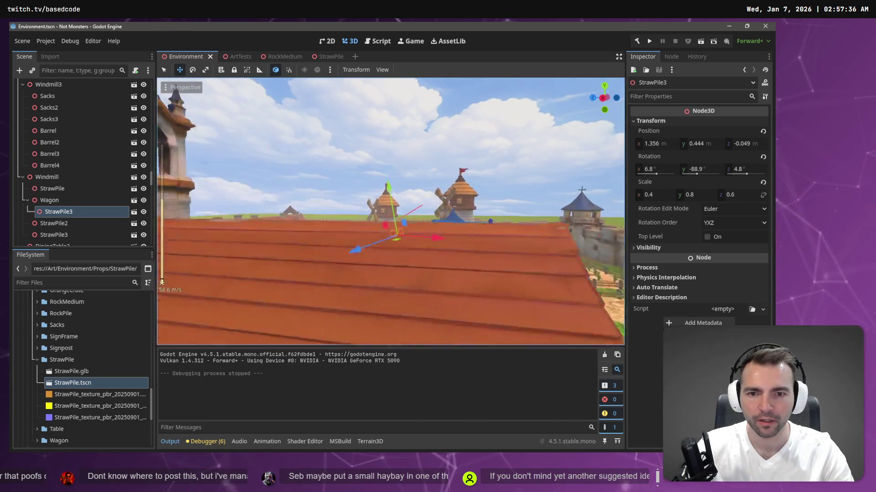
drag(390, 212, 355, 206)
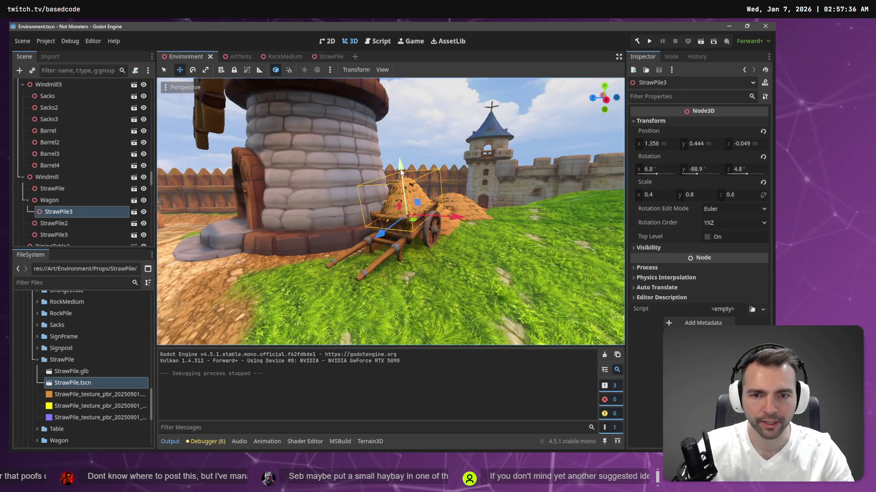
drag(402, 172, 401, 168)
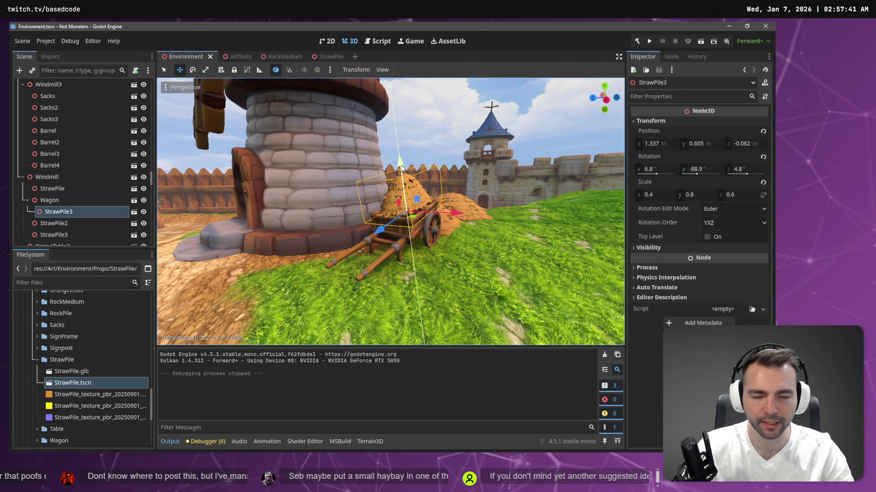
key(e)
mouse_move(404, 185)
mouse_down()
mouse_move(405, 176)
mouse_move(396, 200)
mouse_move(393, 193)
mouse_move(409, 202)
mouse_up()
key(w)
key(e)
key(w)
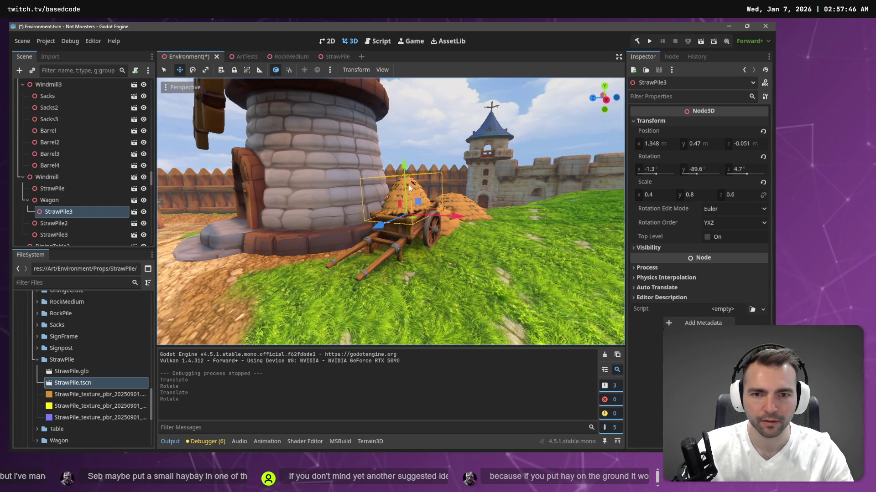
- Lower the straw pile onto the wagon bed, level out its tilt, and save the scene
mouse_move(405, 171)
mouse_down()
mouse_move(414, 223)
mouse_move(437, 201)
mouse_up()
key(e)
drag(518, 170, 518, 170)
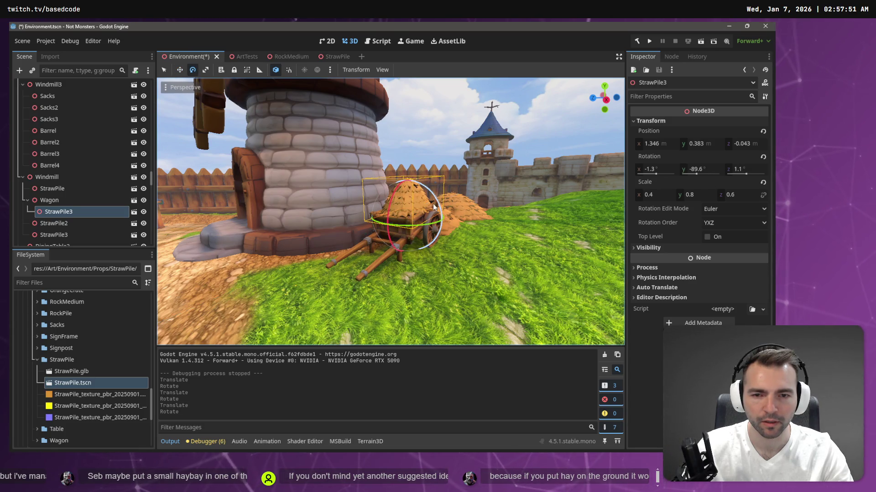
drag(390, 212, 449, 212)
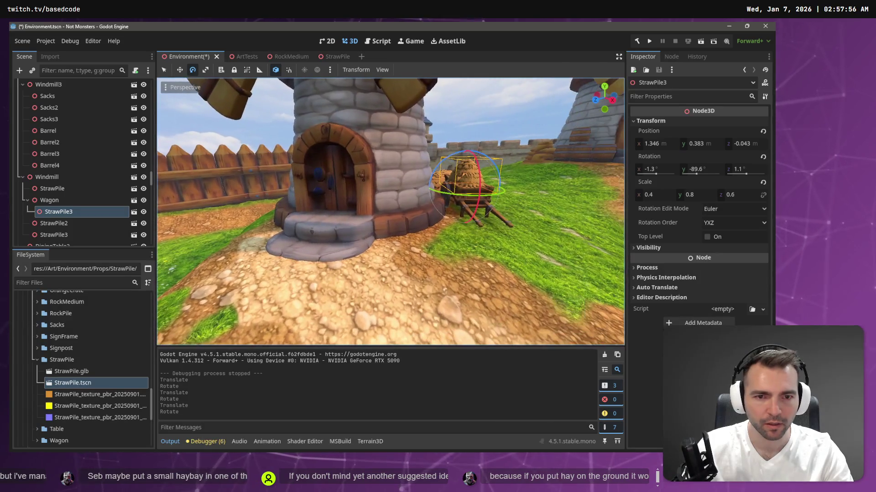
key(ctrl+s)
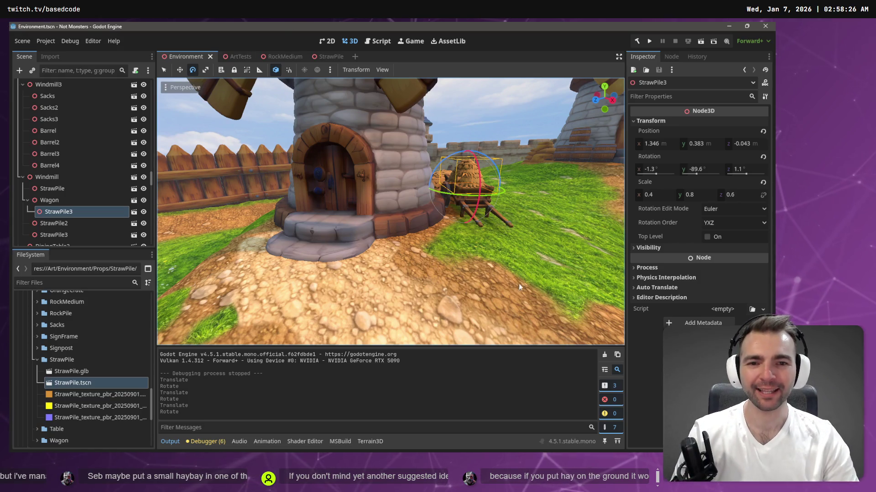
drag(519, 283, 519, 283)
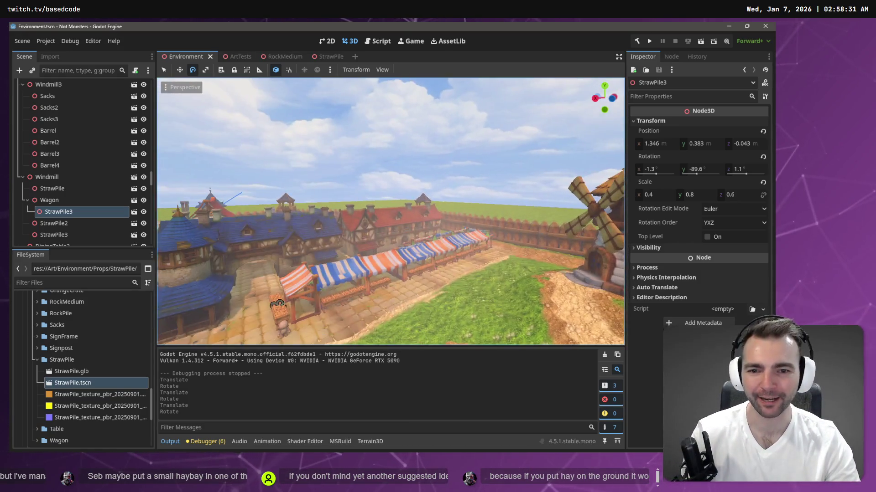
drag(546, 219, 546, 219)
key(F5)
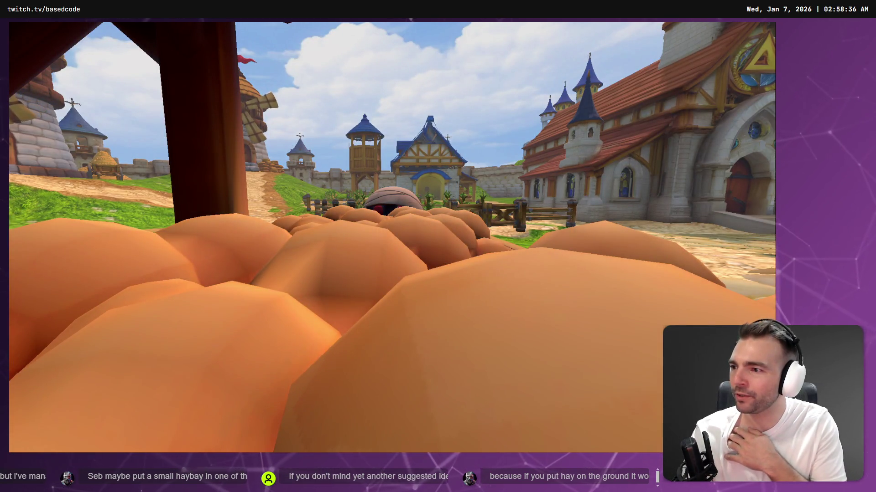
- Run the mummy toward the village and turn the camera toward the windmill path
key(w)
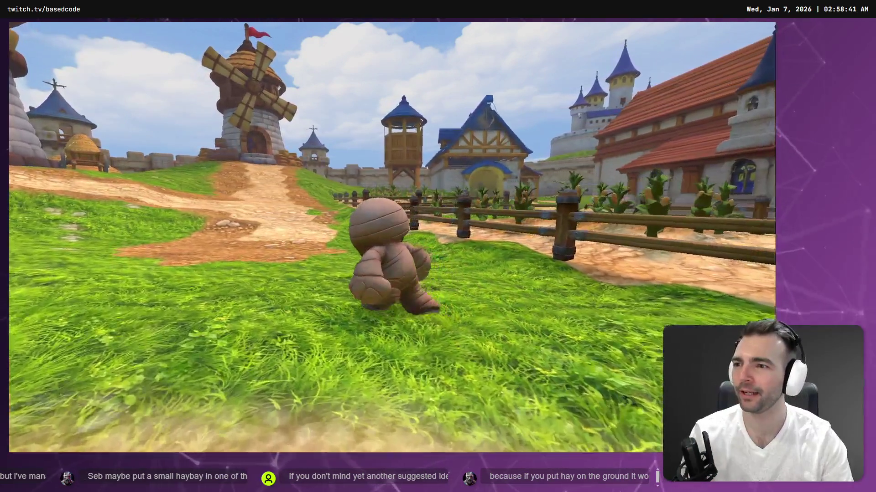
key(a)
key(a)
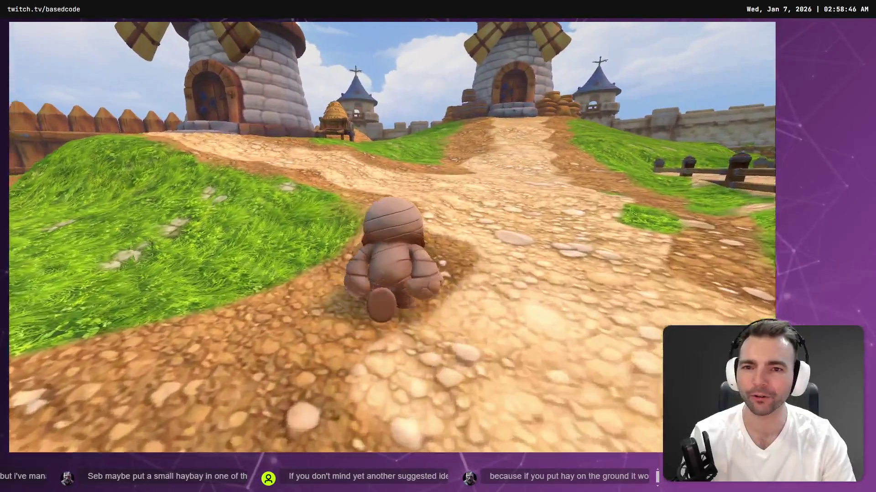
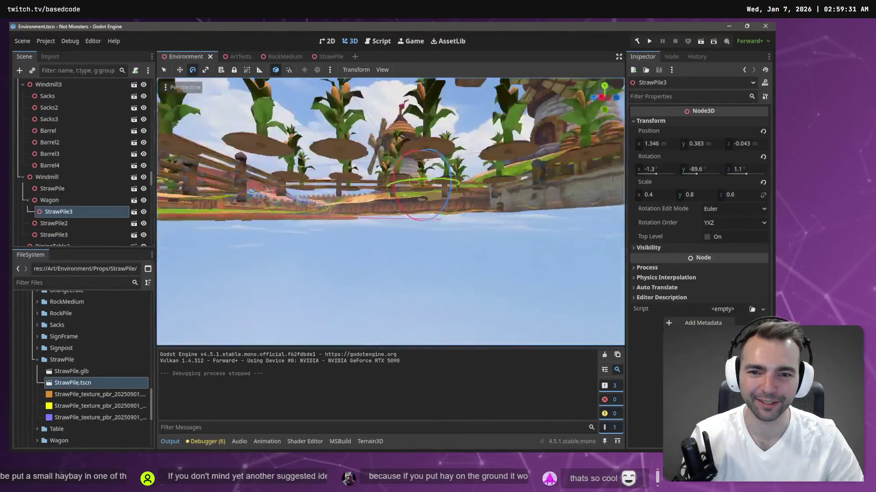
- Move the Wagon out of the windmill group to the scene root and align it to the town-street view
click(81, 201)
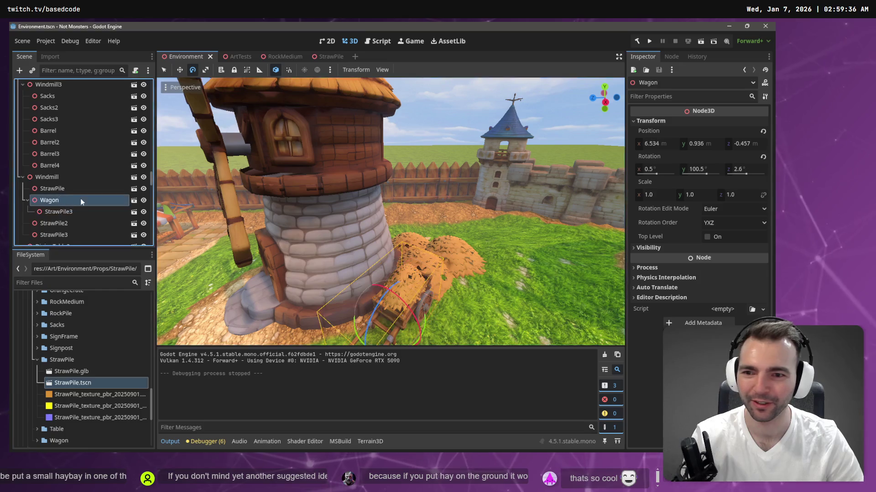
click(391, 205)
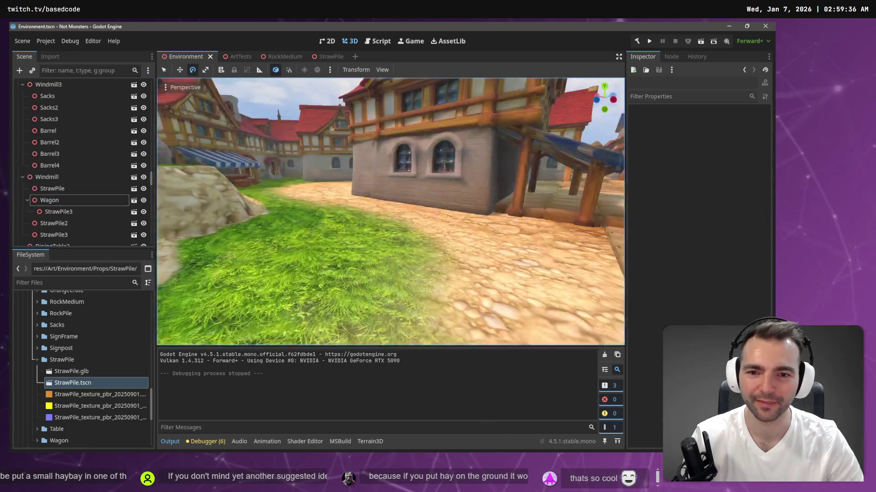
key(ctrl+v)
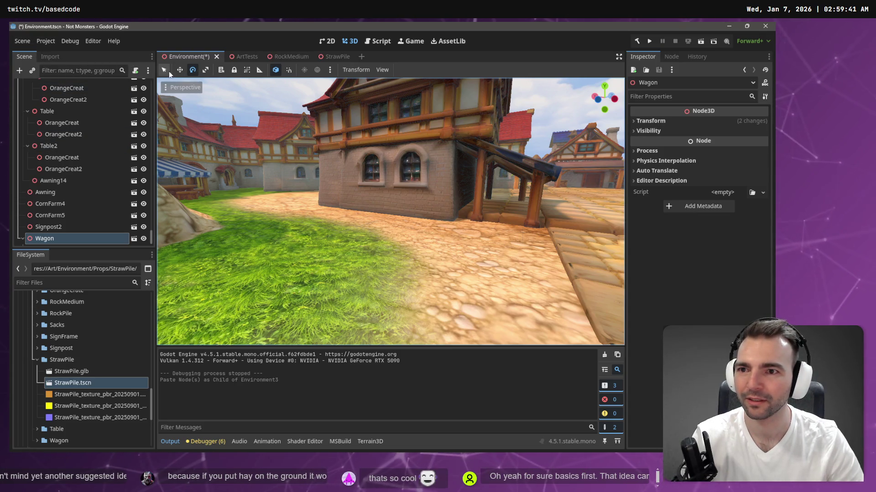
click(184, 87)
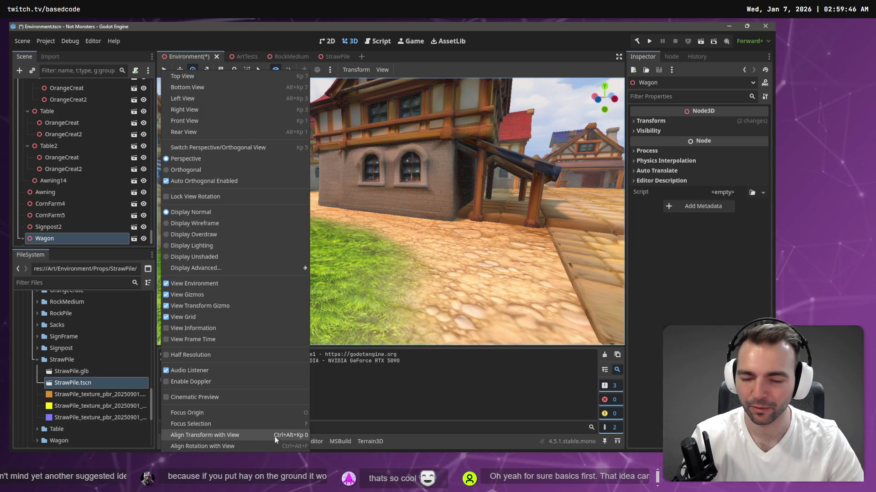
click(299, 436)
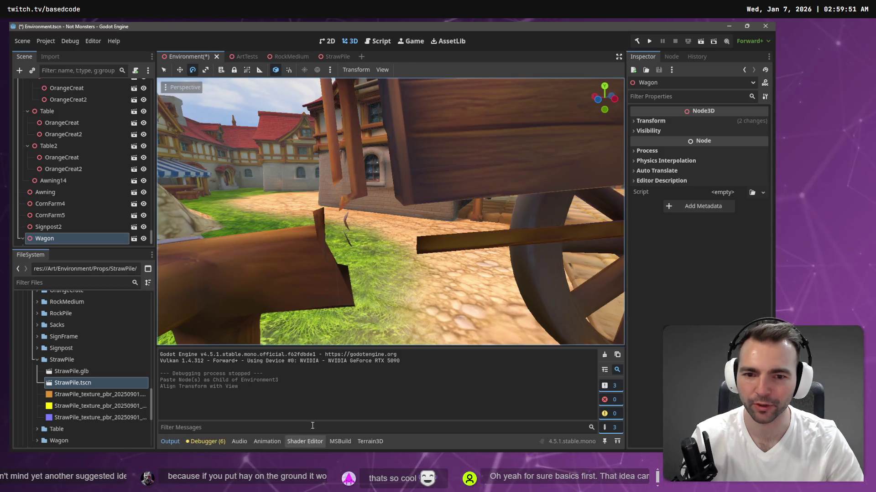
- Zero the wagon's X and Y rotation so it sits level, then slide it across the ground
click(678, 120)
click(668, 168)
text(0)
key(Tab)
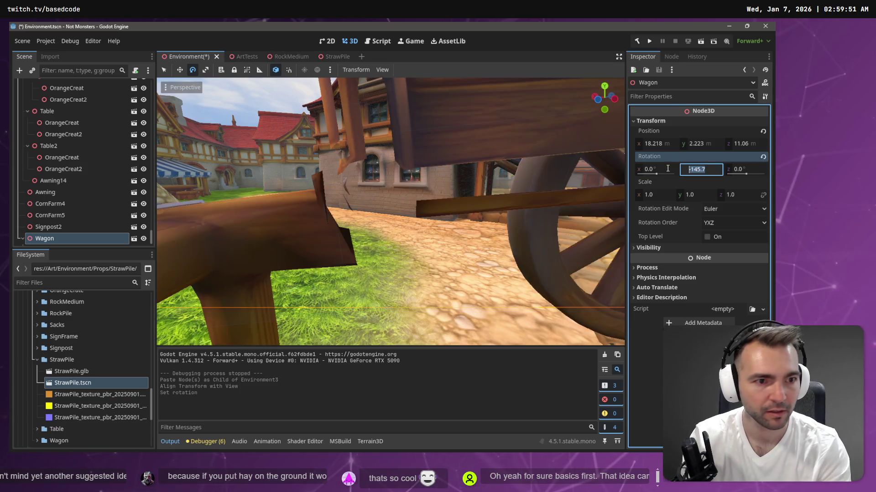
text(0)
key(Return)
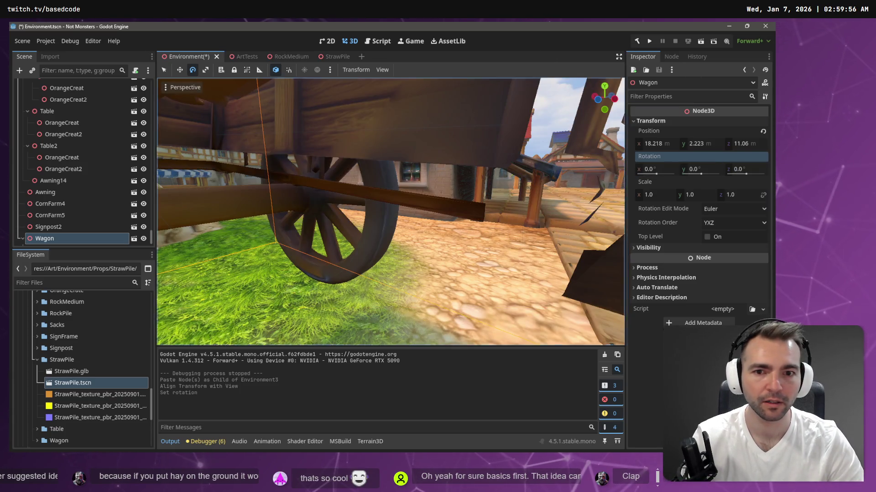
key(s)
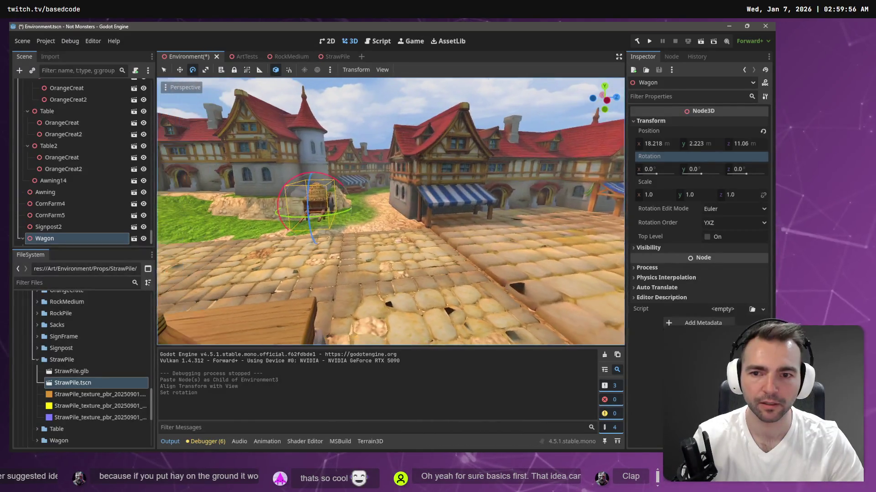
key(w)
key(w)
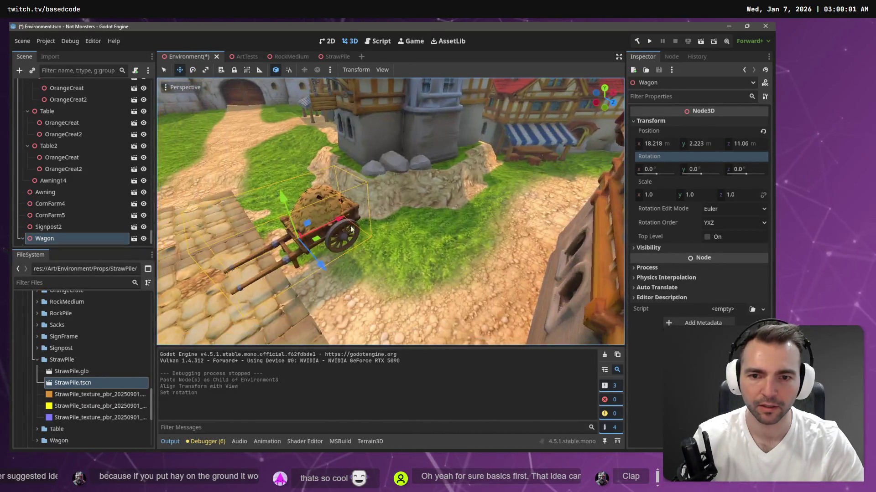
drag(324, 239, 523, 287)
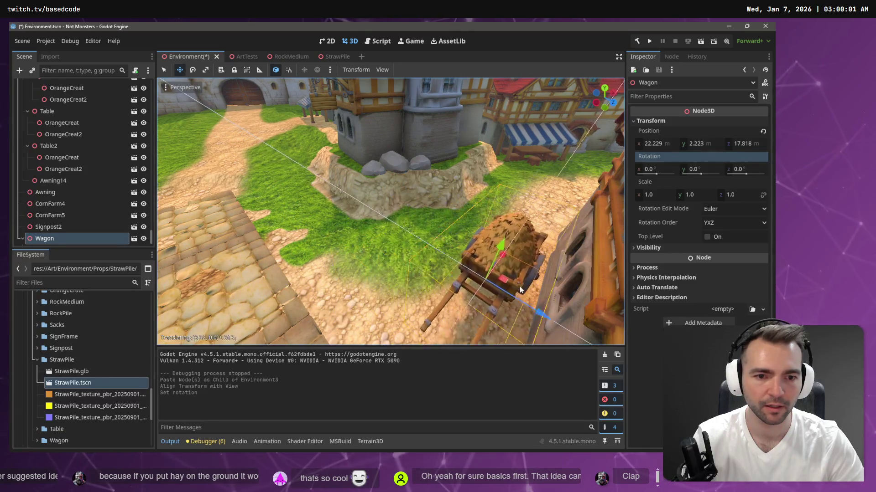
- Lower the wagon onto the ground in front of the house and nudge it along its depth axis
key(s)
key(w)
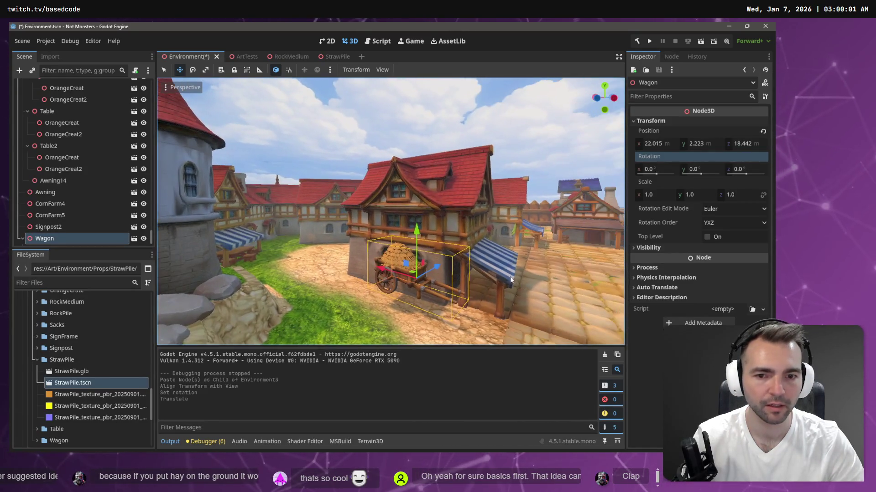
drag(417, 238, 415, 246)
drag(435, 279, 437, 286)
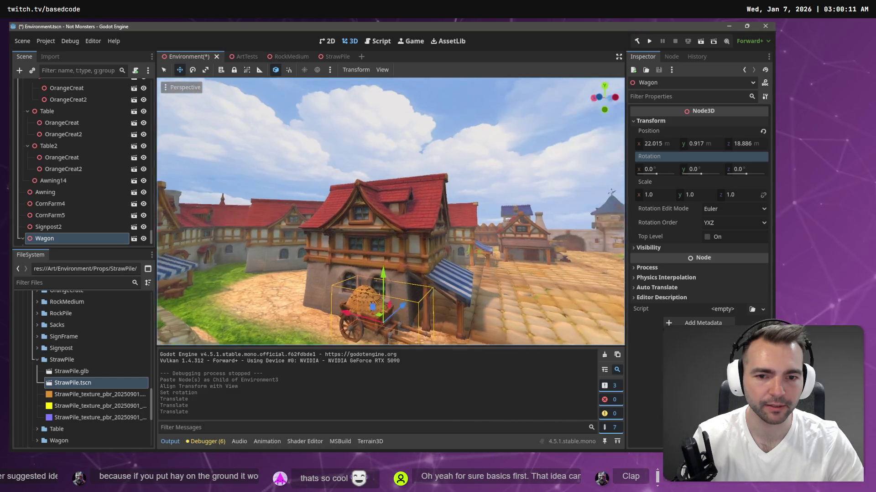
- Fly the view back past the castle walls and watchtower toward the windmills
key(d)
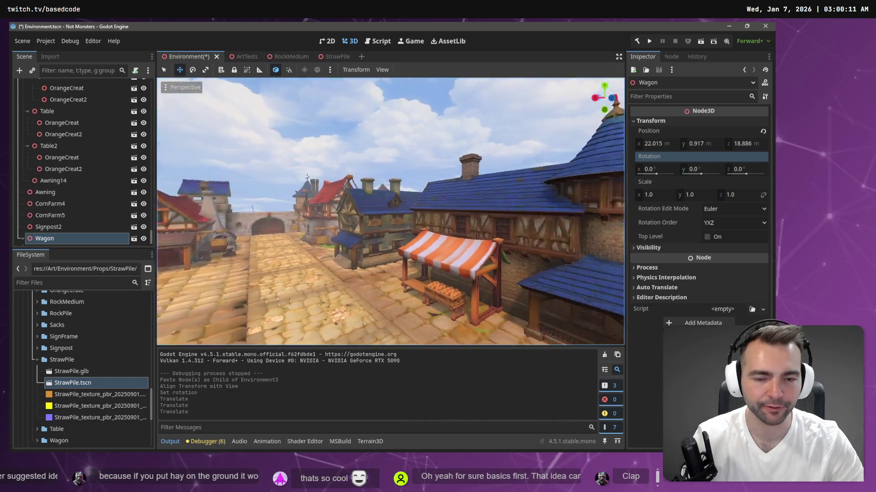
key(w)
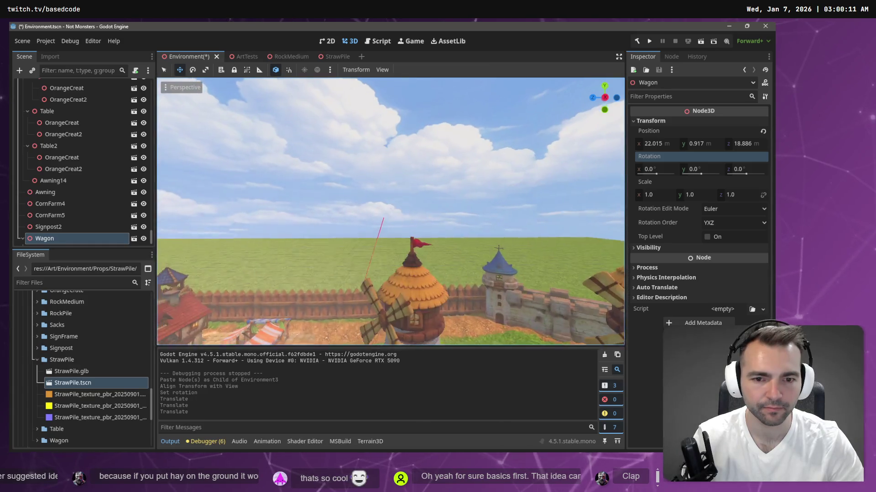
key(d)
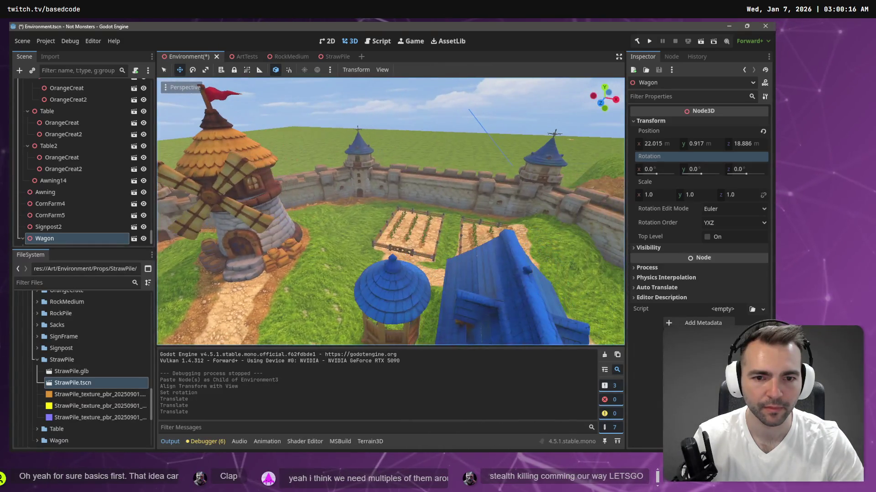
key(d)
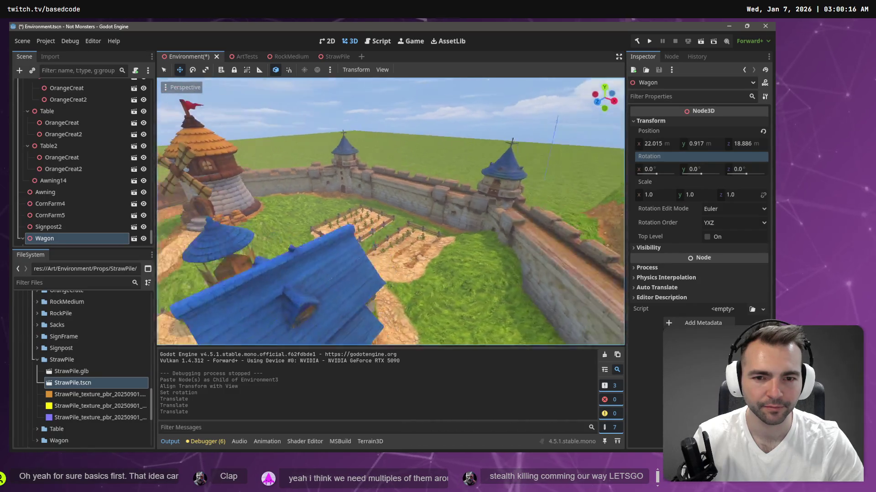
key(s)
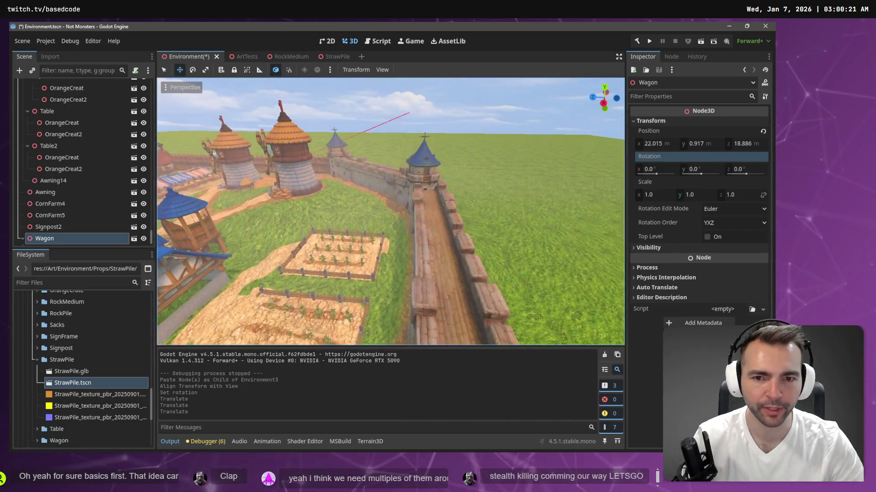
key(w)
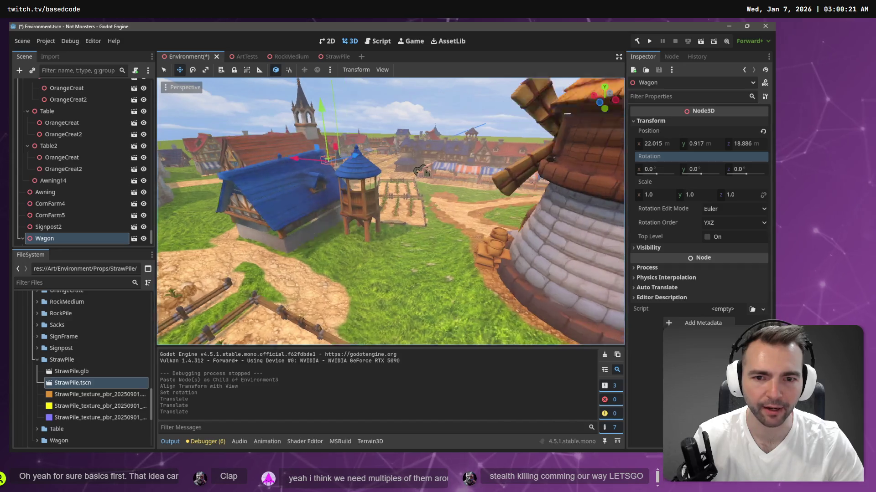
key(w)
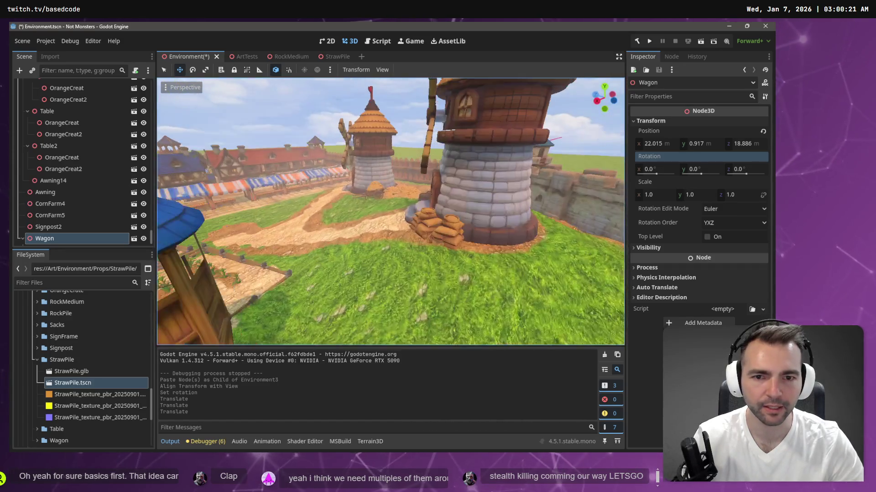
- Reparent the three StrawPile nodes from the Wagon under the Granary
click(390, 192)
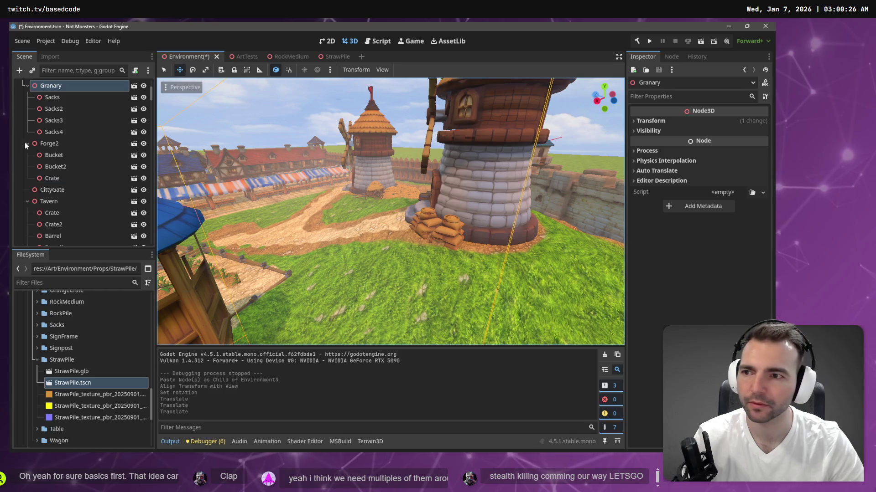
scroll(41, 117, up, 1)
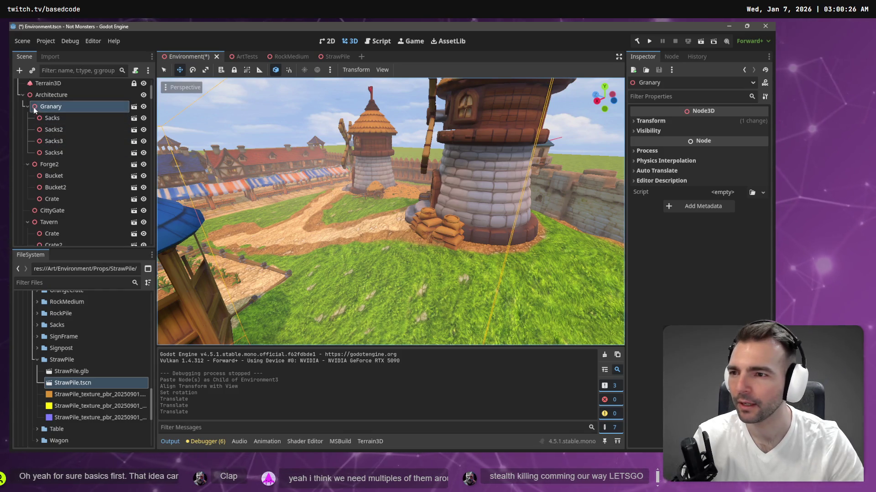
click(27, 107)
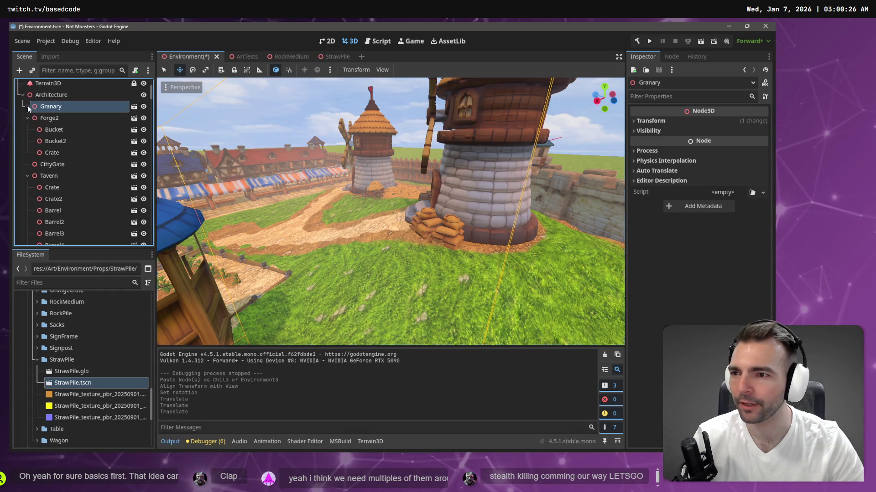
click(369, 137)
key(f)
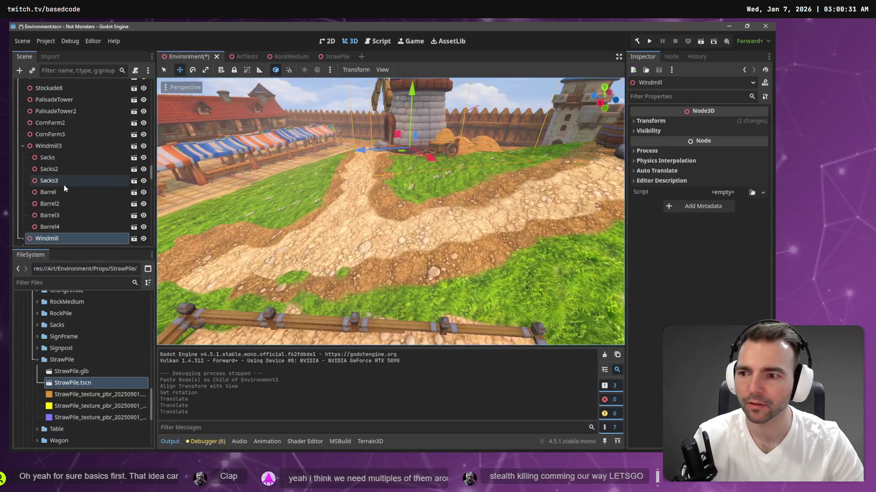
scroll(64, 189, down, 3)
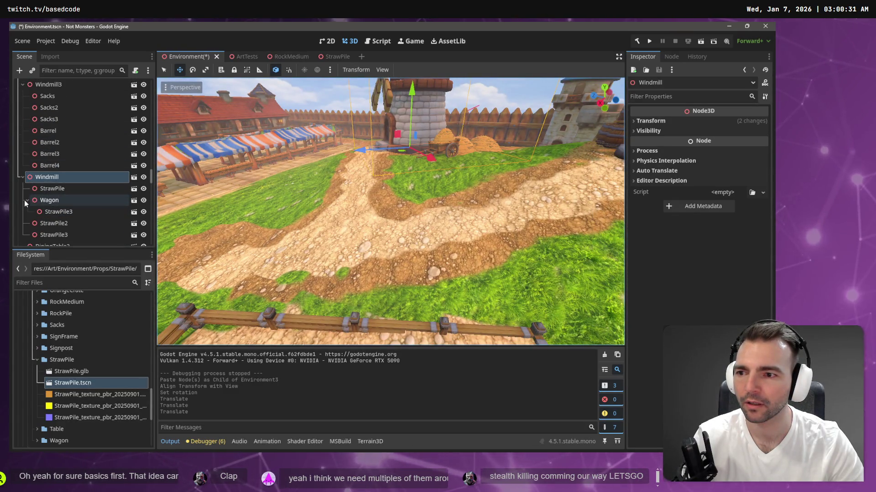
click(24, 200)
drag(48, 189, 66, 228)
click(66, 203)
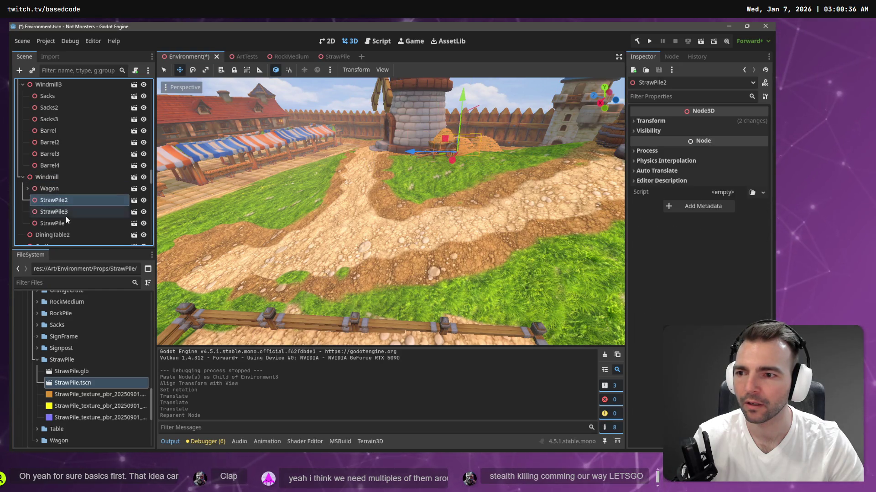
shift+click(66, 223)
key(f)
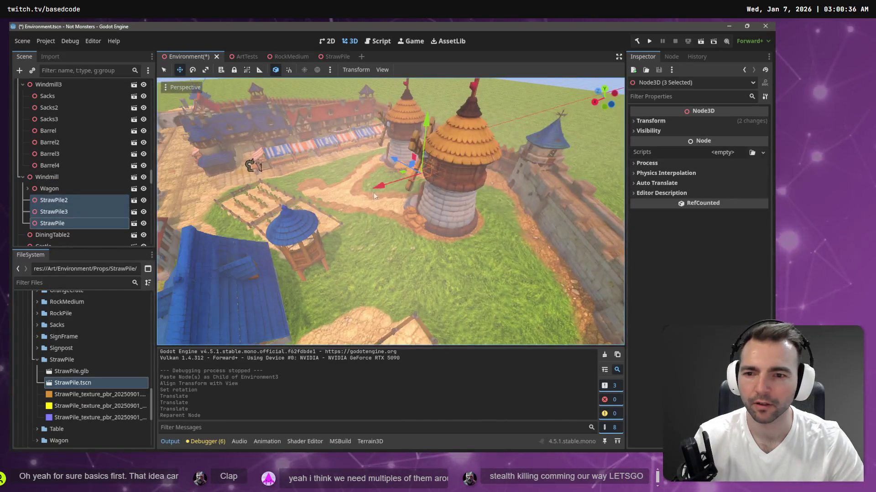
click(258, 273)
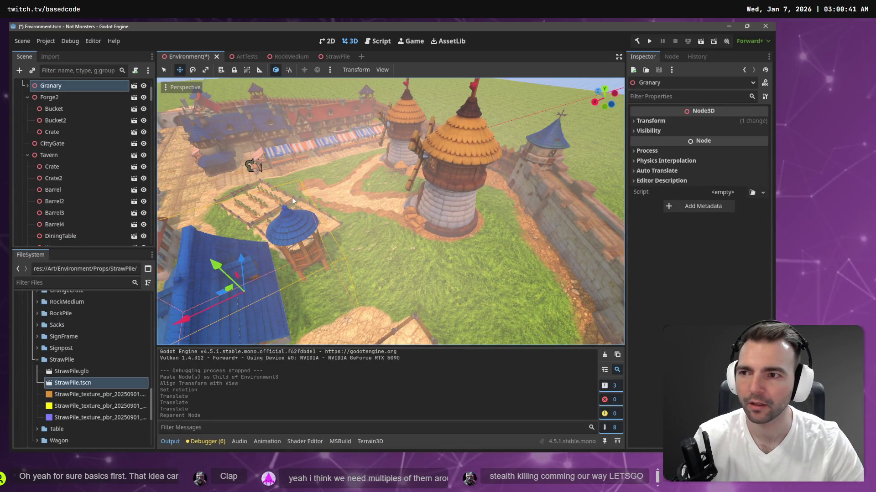
key(ctrl+v)
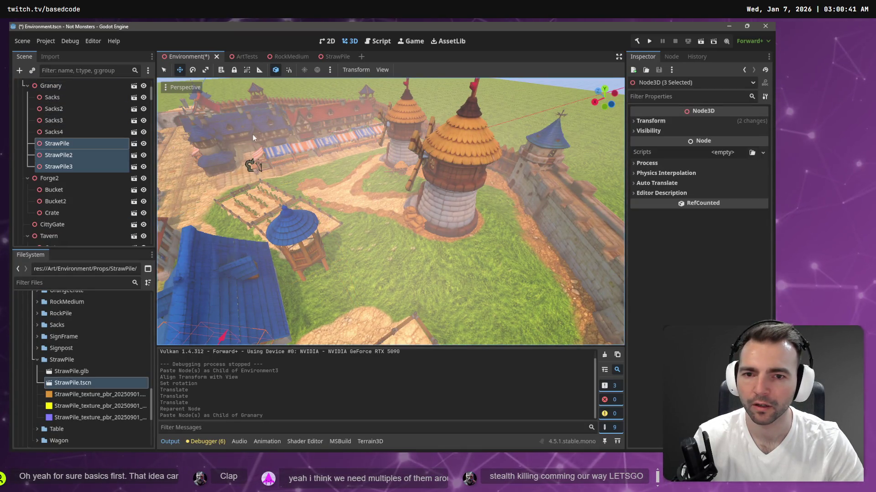
- Move the straw piles toward the blue-roofed granary and lower them onto the ground
key(f)
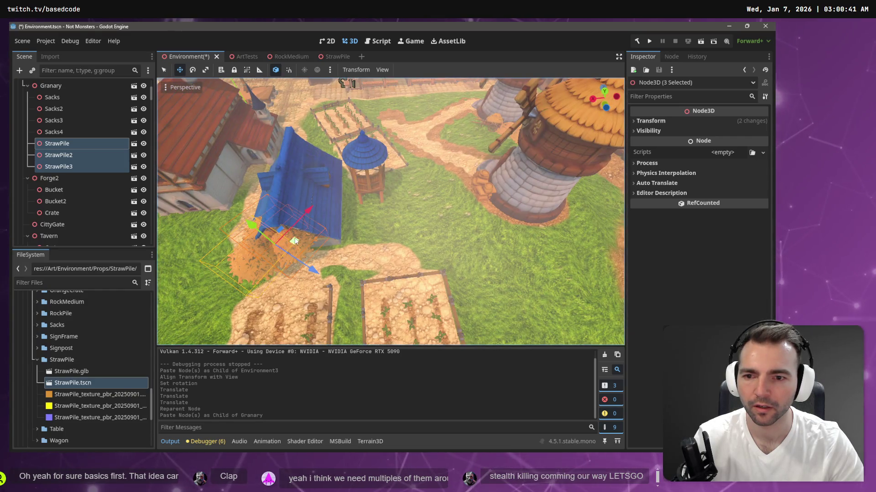
drag(294, 241, 350, 230)
key(ctrl+z)
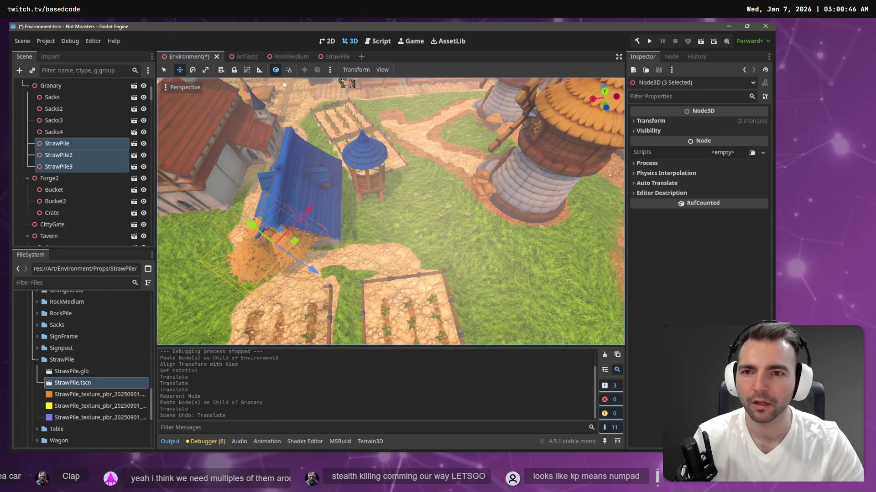
mouse_move(281, 239)
mouse_down()
mouse_move(296, 224)
mouse_move(359, 221)
mouse_up()
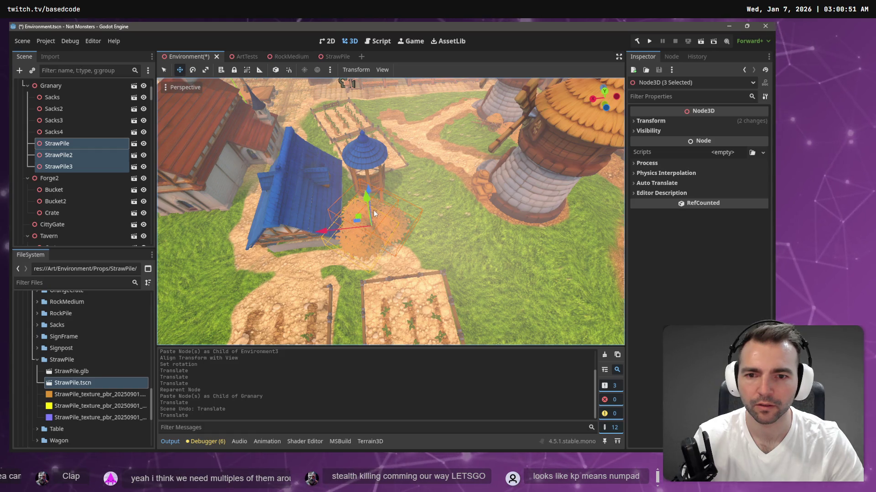
drag(366, 197, 369, 218)
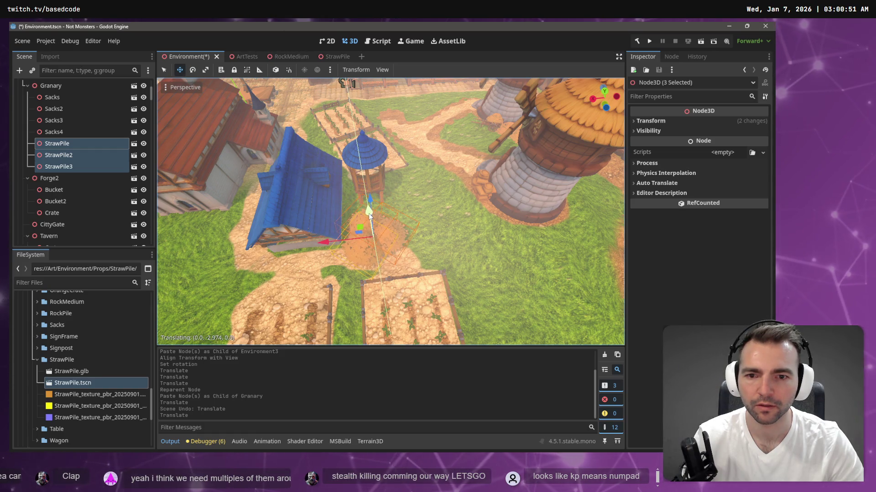
mouse_move(369, 218)
mouse_down()
mouse_move(367, 249)
mouse_move(353, 208)
mouse_up()
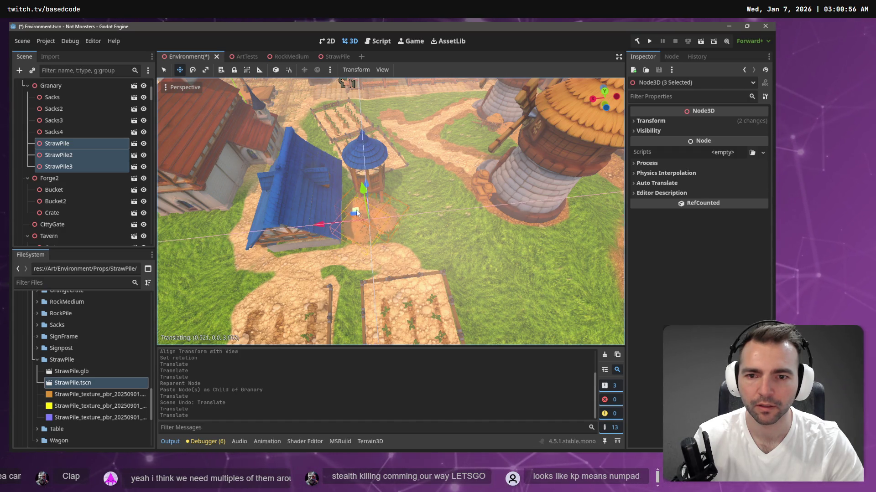
- Check the piles from ground level, save the scene, and select Terrain3D
key(w)
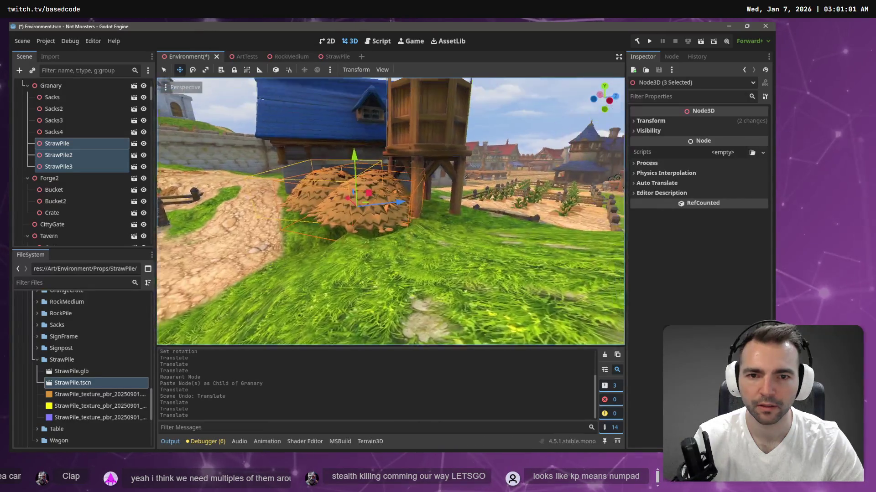
key(s)
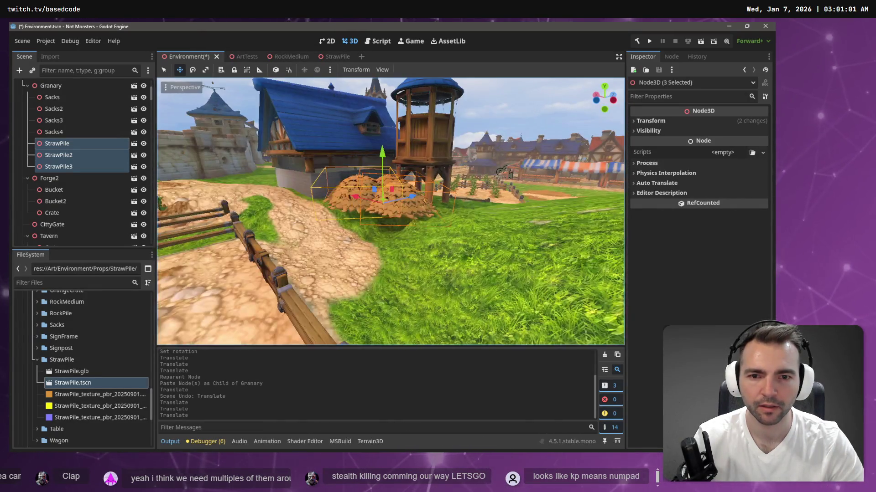
key(w)
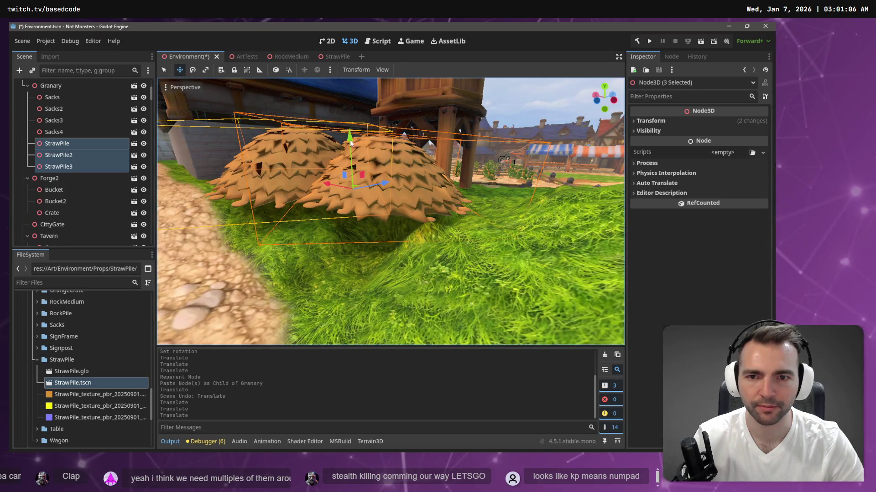
scroll(350, 145, up, 2)
scroll(350, 145, up, 1)
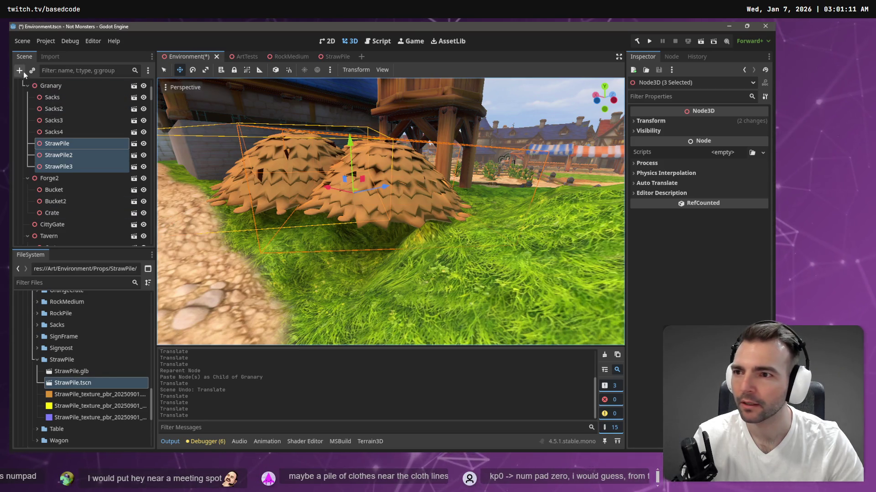
drag(153, 90, 153, 81)
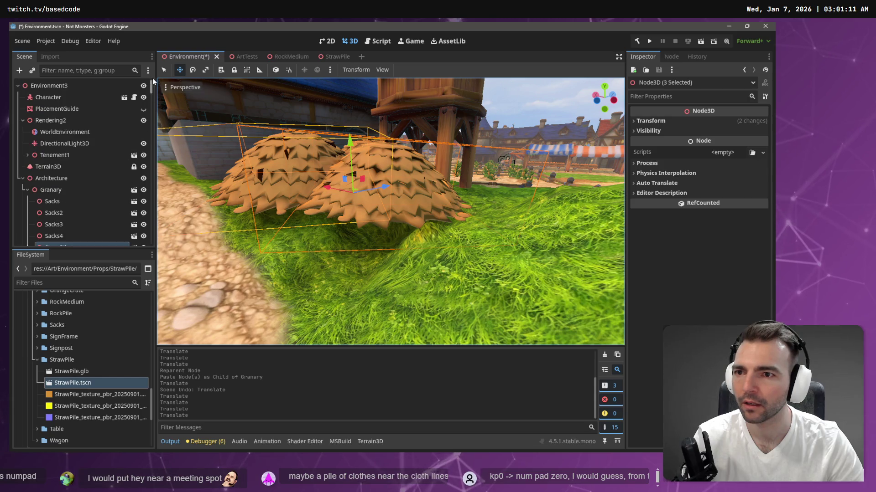
key(ctrl+s)
click(47, 167)
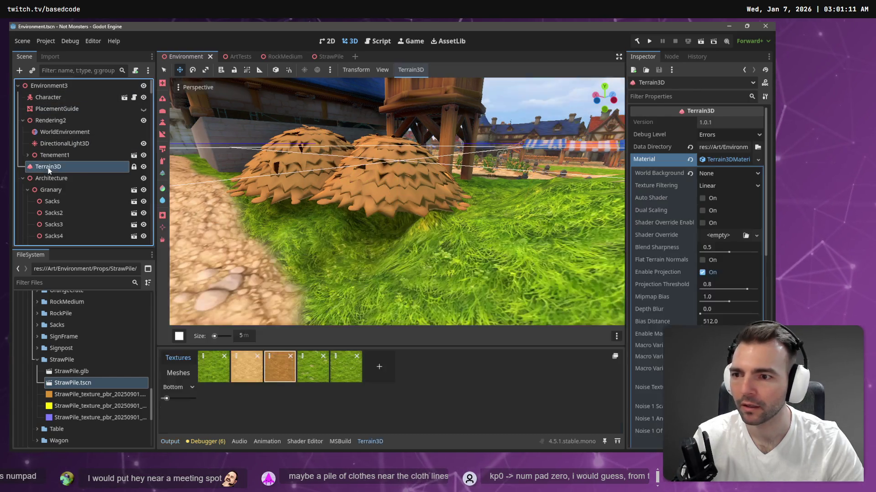
- Sculpt a dip under the haystacks, then raise it back toward grass level
click(163, 125)
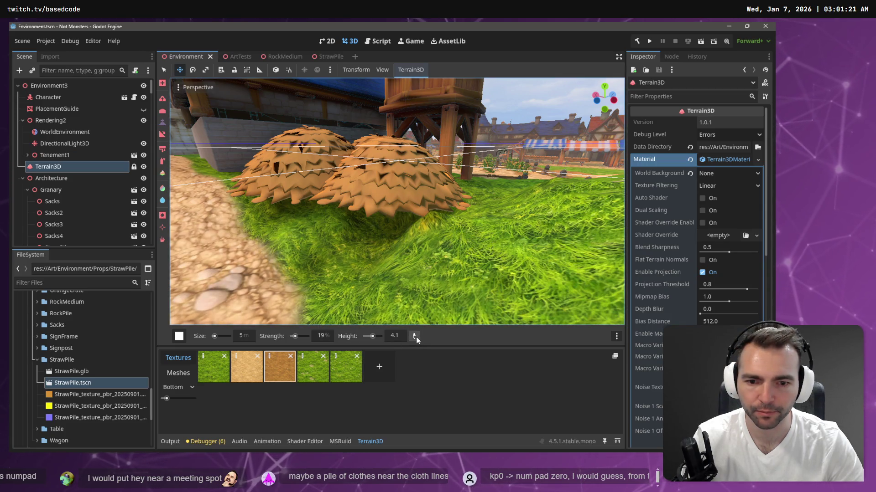
drag(344, 241, 347, 204)
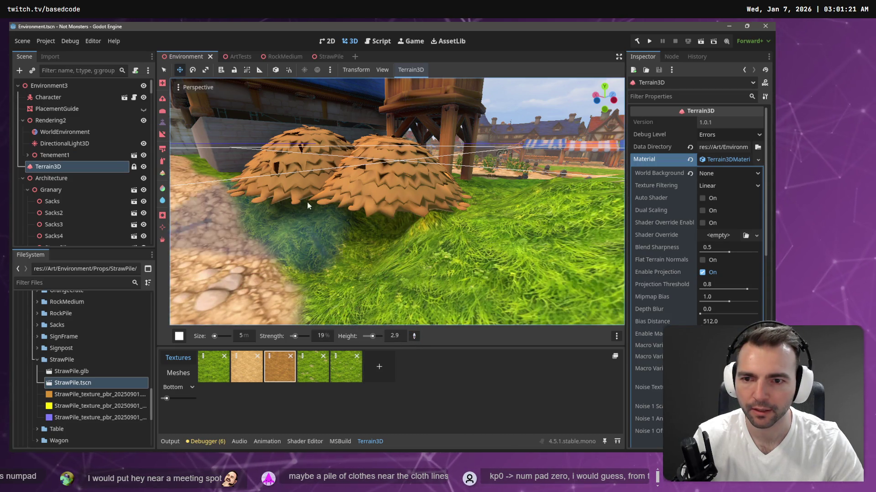
drag(347, 204, 395, 196)
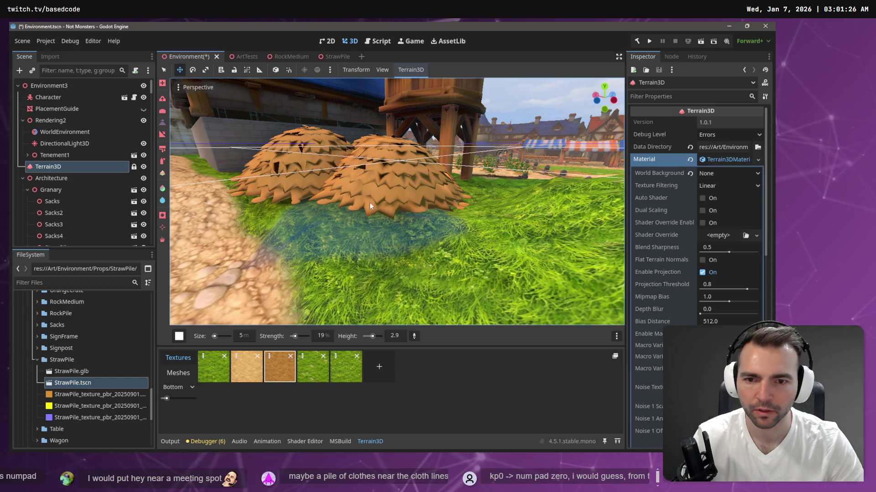
right_click(395, 196)
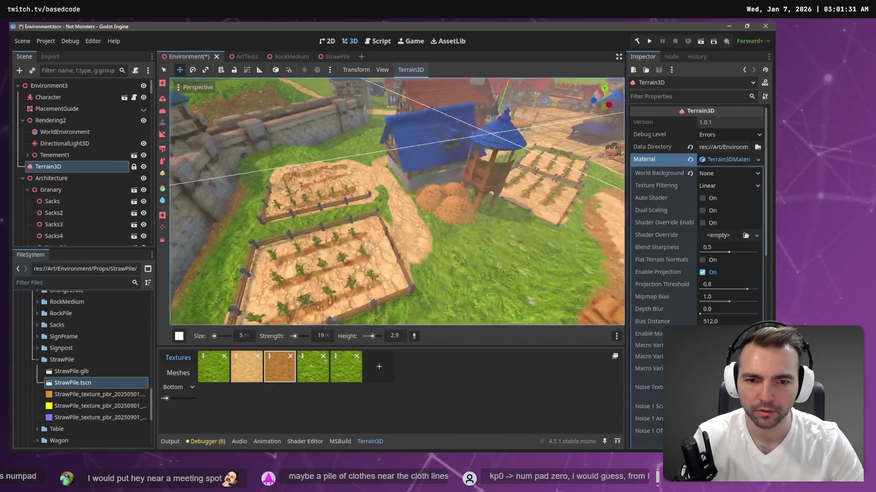
drag(395, 196, 308, 198)
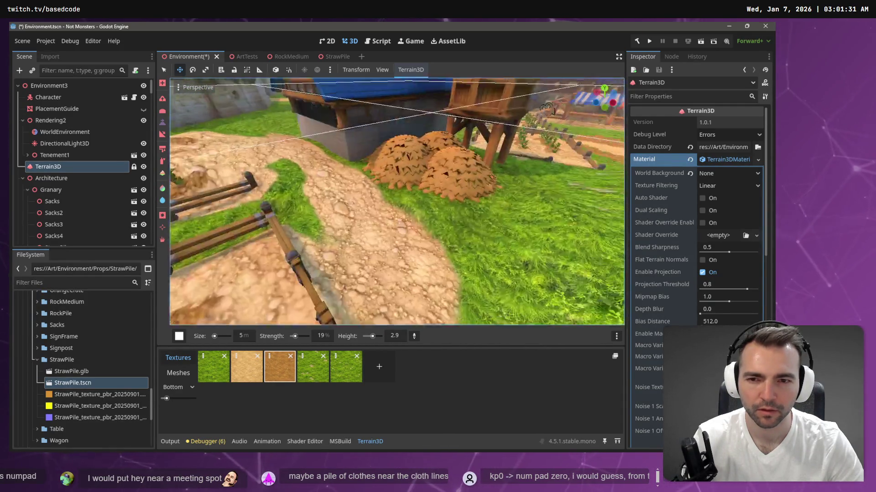
- Fly around the straw pile, tower and crop field, then save the scene
key(s)
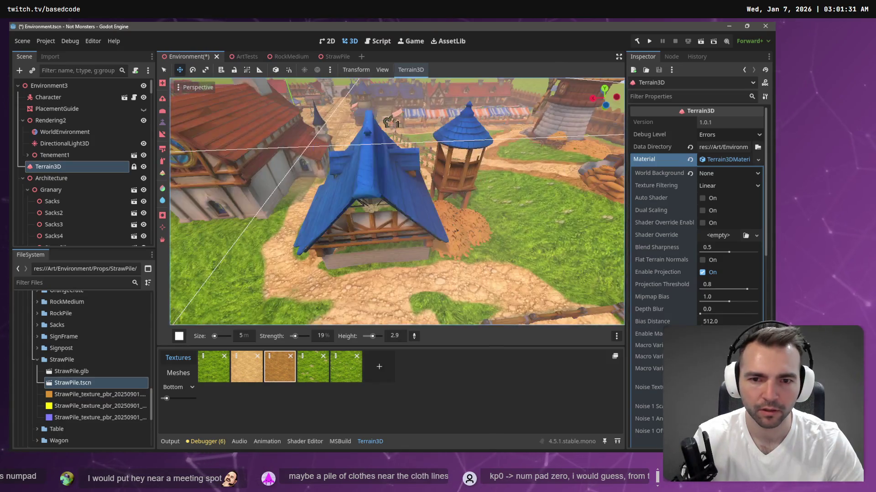
key(w)
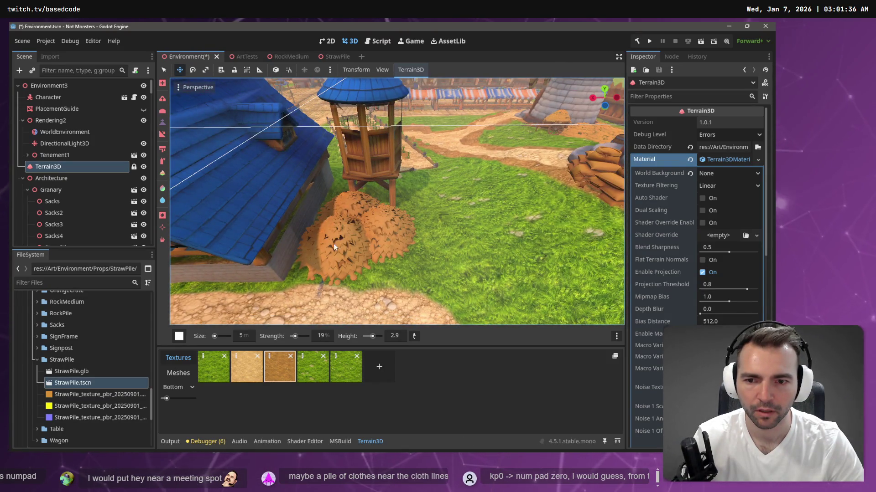
key(w)
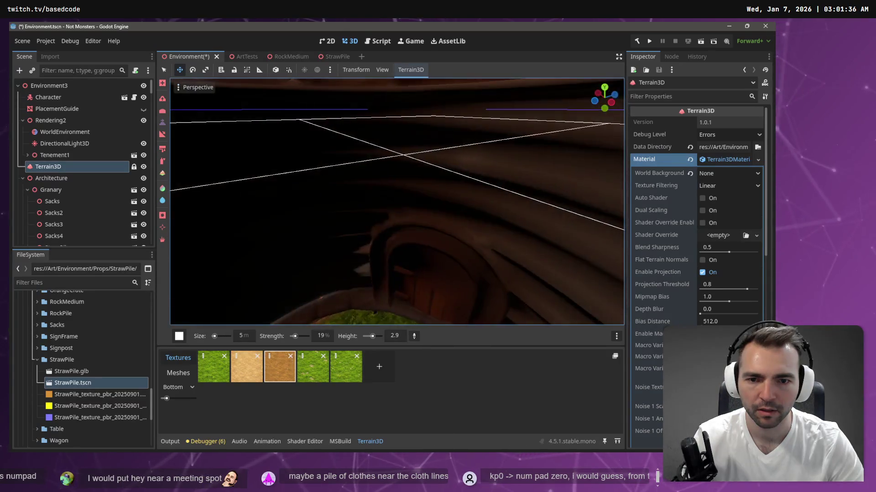
key(s)
key(ctrl+s)
key(w)
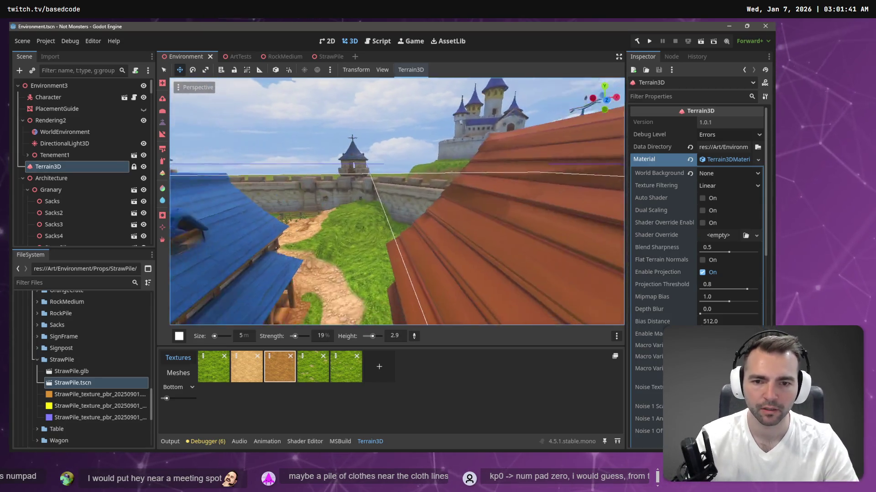
key(s)
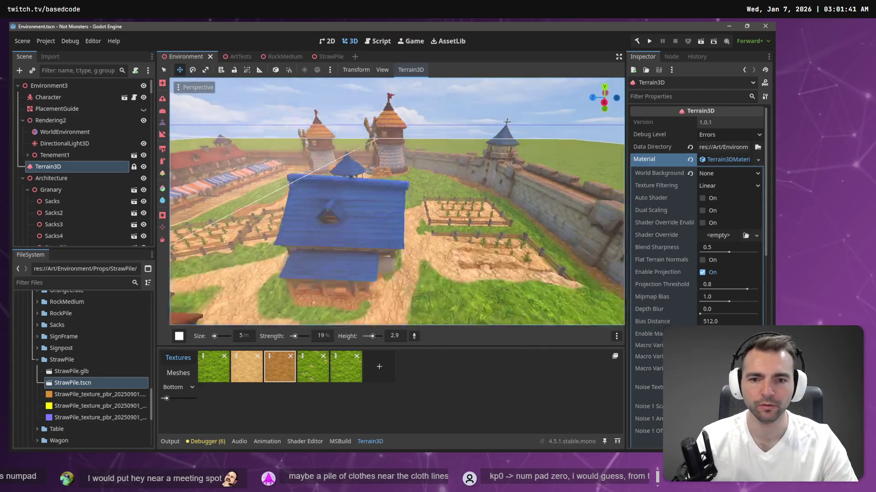
key(w)
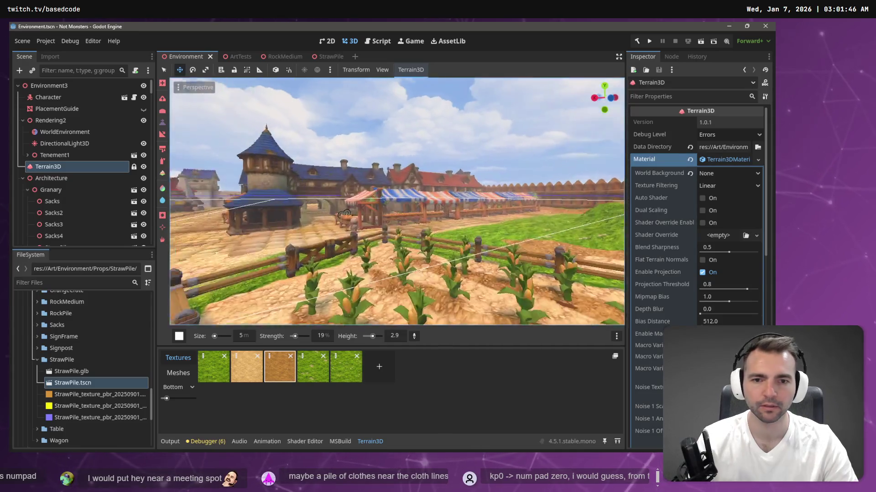
key(w)
key(s)
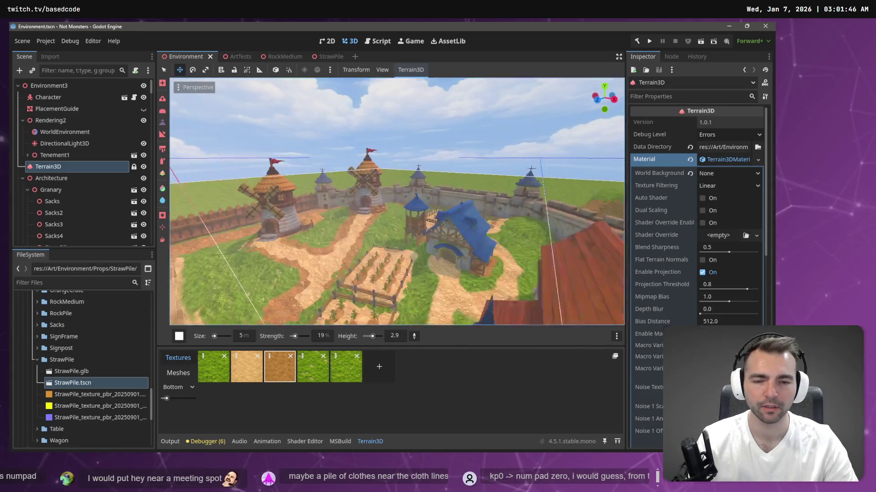
key(d)
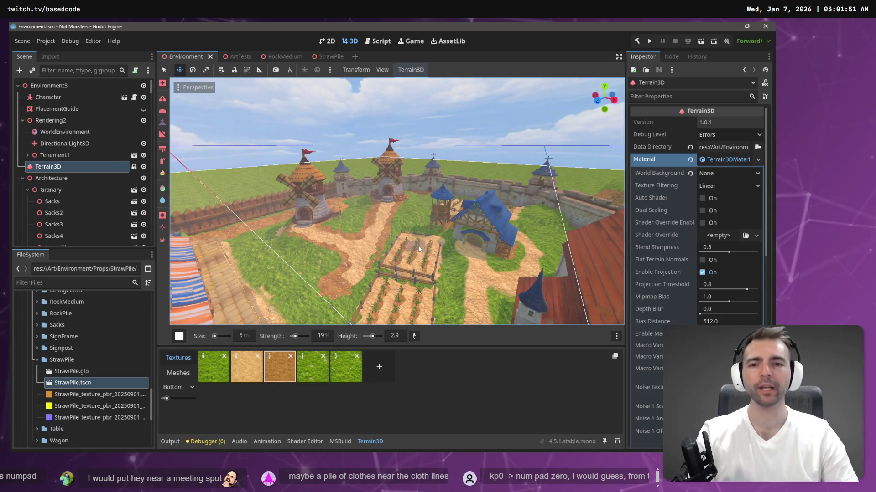
right_click(418, 246)
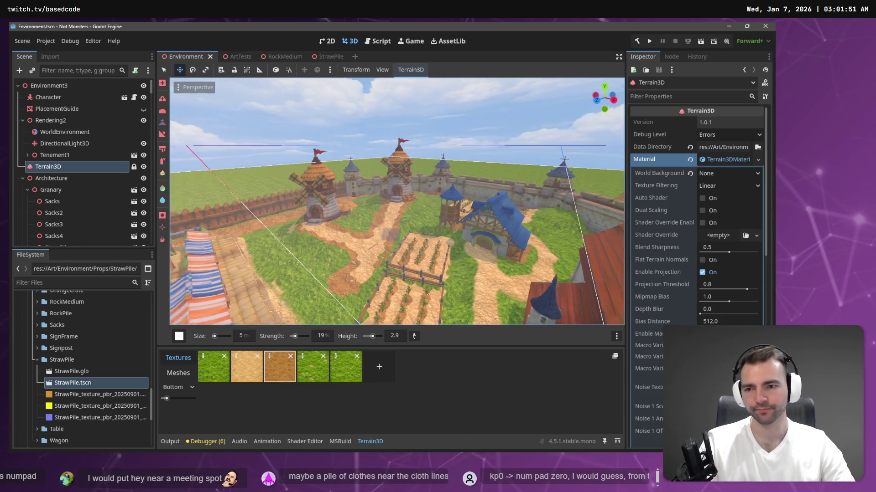
key(w)
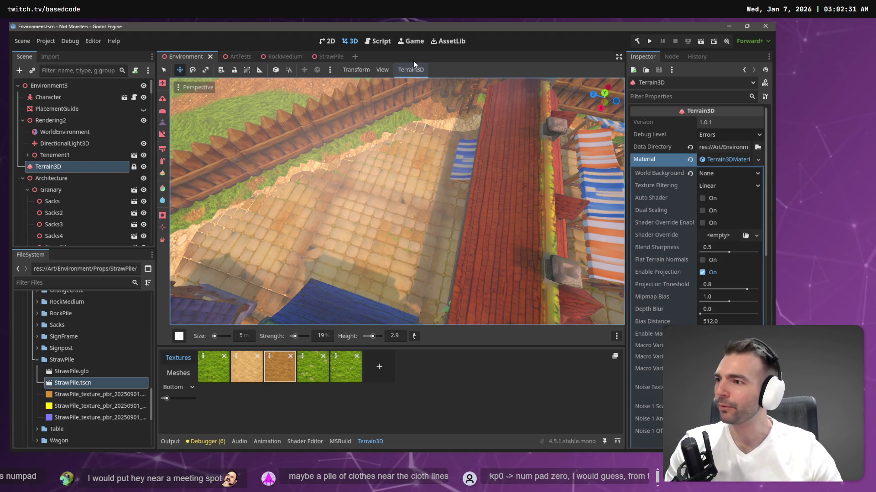
mouse_move(48, 97)
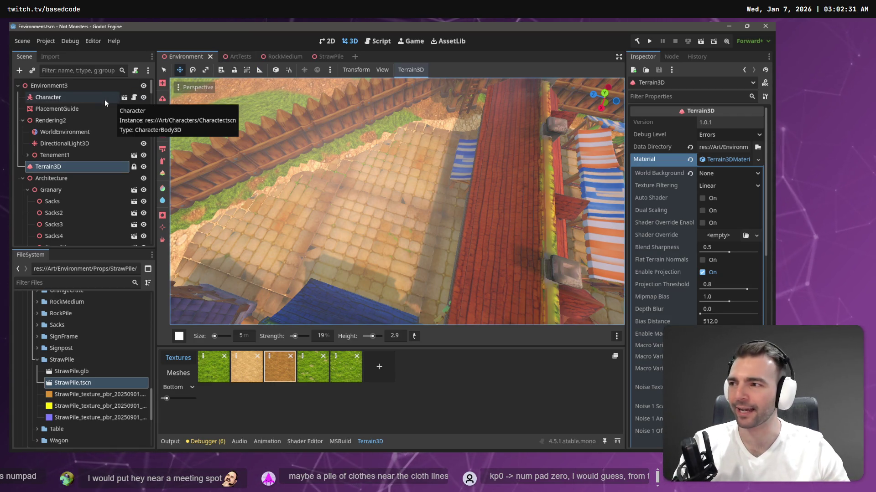
- Fly through the town square, past the cart and over the cobblestones, before running the project
drag(392, 215, 438, 205)
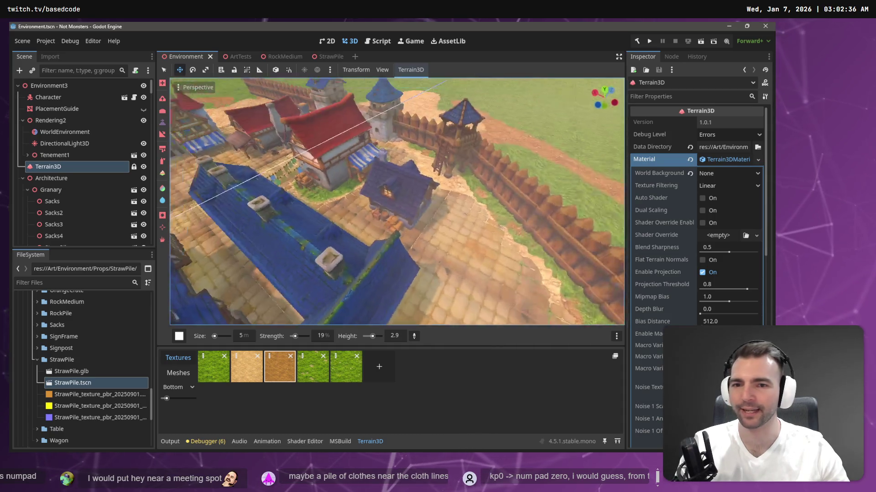
key(w)
key(w)
key(s)
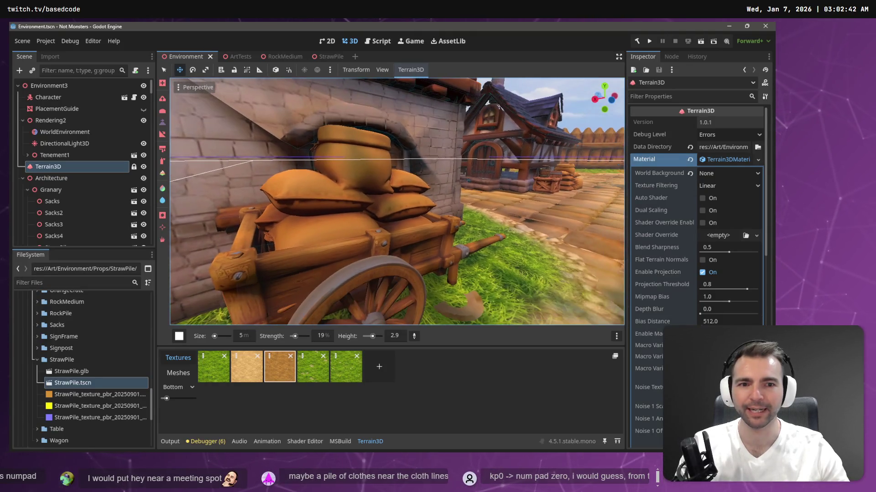
key(s)
key(w)
key(s)
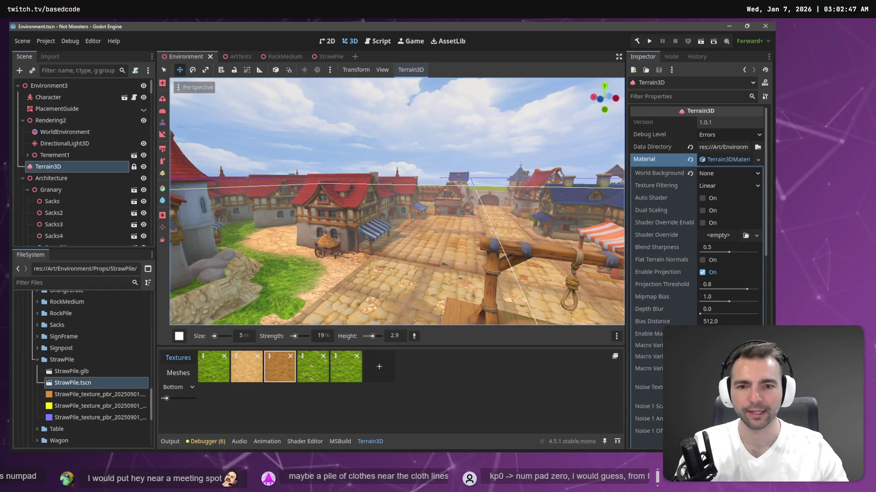
key(w)
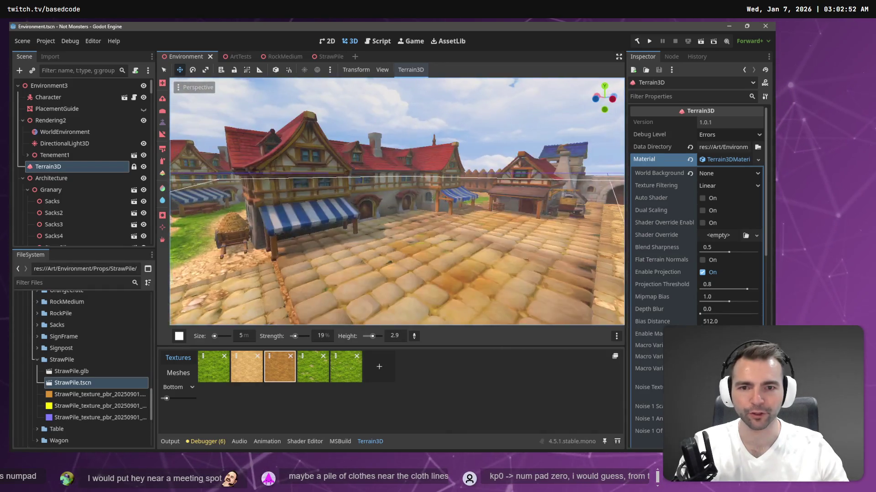
key(s)
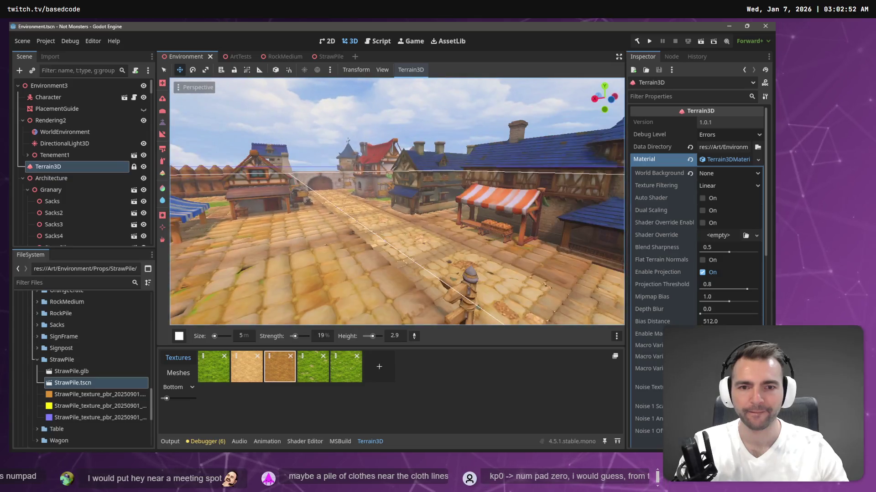
key(s)
key(w)
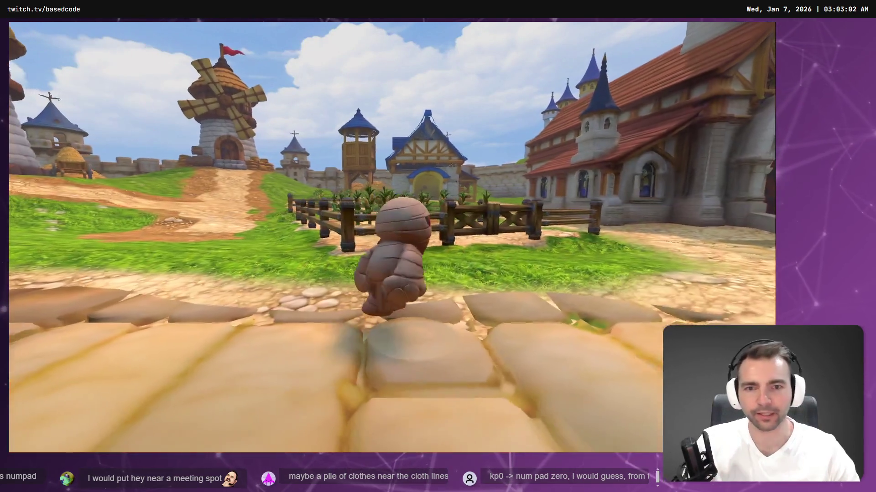
- Run and jump the character across the striped market stall roofs and drop between the stalls
key(a)
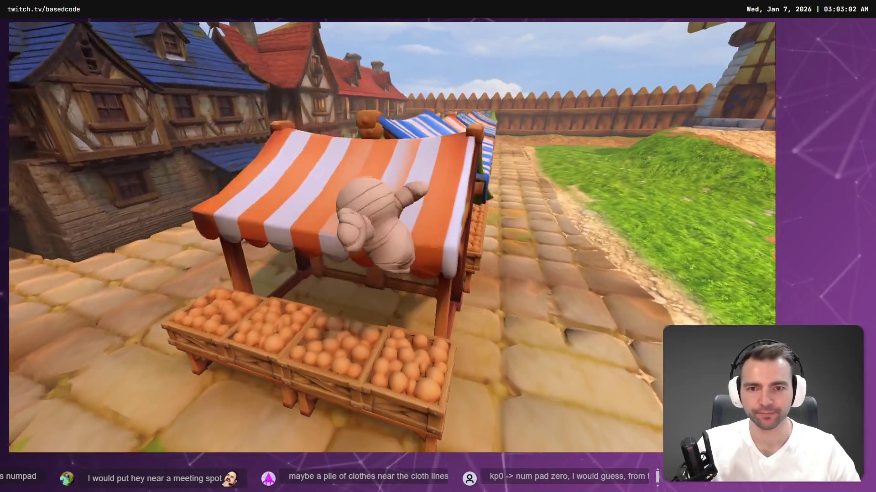
key(w)
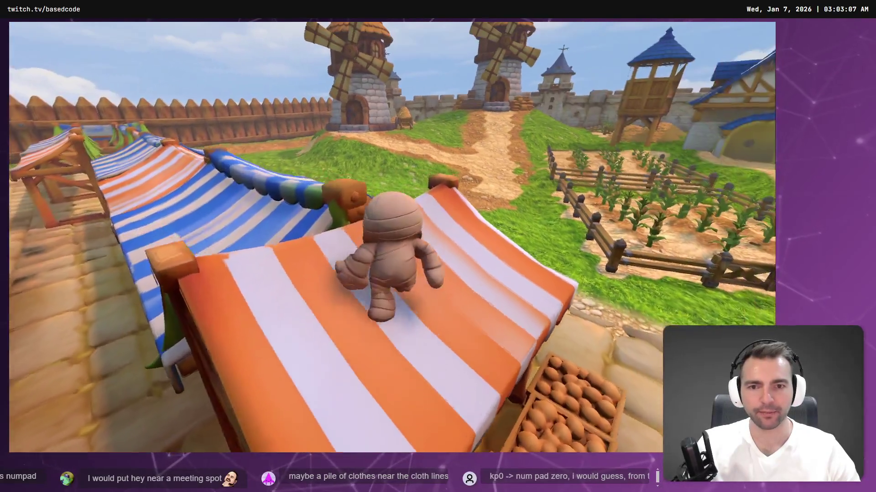
key(w)
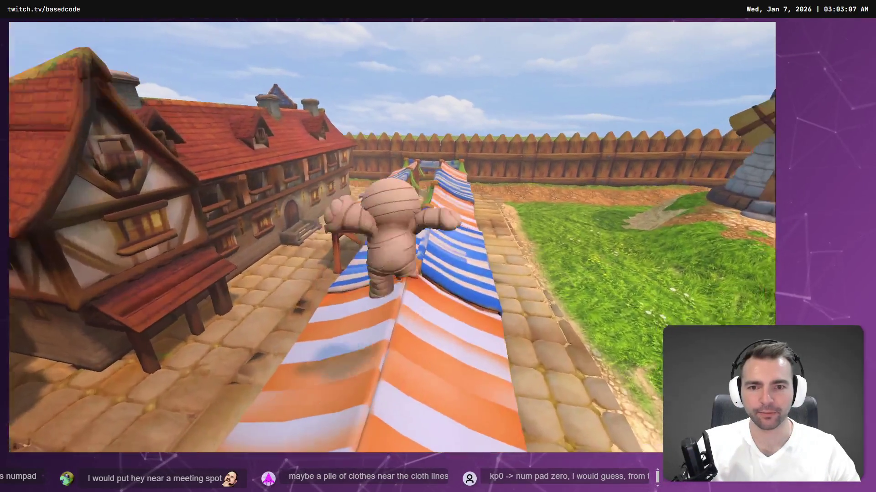
key(w)
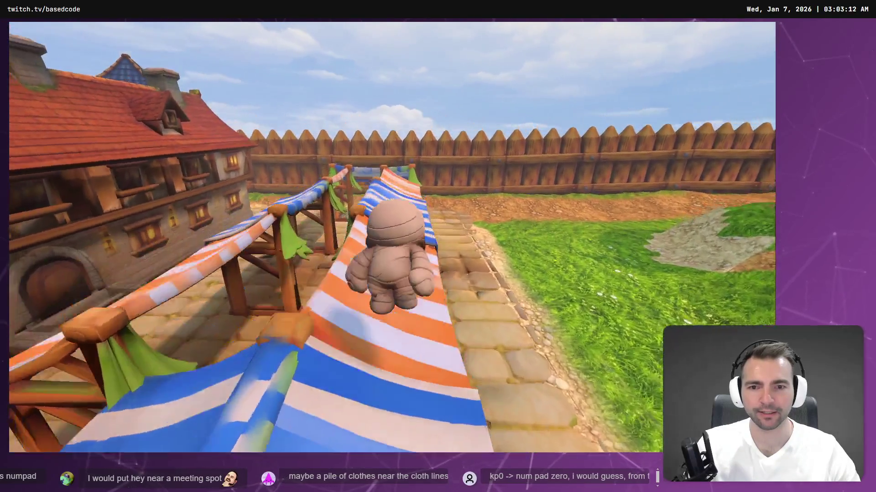
key(w)
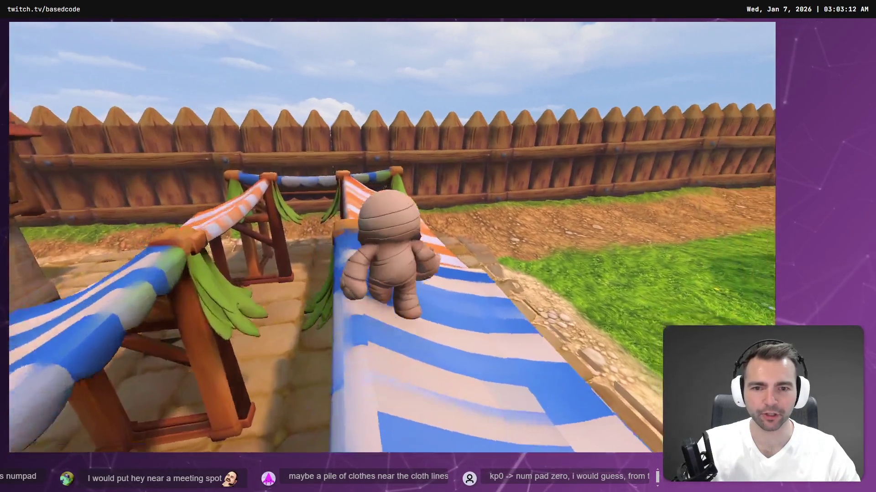
key(w)
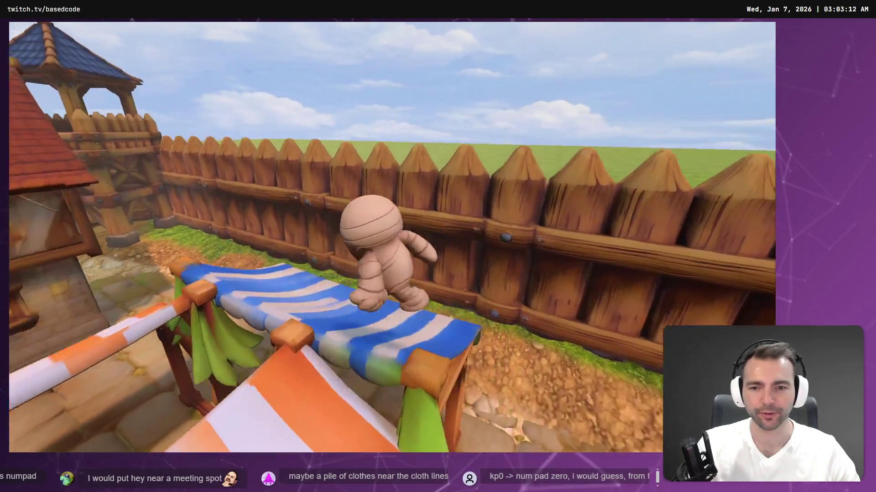
key(w)
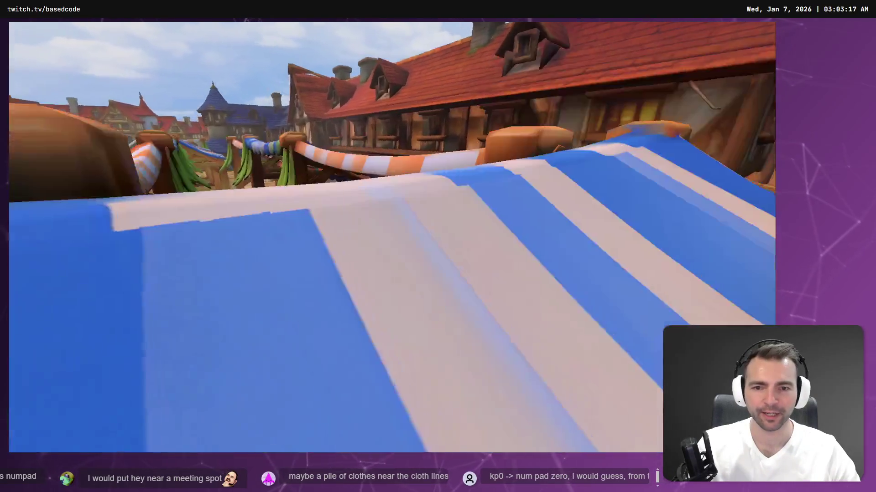
key(w)
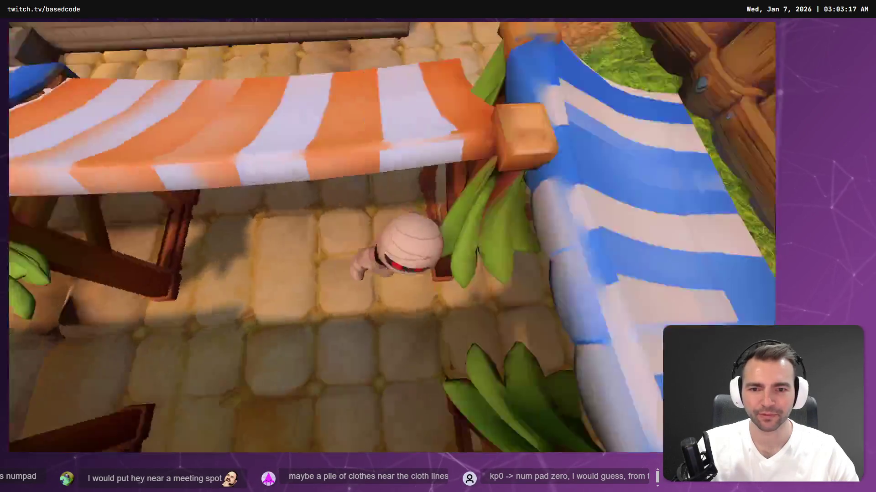
key(w)
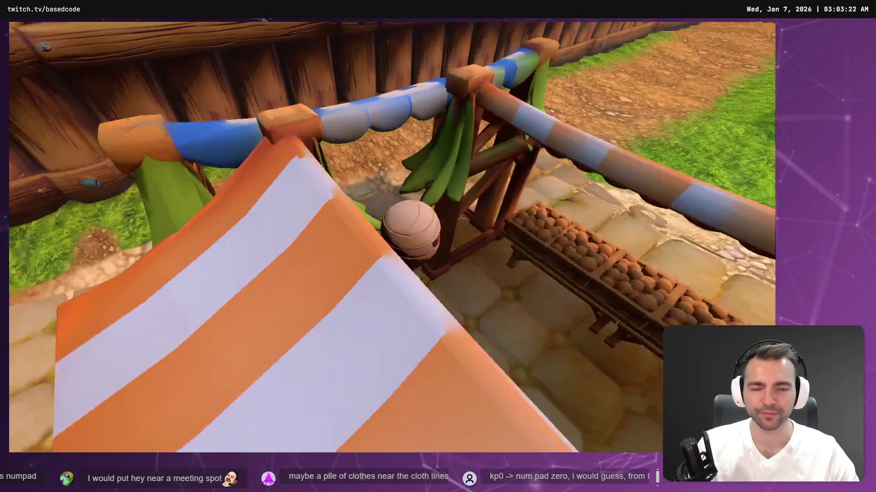
key(w)
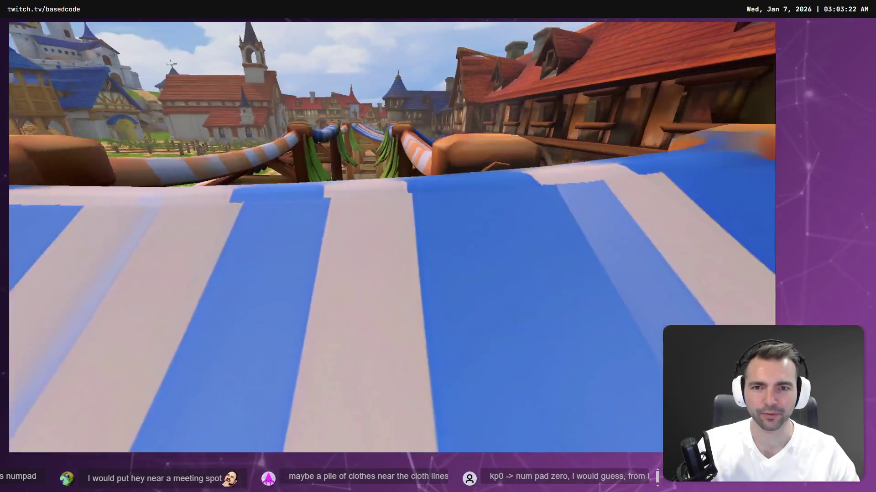
- Stop the game, relaunch it for a second playtest, then stop again
key(F8)
key(F5)
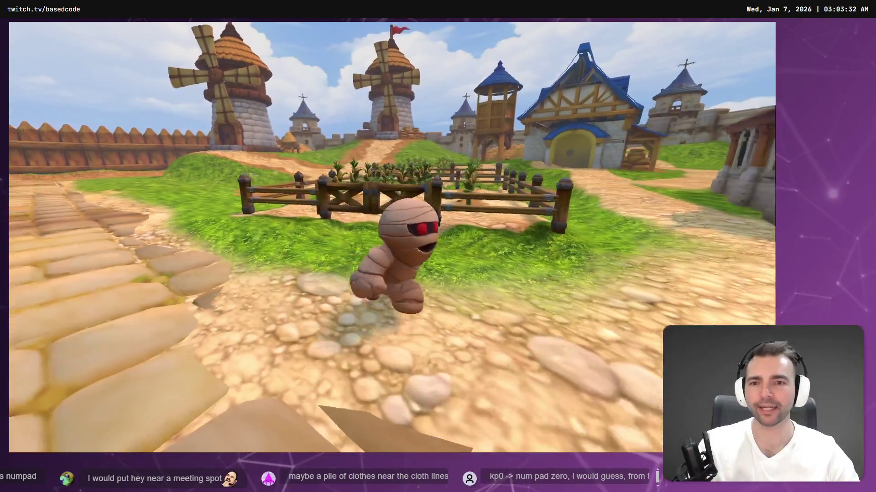
key(F8)
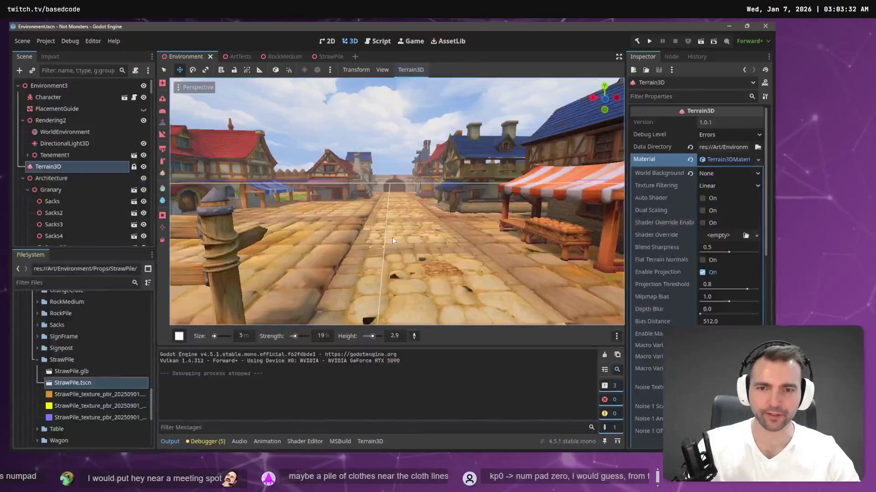
- Sample the grass height and raise the ground beside the fenced farm field
key(w)
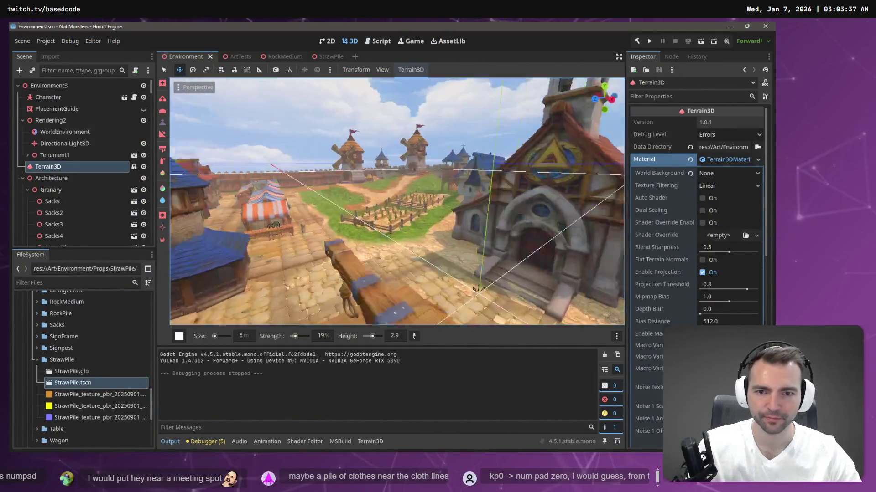
key(w)
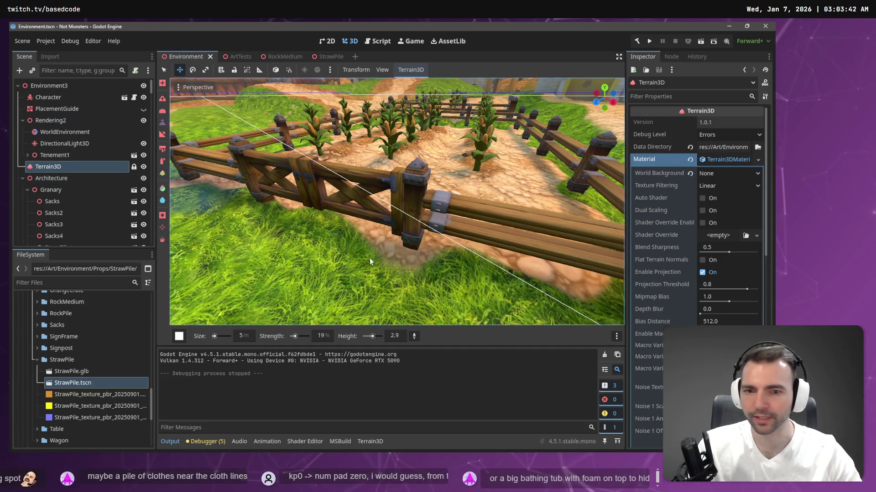
click(417, 337)
click(253, 197)
drag(265, 208, 416, 250)
- Undo an extra raised bump, set brush Size to 2, add a final touch and save
key(s)
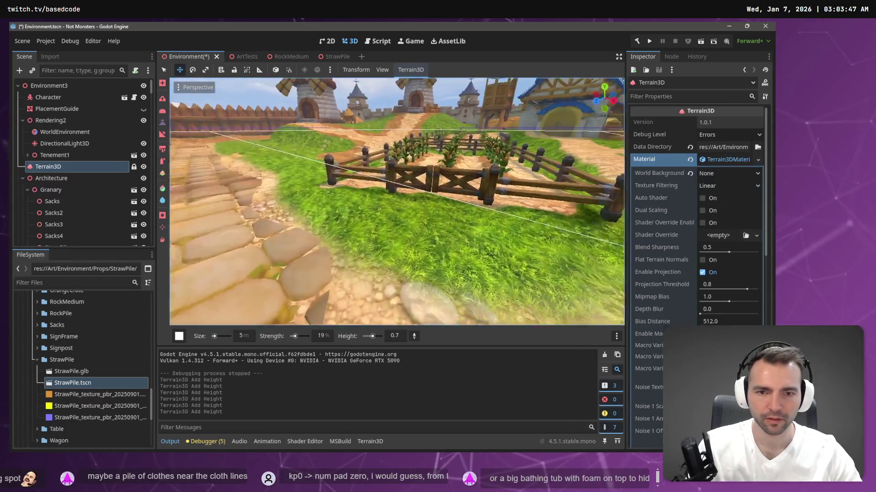
key(w)
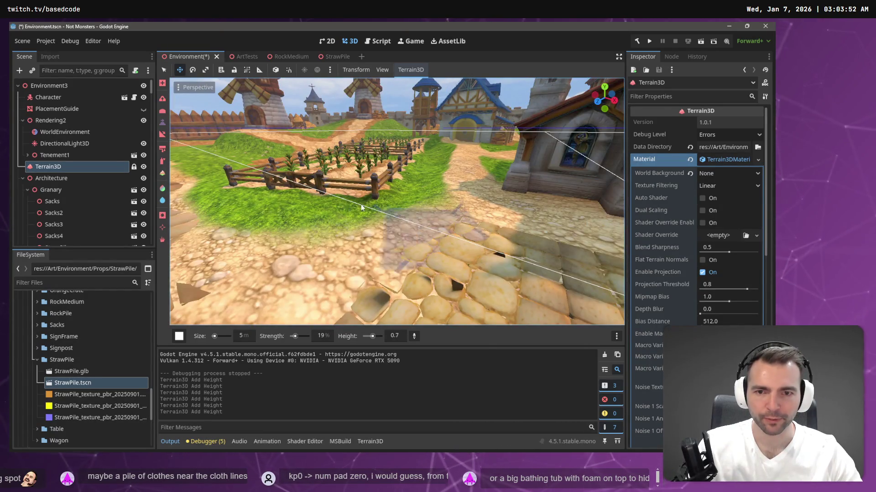
drag(381, 206, 377, 202)
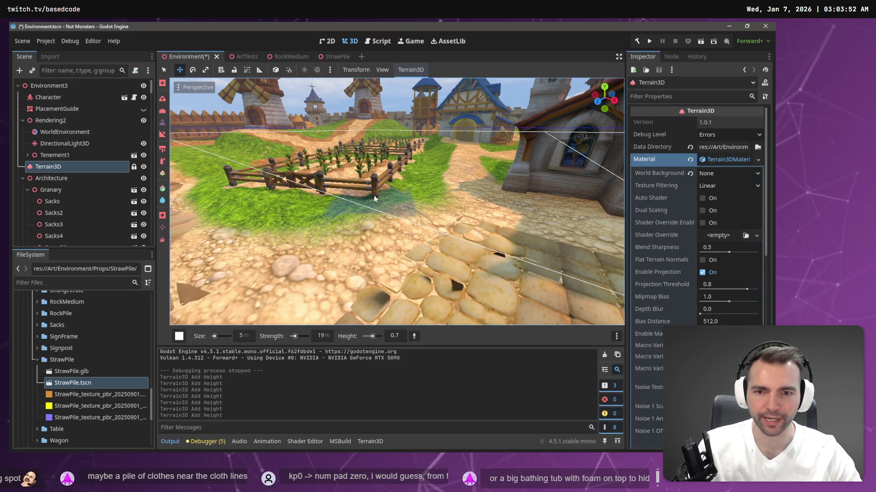
key(ctrl+z)
key(ctrl+z)
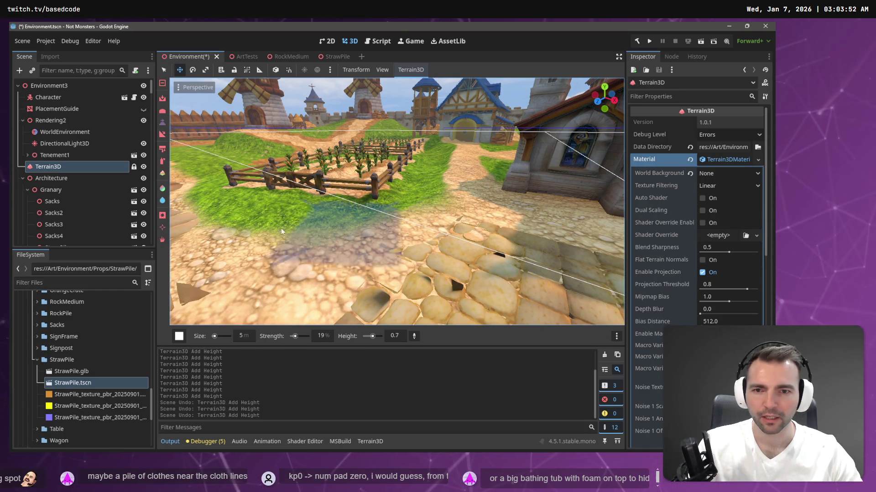
click(242, 336)
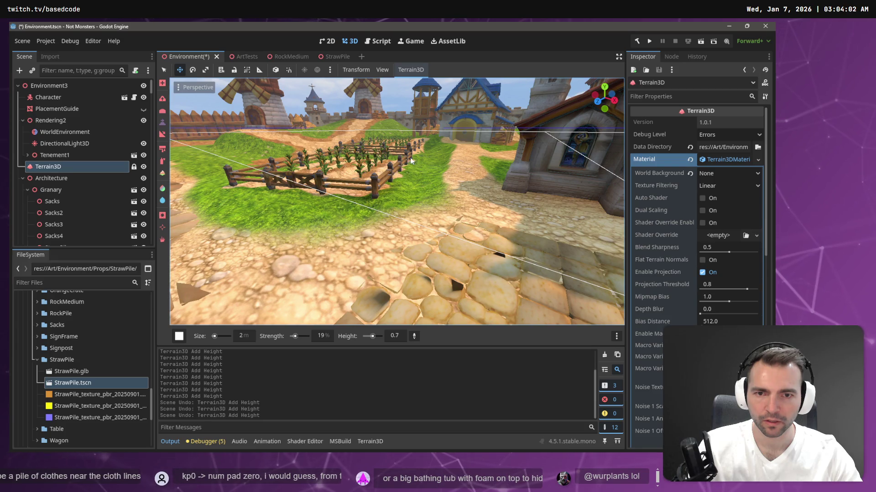
click(238, 186)
key(ctrl+s)
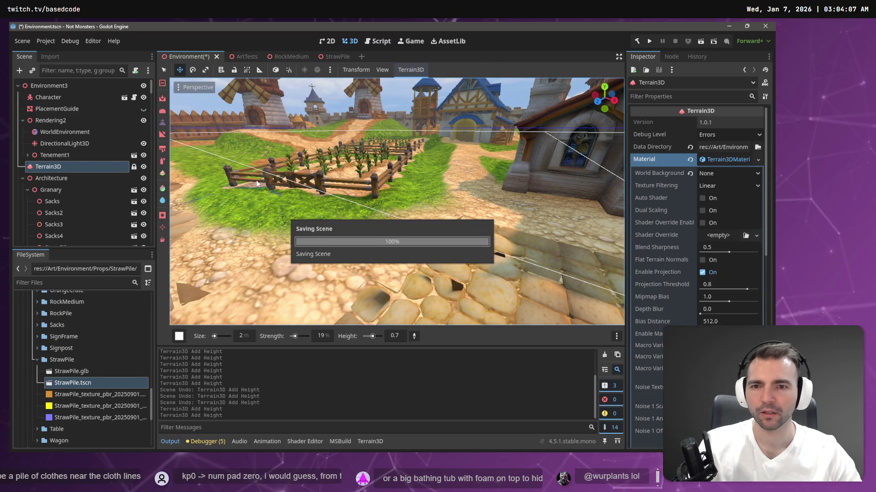
- Launch the game, jump the fence into the cornfield and run out up the dirt path
key(F5)
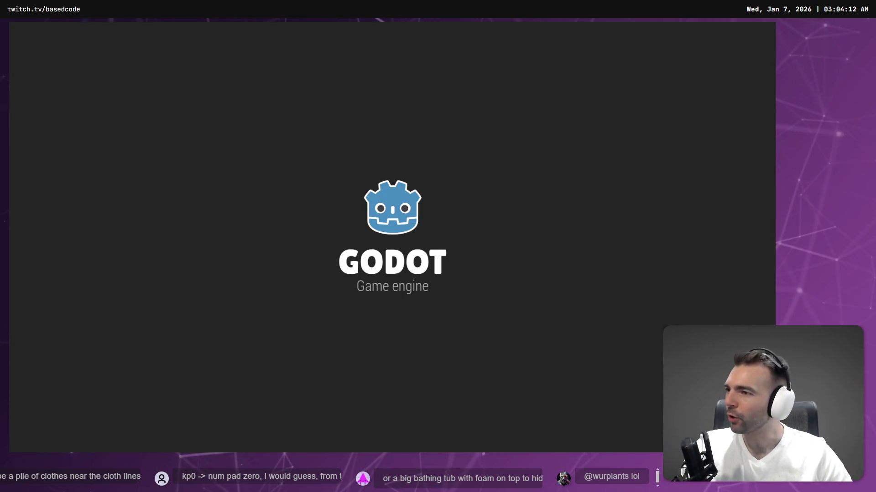
key(w)
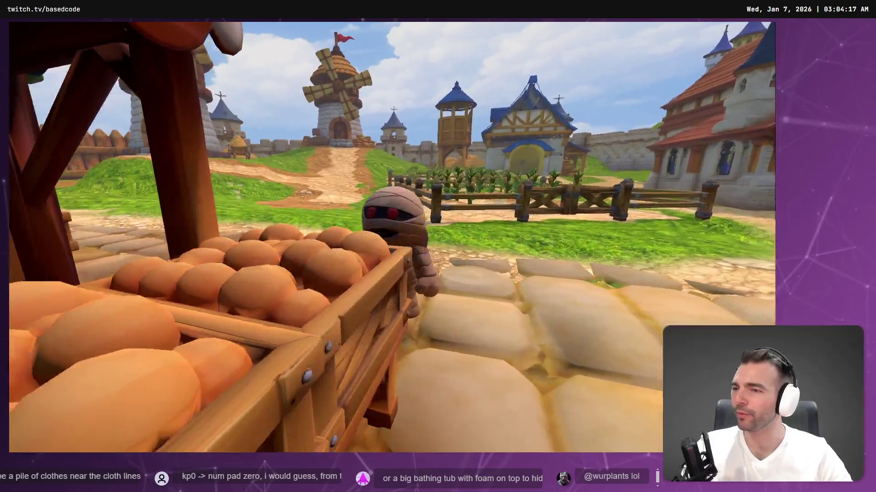
key(s)
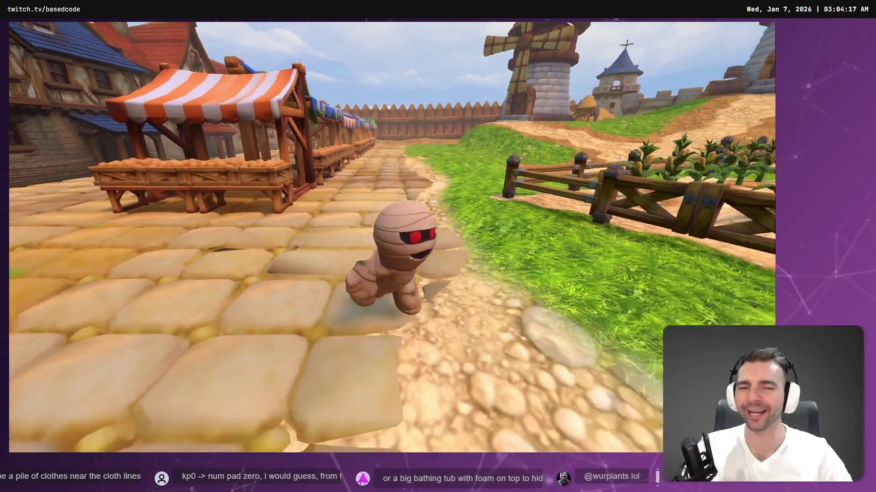
key(w)
key(space)
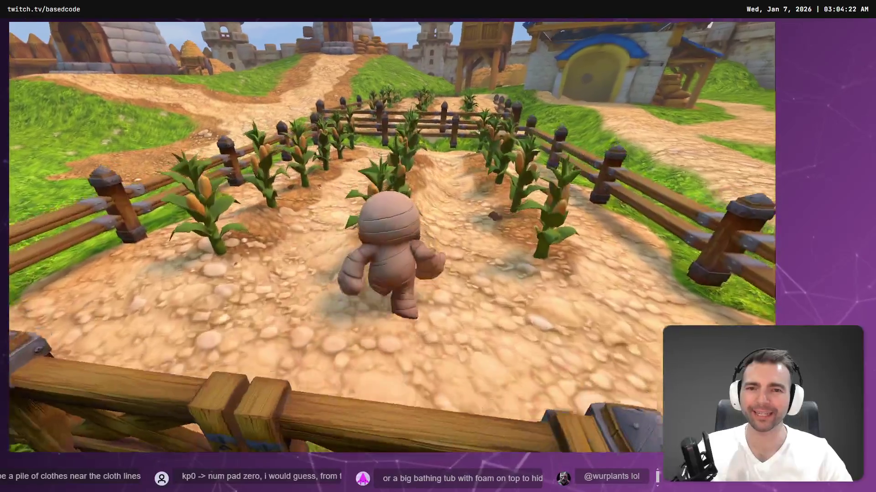
key(w)
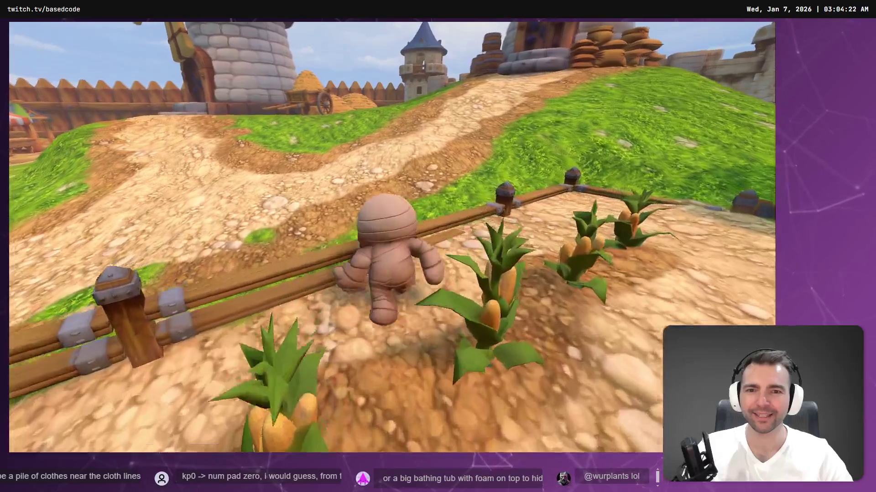
key(space)
- Walk past the cart and haystacks to the tower wall, then stop the playtest
key(w)
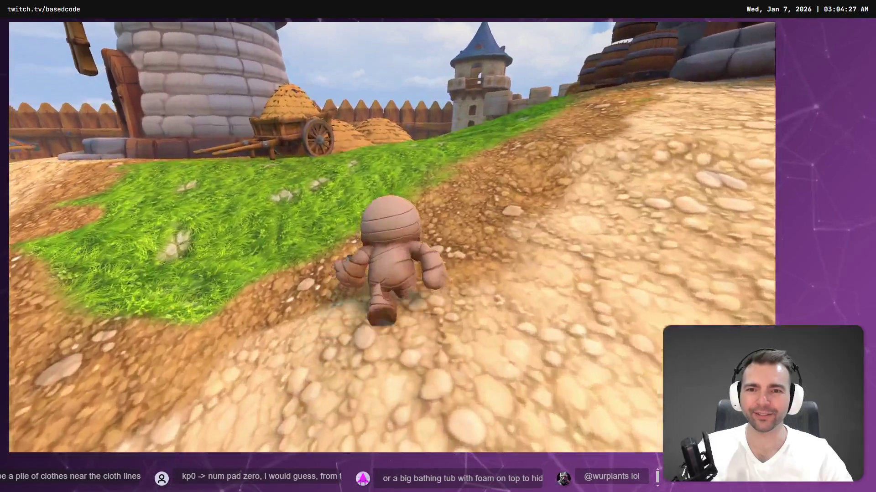
key(w)
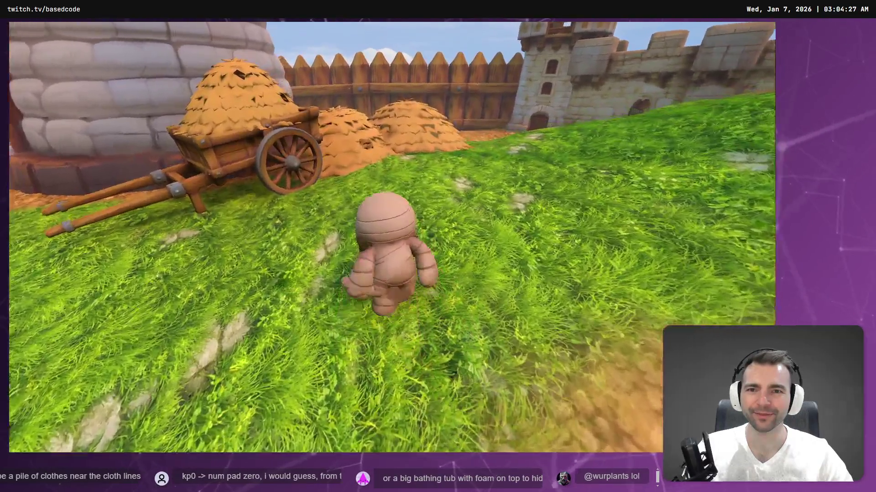
key(w)
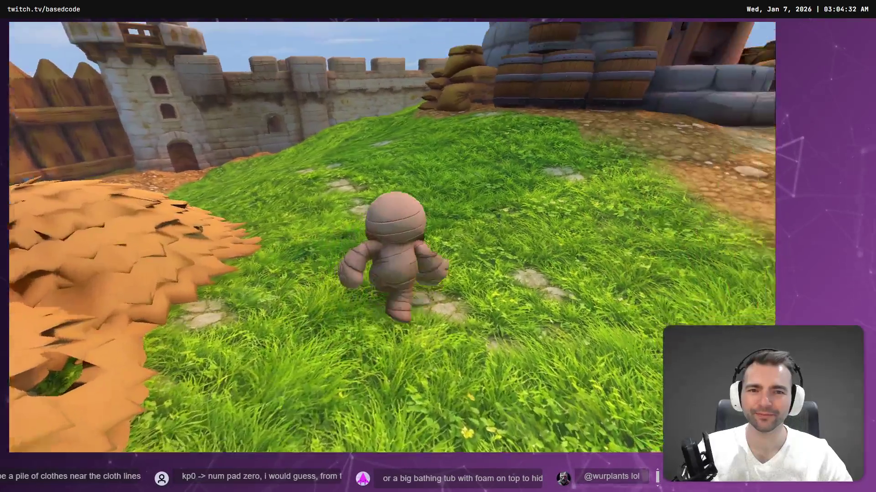
key(w)
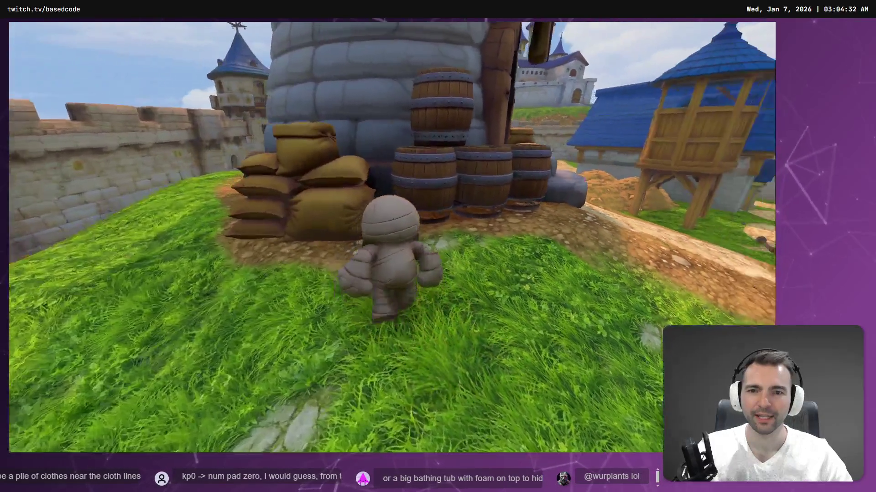
key(w)
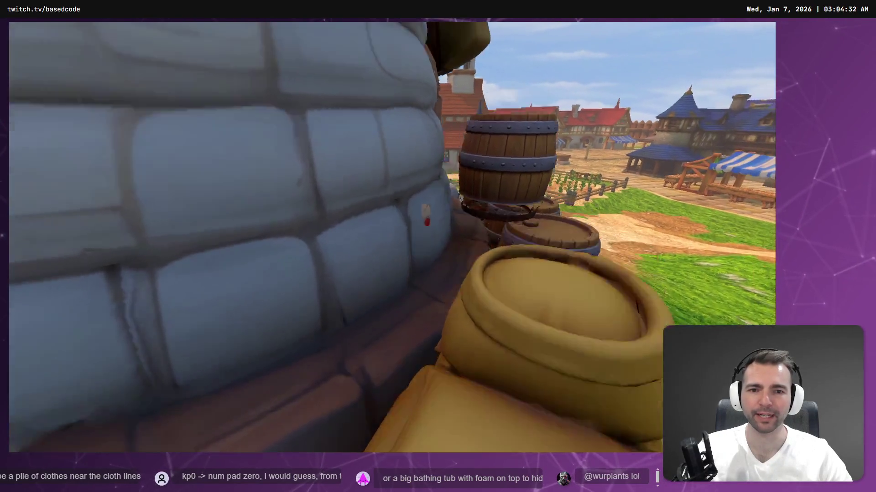
key(F8)
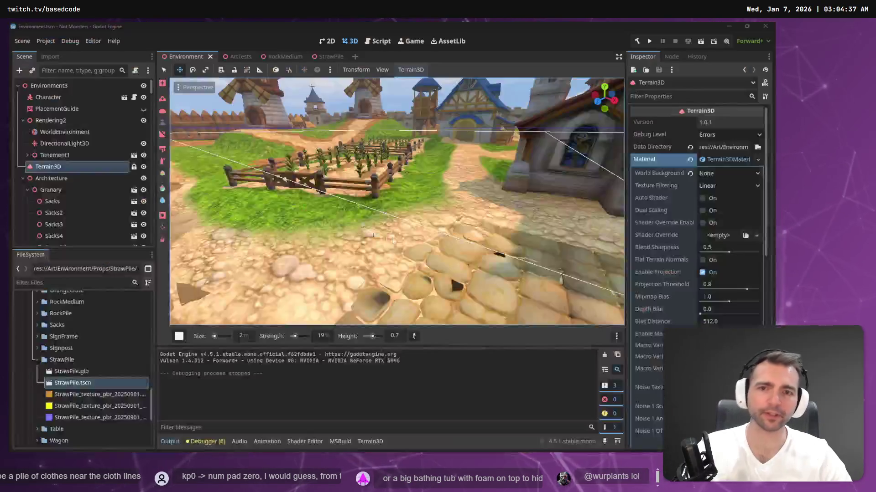
- Switch to ArtTests, select the Windmill and open its scene, selecting the sails' Node3D
click(239, 55)
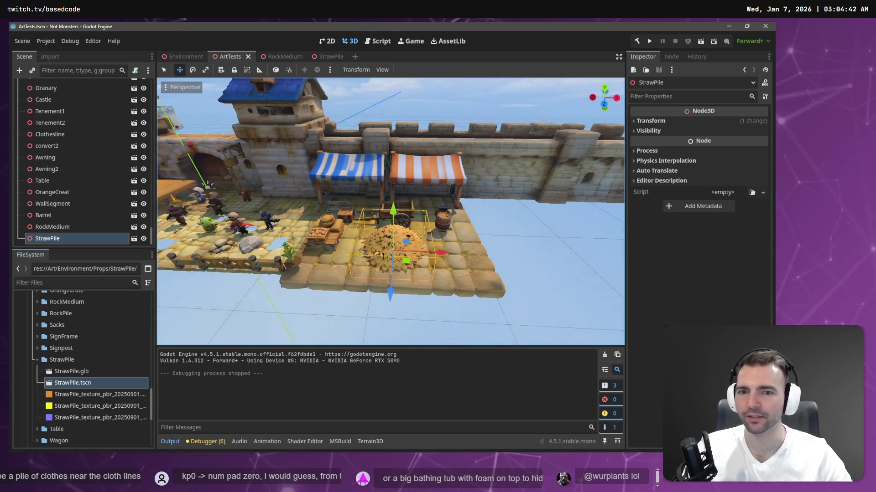
key(s)
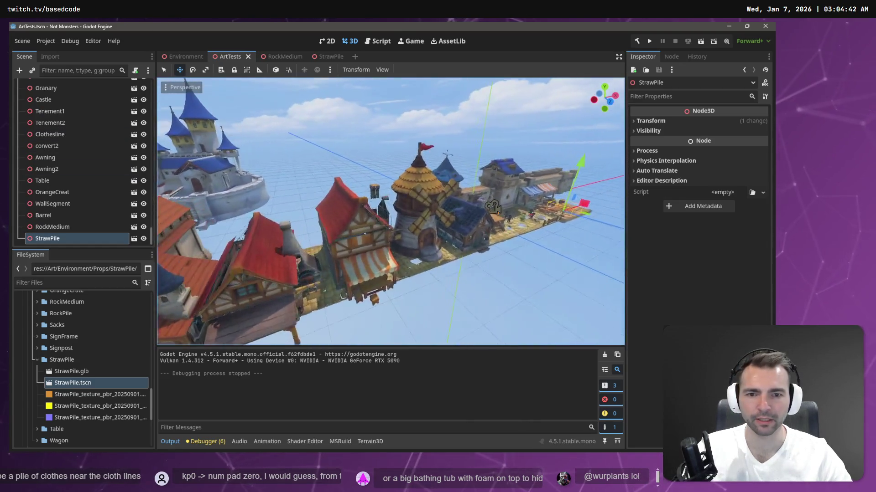
key(w)
click(410, 201)
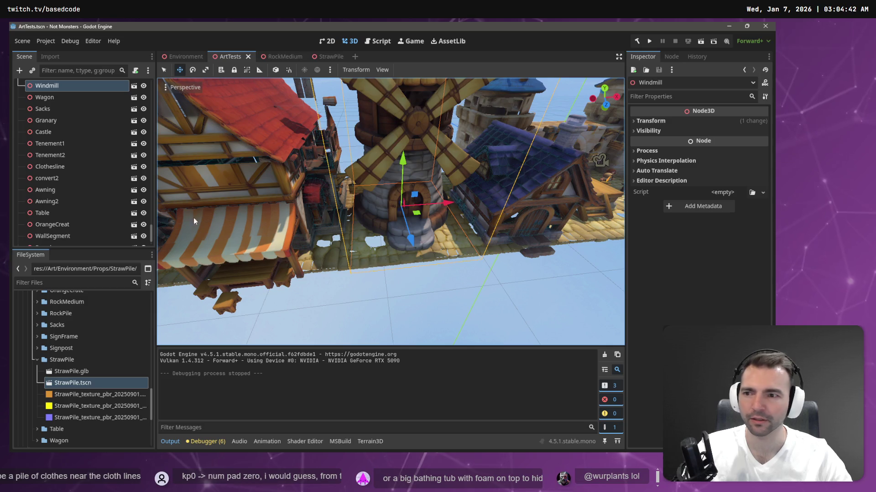
click(134, 85)
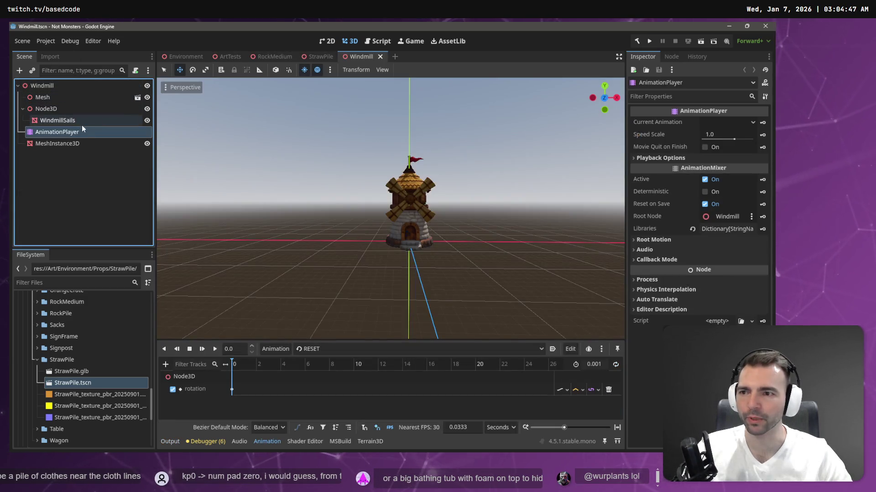
click(54, 110)
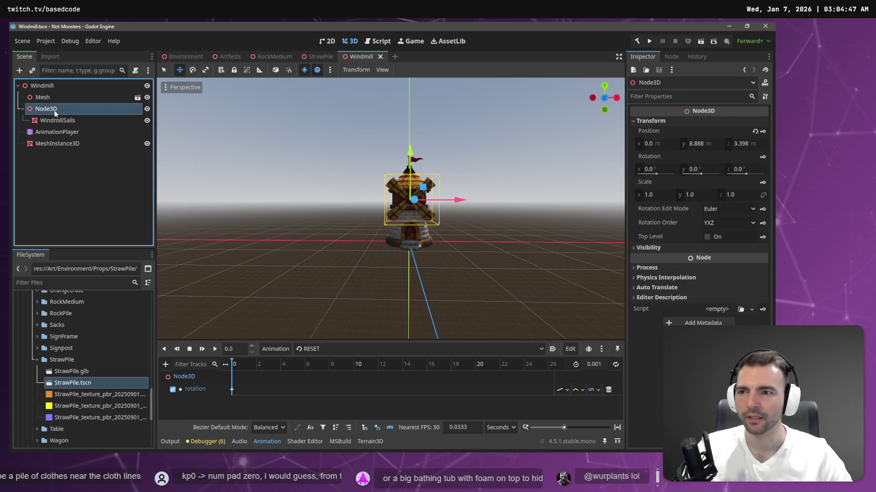
- Inspect the WindmillSails and MeshInstance3D nodes, then select the Mesh node
click(58, 121)
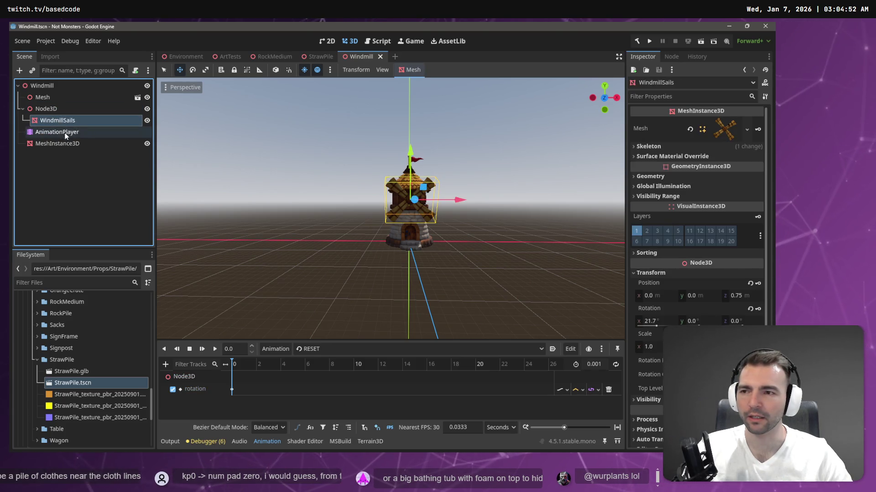
click(60, 109)
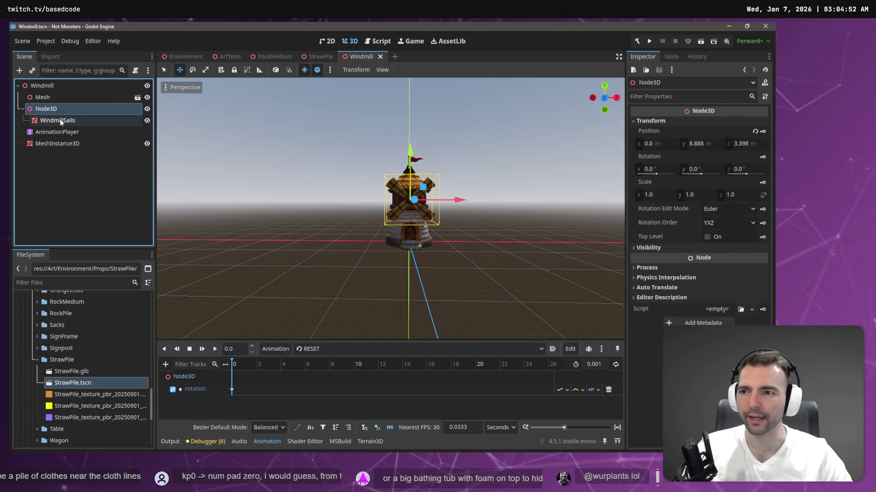
click(65, 146)
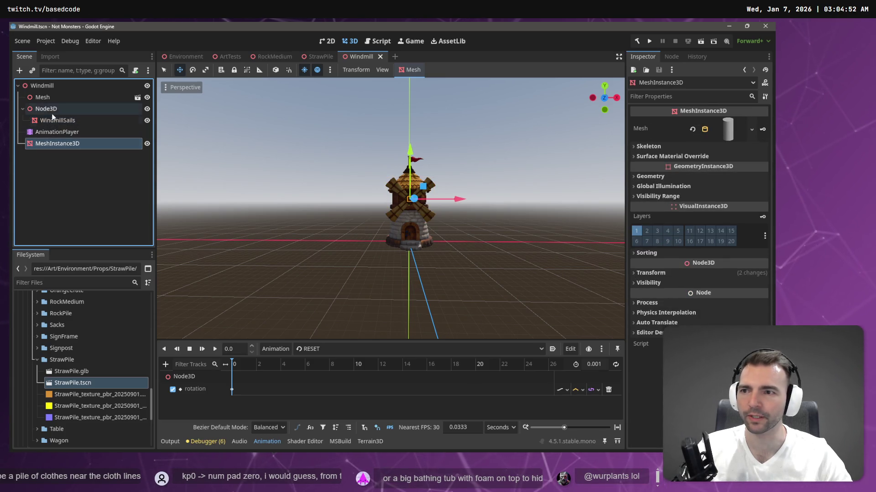
click(50, 100)
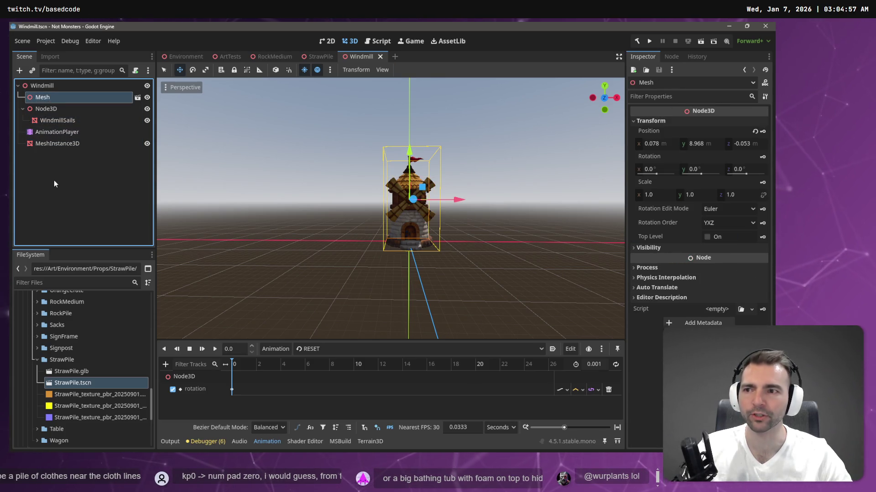
- Add a StaticBody3D child node under the Mesh node
right_click(53, 185)
click(100, 138)
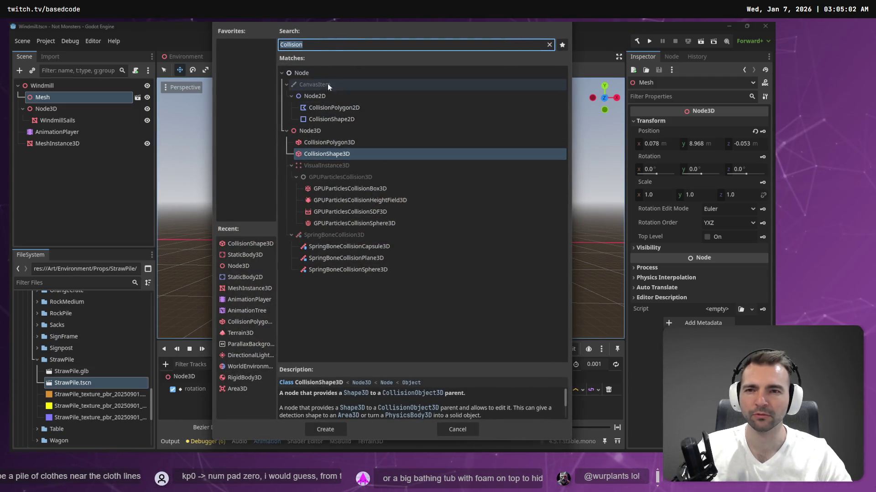
text(Stati)
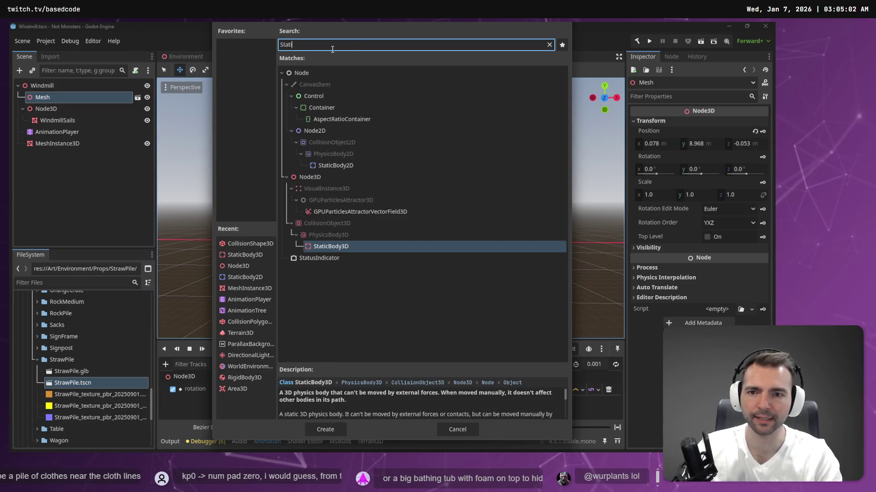
key(Return)
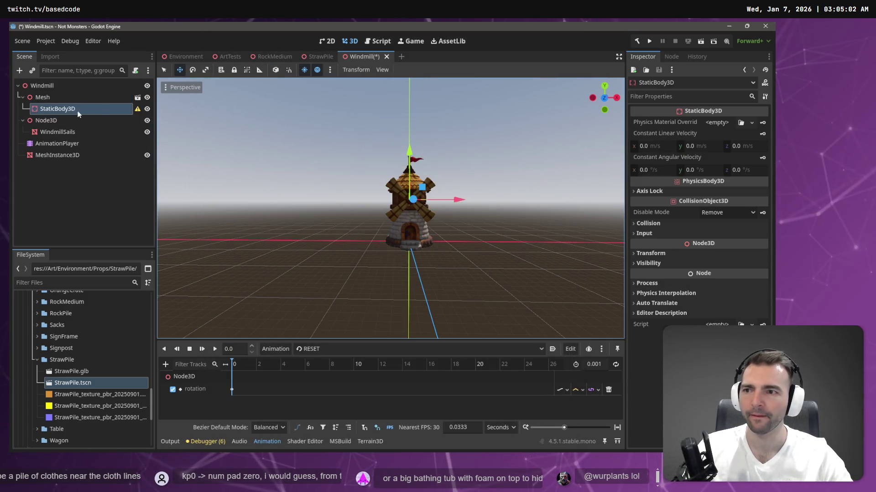
click(45, 97)
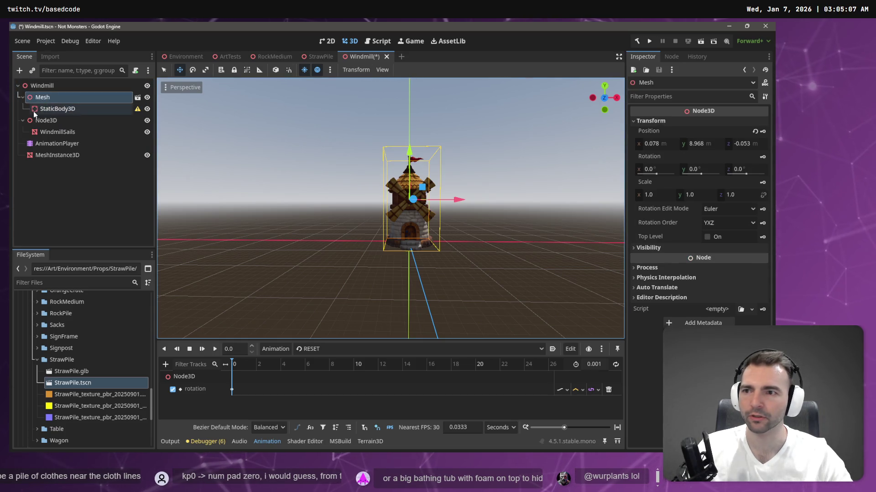
- Generate a collision shape from the mesh inside the imported Windmill.fbx and select it for copying
click(138, 98)
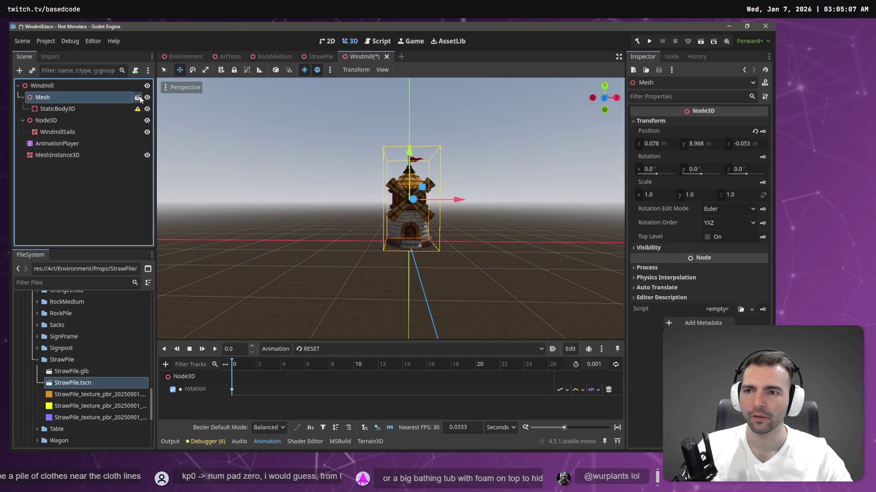
click(388, 249)
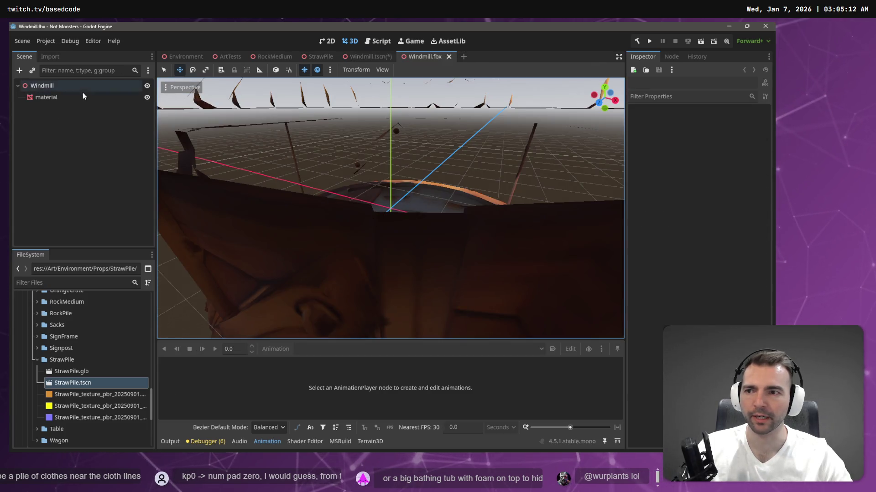
click(96, 98)
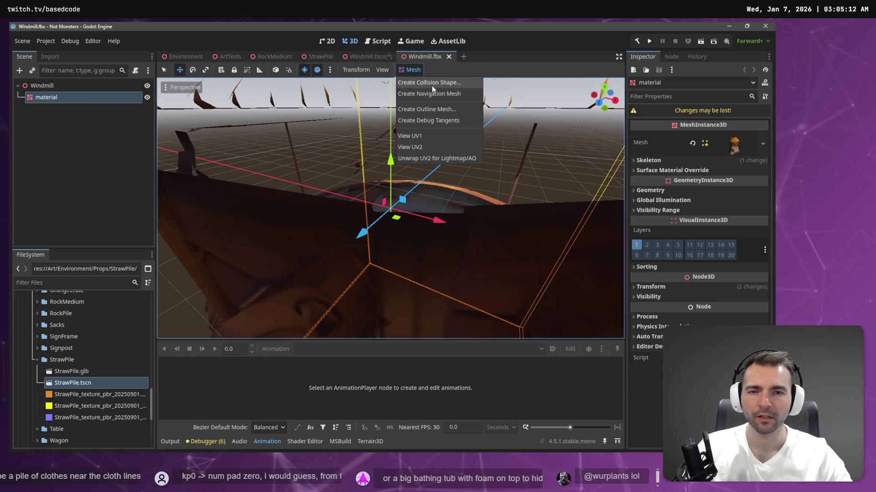
click(432, 82)
click(369, 265)
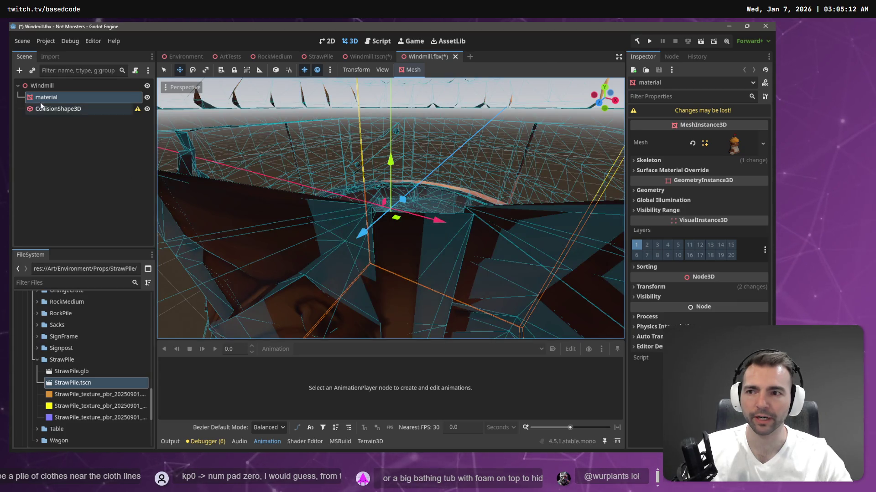
click(51, 107)
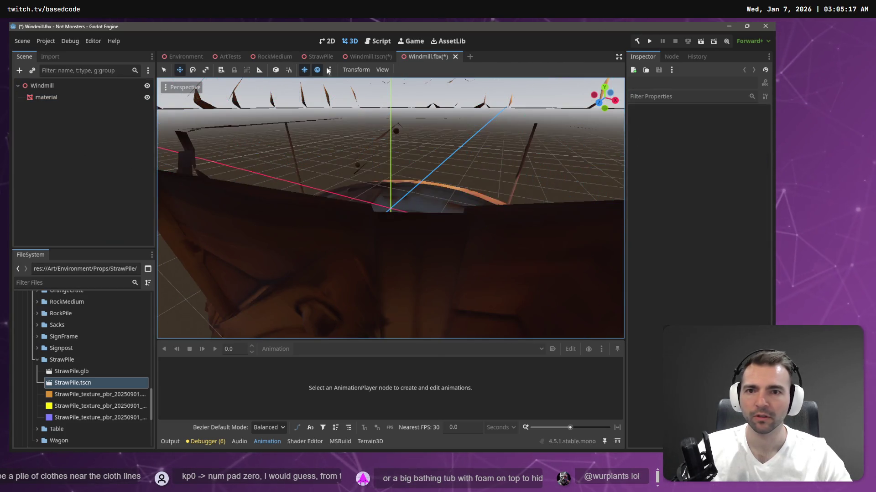
- Paste the CollisionShape3D into Windmill.tscn under the Mesh node with position 0, 0, 0
click(364, 57)
click(60, 188)
key(ctrl+v)
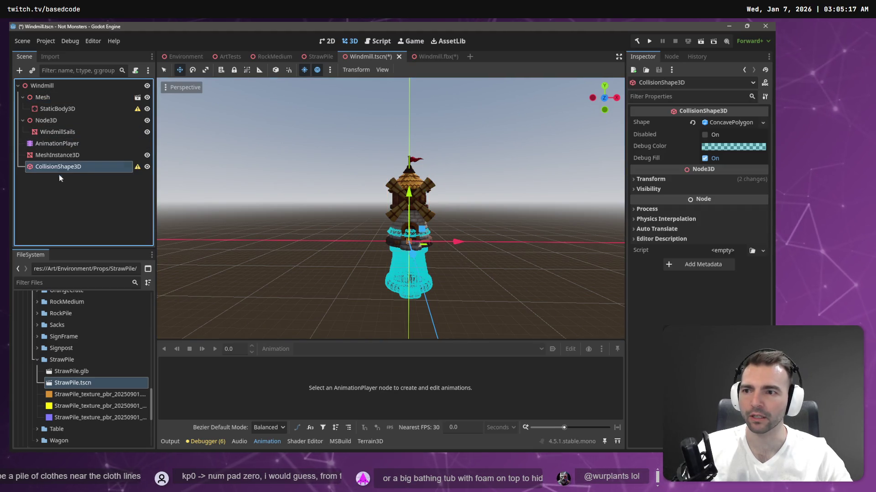
drag(50, 110, 51, 104)
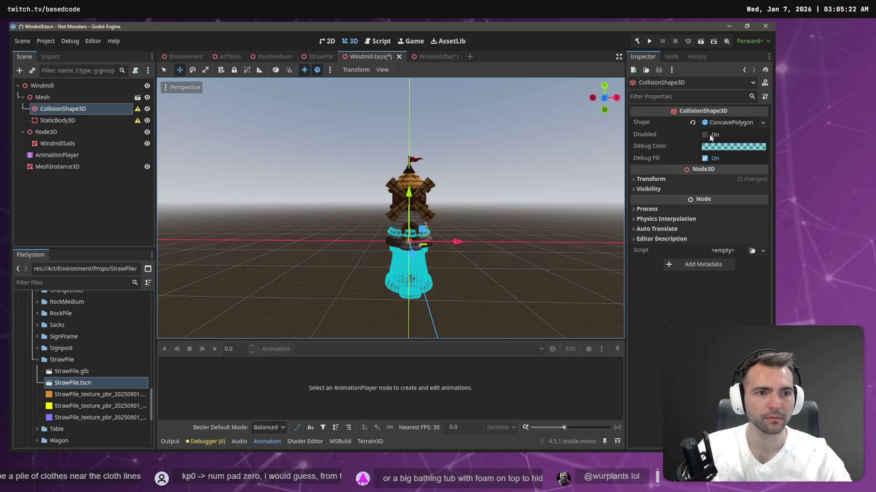
click(652, 180)
click(663, 203)
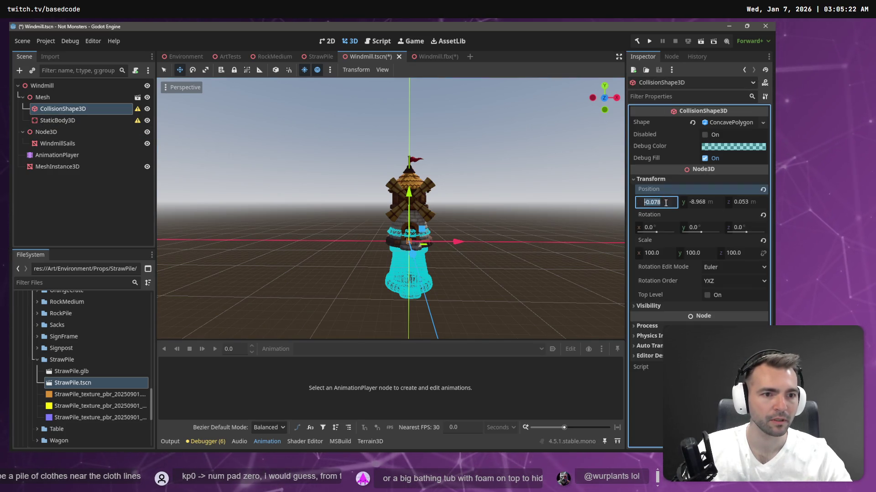
text(0)
key(Tab)
text(0)
key(Tab)
text(0)
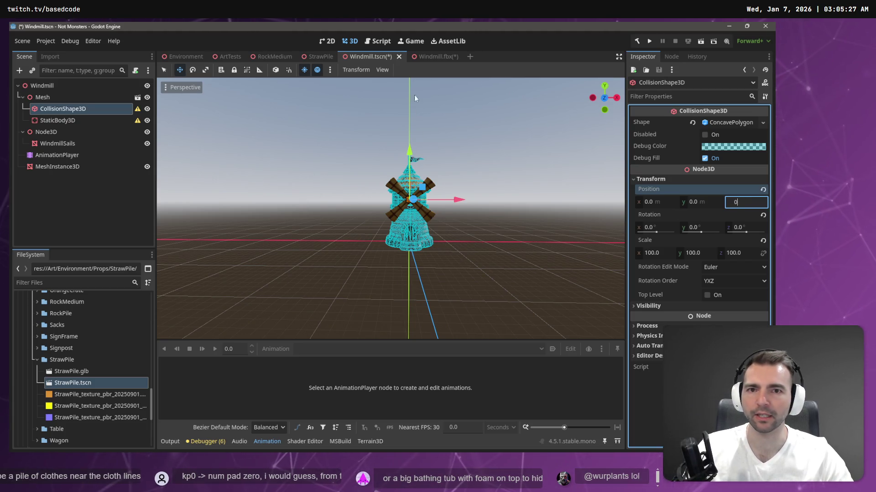
- Close the imported Windmill.fbx without saving and return to the Environment scene
click(422, 59)
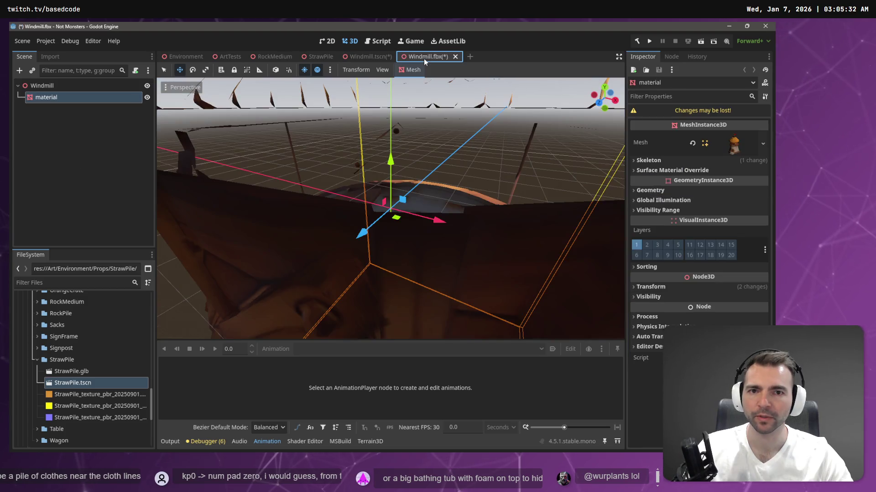
middle_click(424, 59)
click(455, 258)
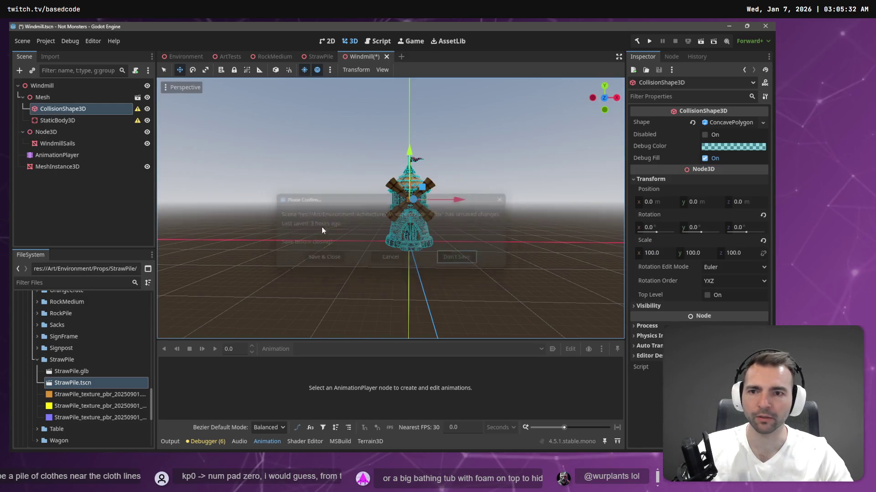
click(191, 57)
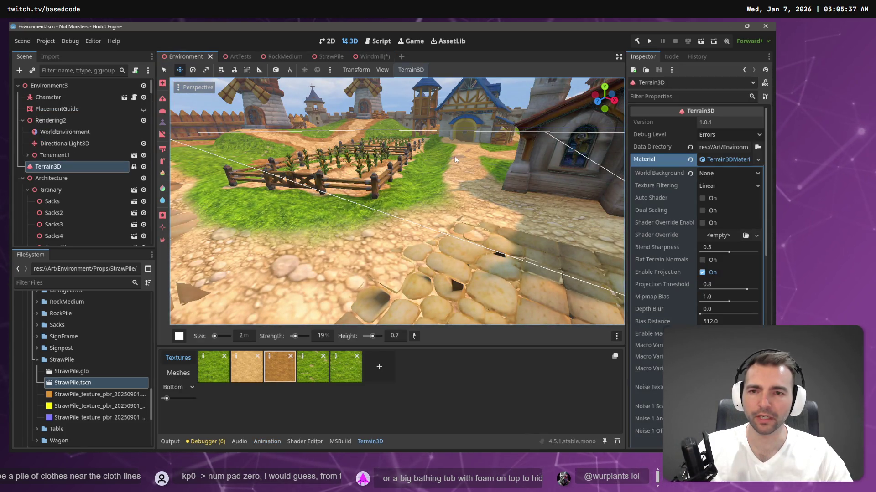
- After a quick playtest, raise terrain near the windmills, undo those three height strokes and deselect the terrain
key(F5)
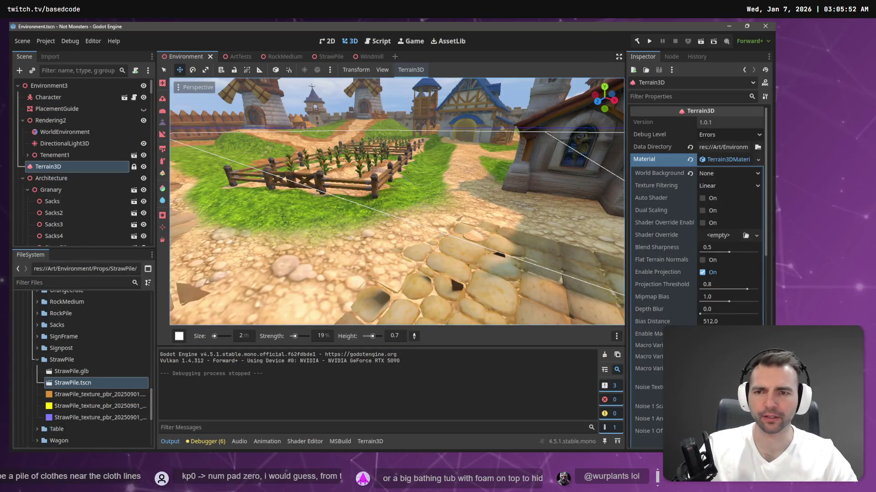
drag(392, 237, 250, 166)
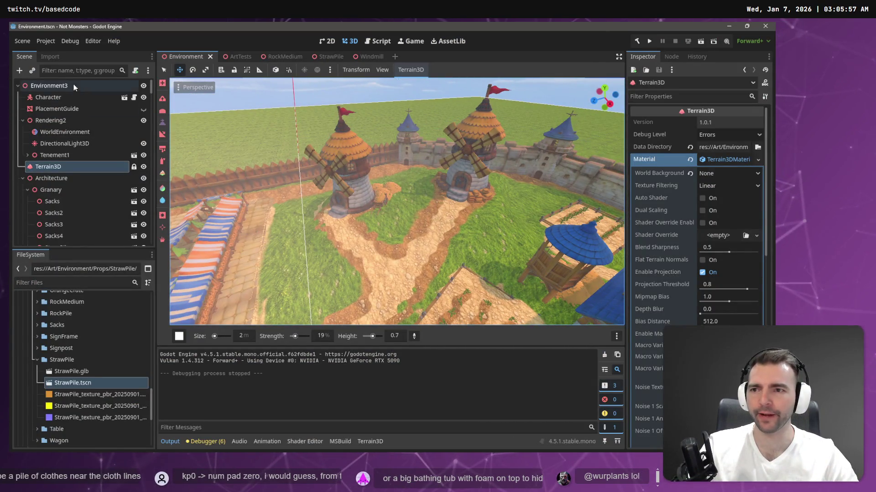
click(347, 148)
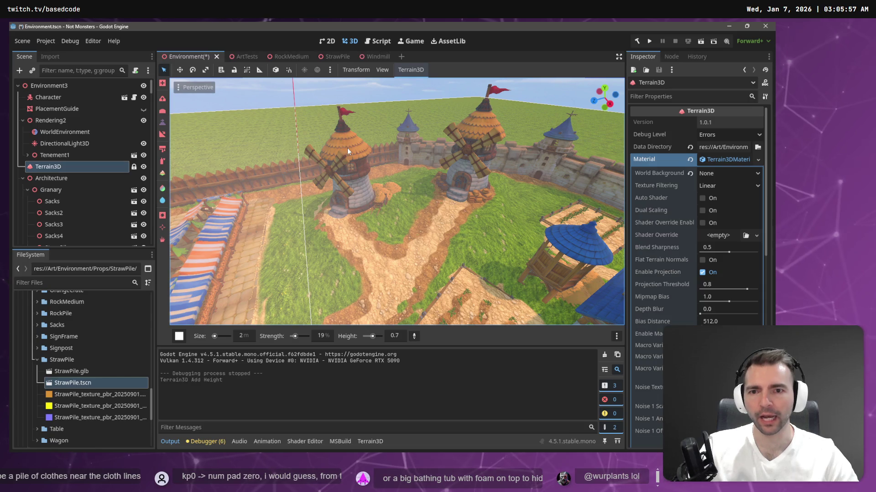
click(346, 164)
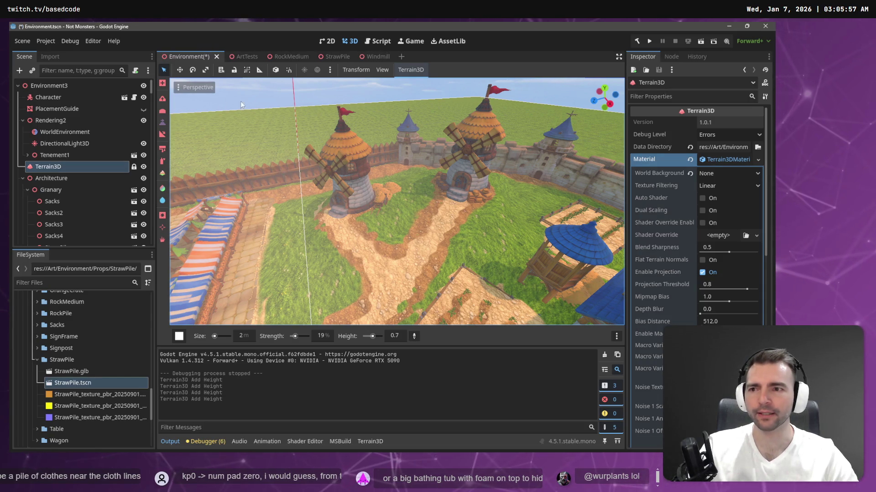
click(391, 247)
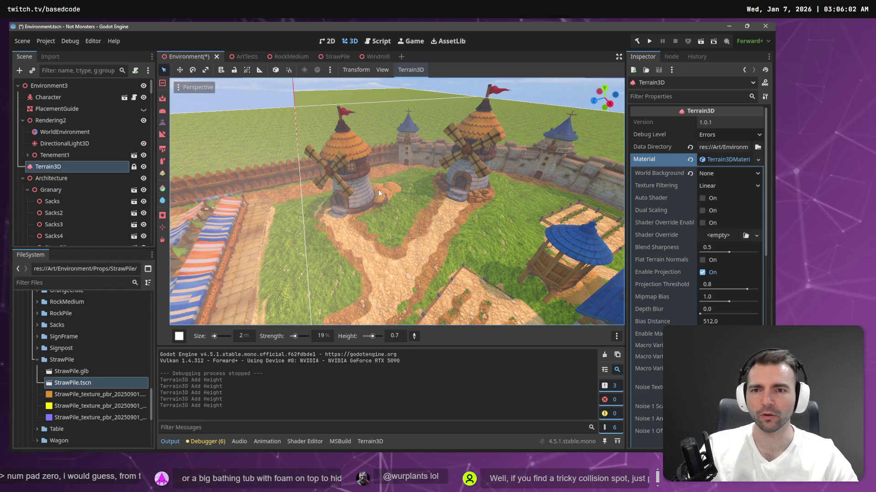
key(ctrl+z)
key(ctrl+z)
key(ctrl+z)
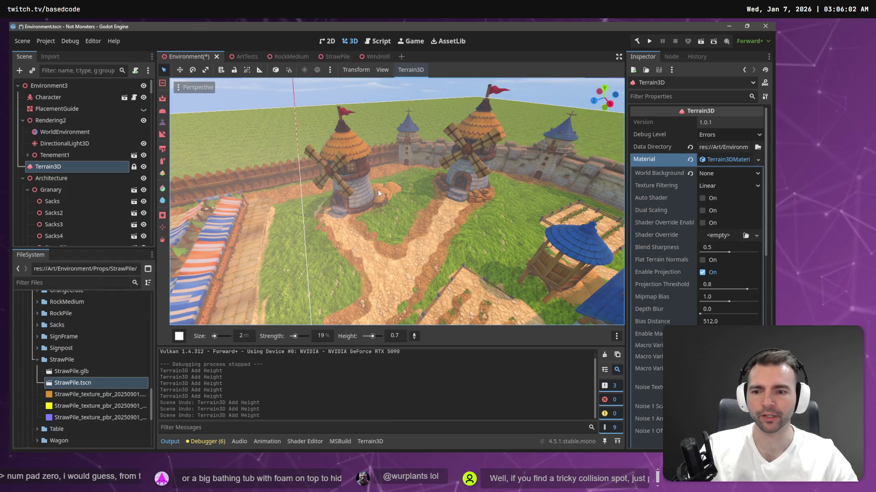
key(ctrl+z)
key(ctrl+z)
key(ctrl+z)
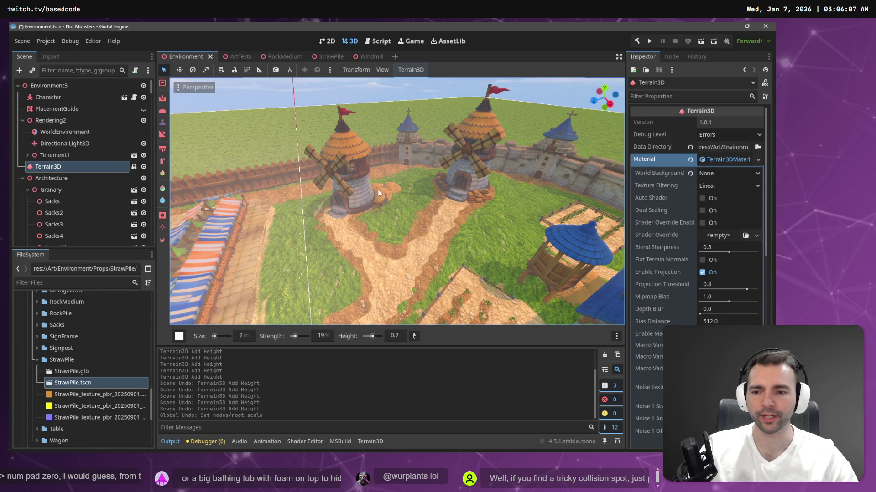
click(142, 97)
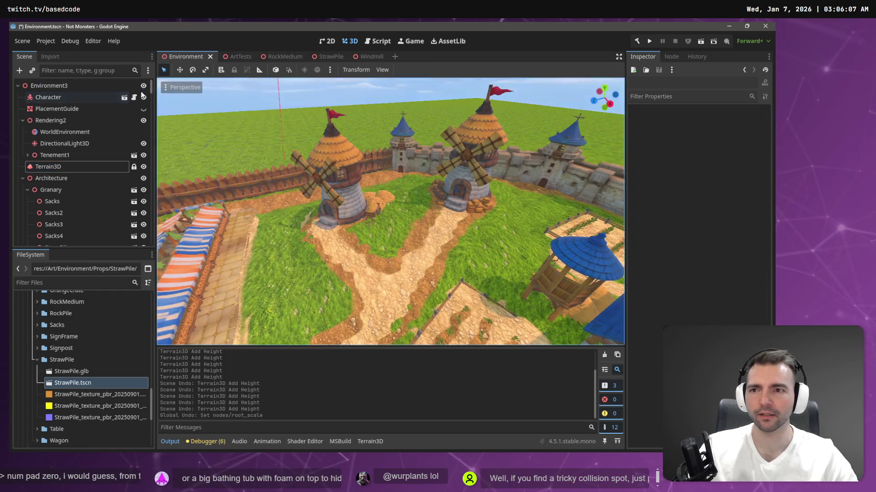
- Reparent the windmill's CollisionShape3D under StaticBody3D, save Windmill.tscn, and launch a playtest from Environment
click(323, 154)
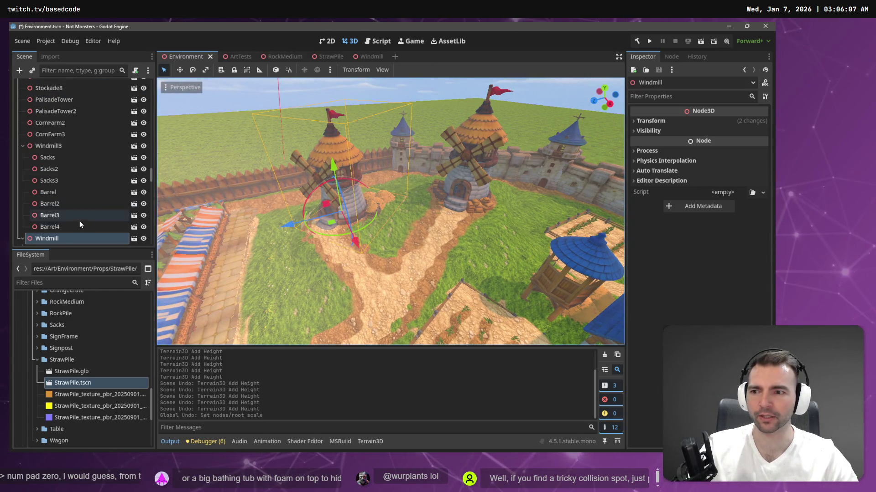
click(134, 238)
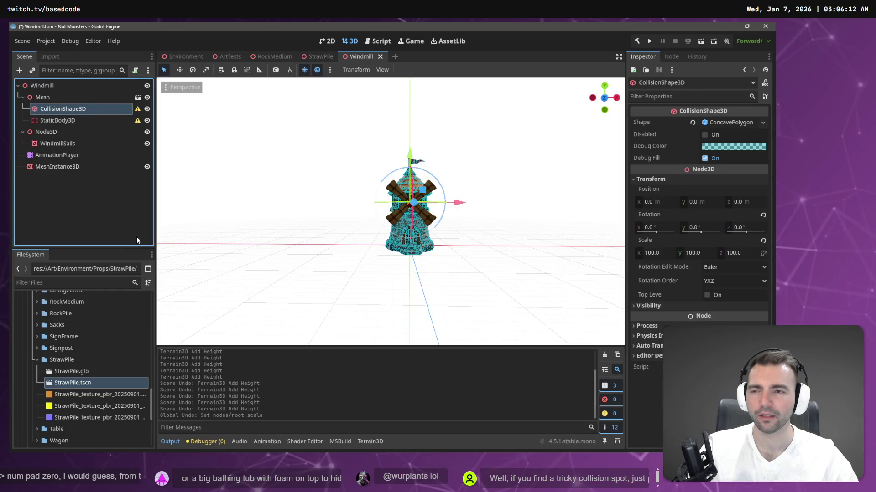
drag(76, 110, 80, 120)
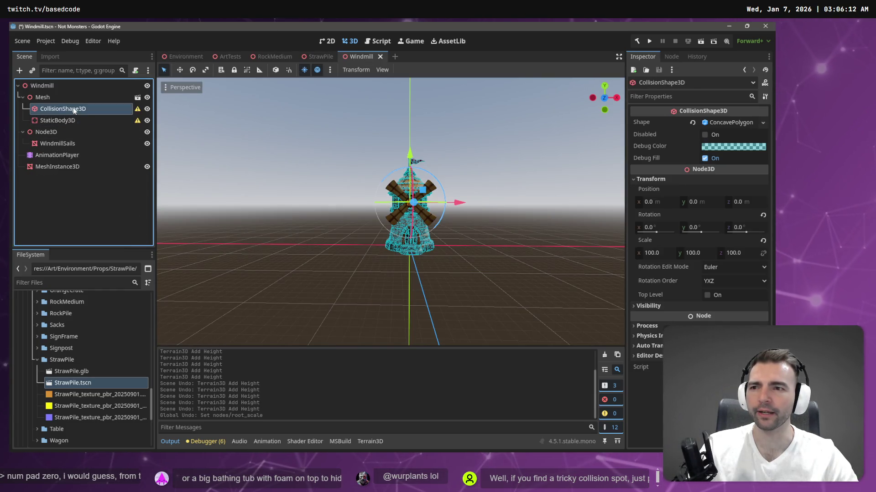
click(78, 233)
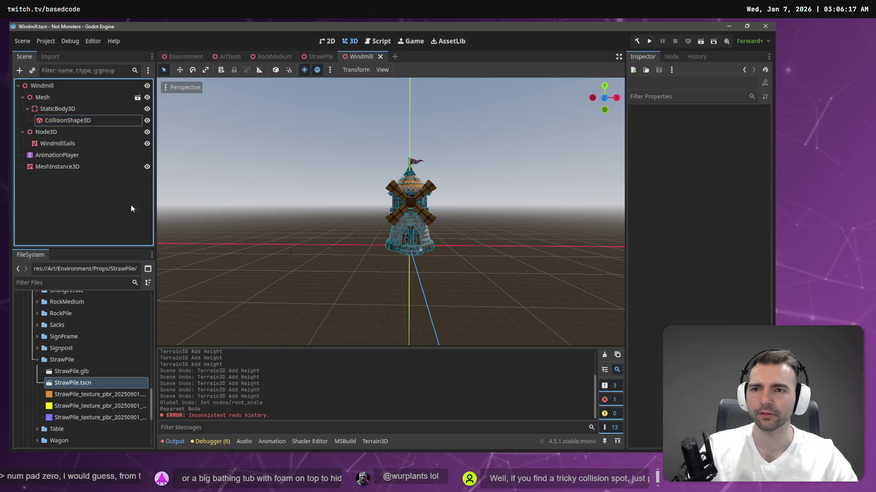
key(ctrl+s)
click(187, 58)
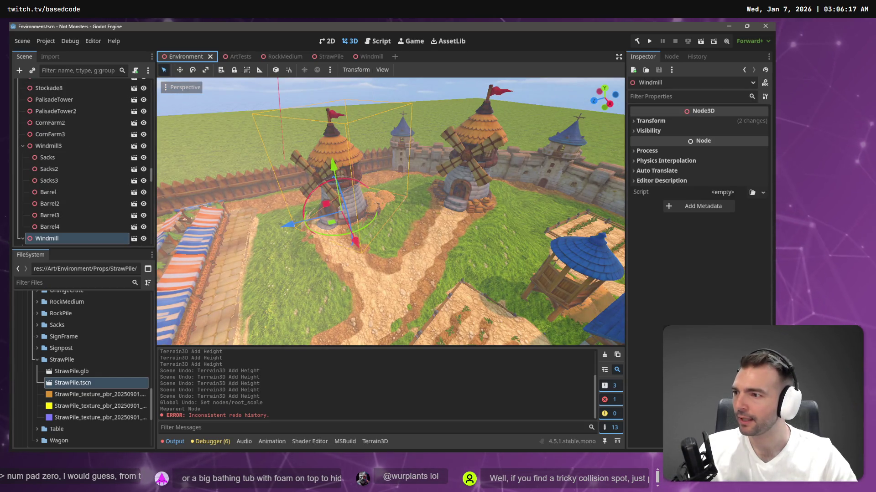
key(F5)
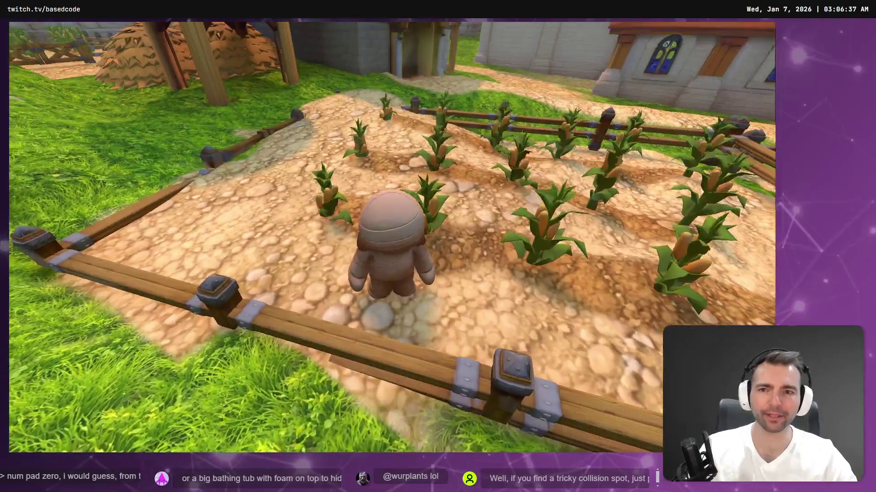
- Stop the running playtest and undo the most recent scene change
key(F8)
key(ctrl+z)
key(ctrl+z)
key(ctrl+z)
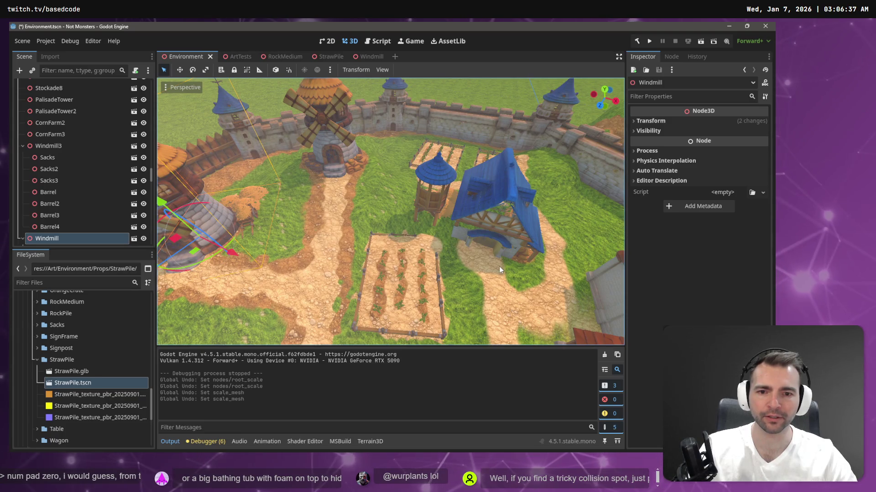
- Undo then redo the scale changes, fly over the farm plots, and select the Terrain3D node
key(ctrl+z)
key(ctrl+z)
key(ctrl+z)
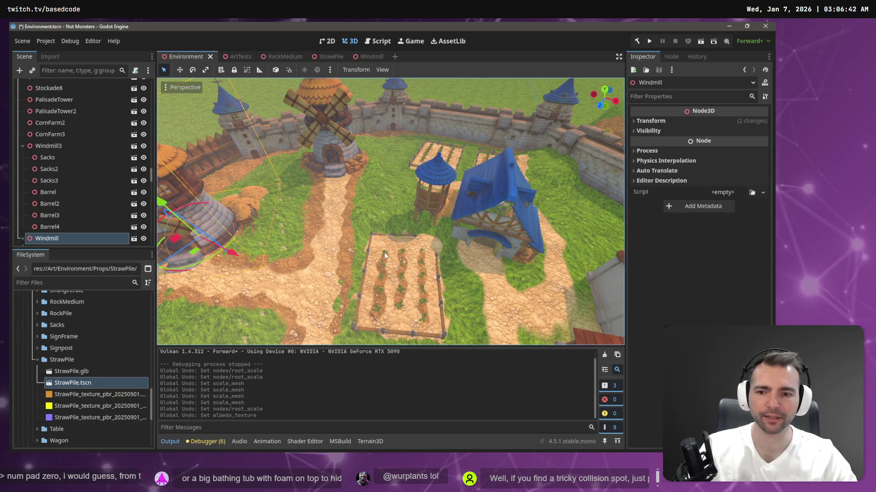
key(ctrl+shift+z)
key(ctrl+shift+z)
key(ctrl+shift+z)
key(ctrl+shift+z)
key(ctrl+shift+z)
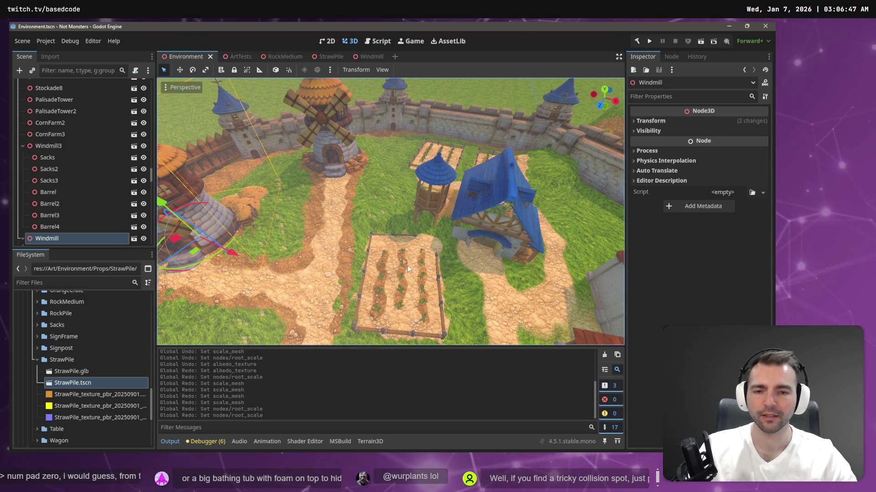
drag(409, 266, 425, 171)
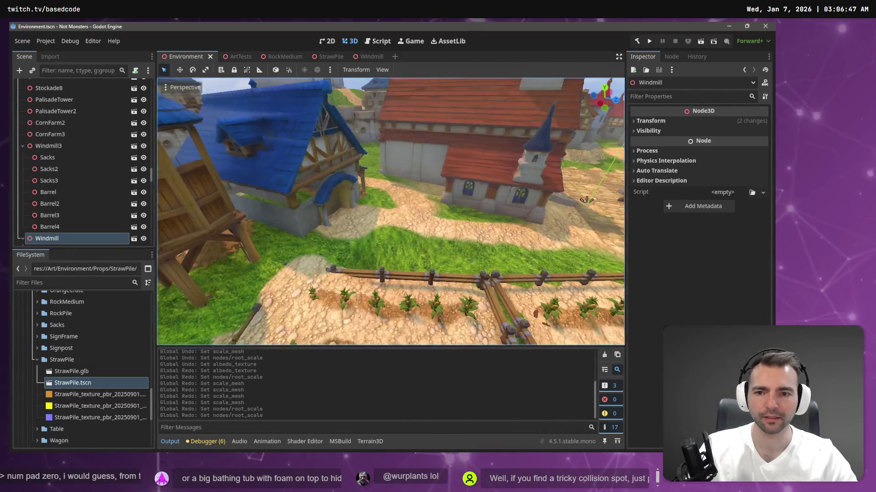
drag(425, 170, 532, 194)
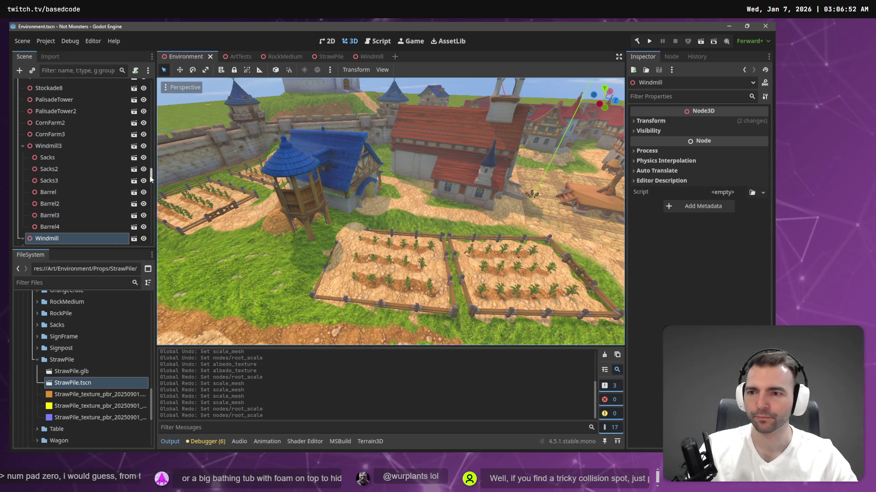
drag(151, 176, 150, 79)
click(59, 134)
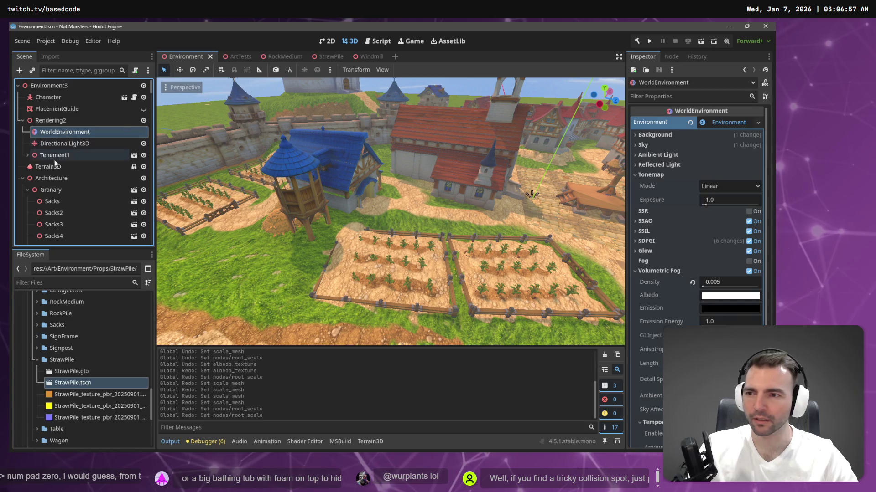
click(81, 167)
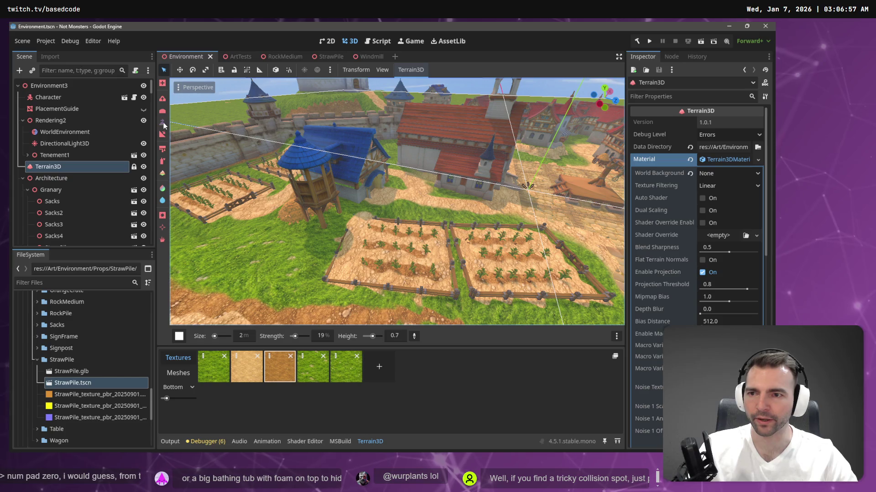
- Sample the plot's ground height and paint darker dirt around the left farm plot's crops
click(411, 336)
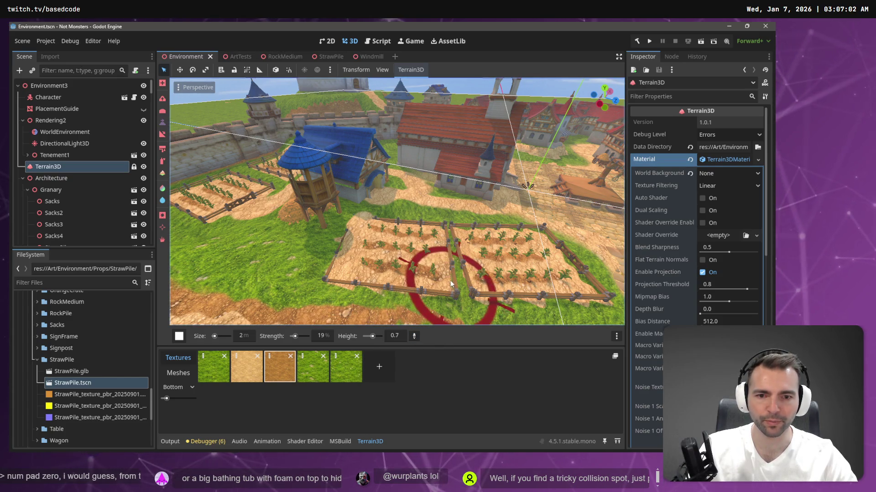
click(439, 276)
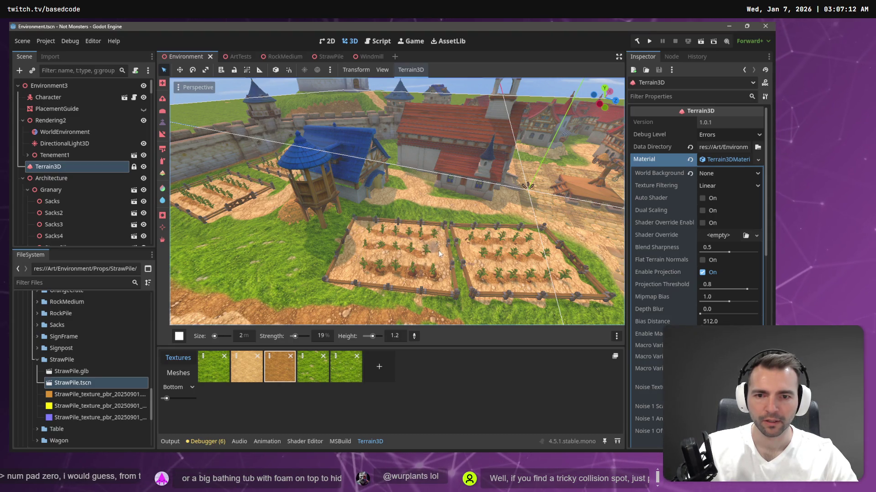
drag(372, 254, 351, 278)
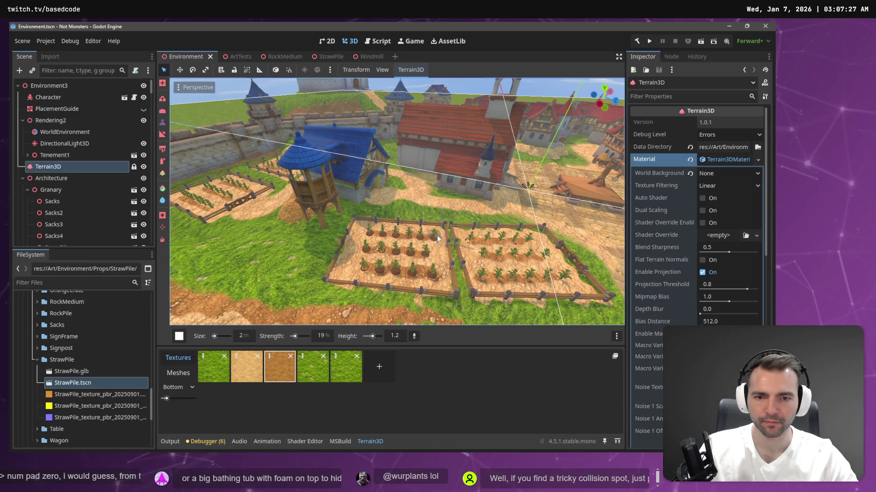
drag(432, 281, 363, 272)
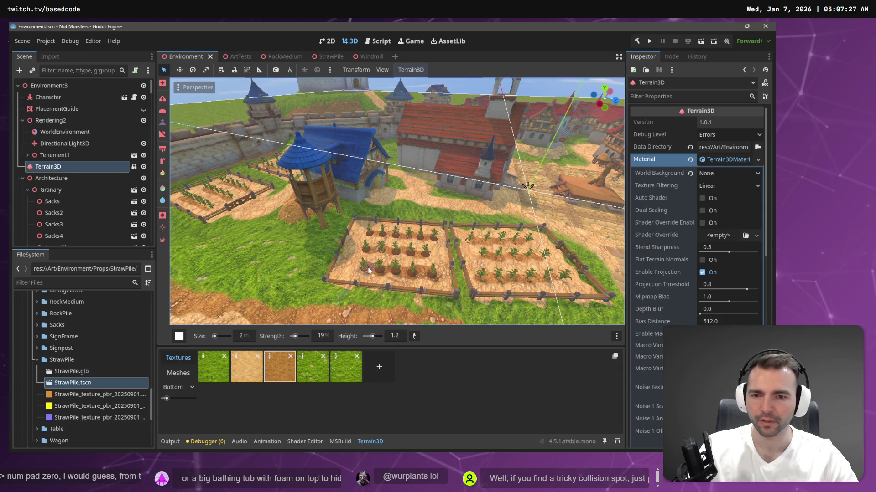
key(e)
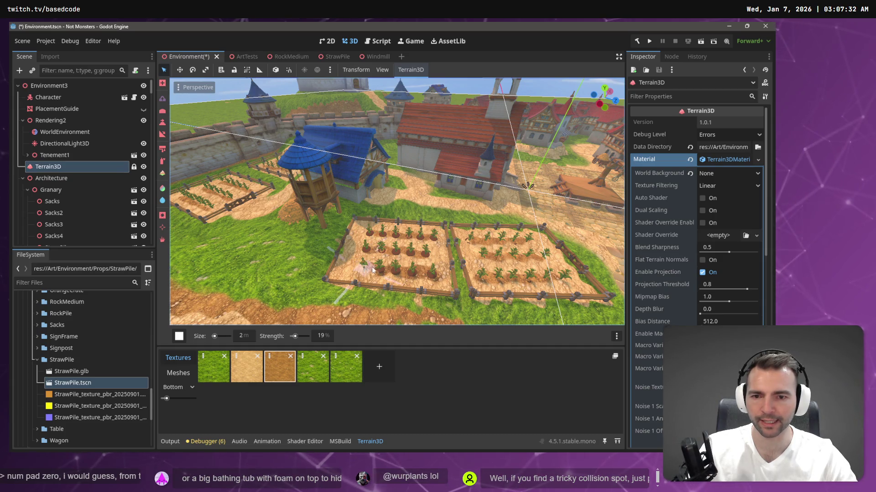
- Set brush strength to 5% then 2%, brush size to 1 m, and save the scene
click(323, 336)
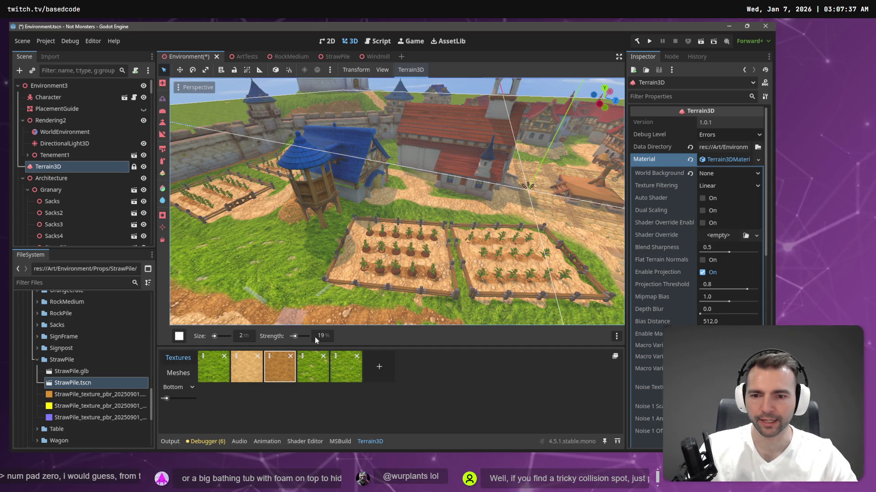
text(5)
key(Return)
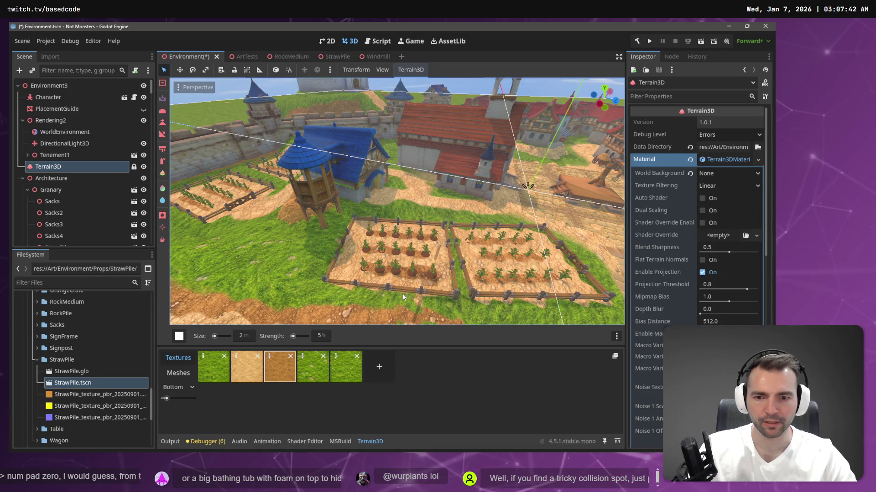
click(322, 337)
text(2)
key(Return)
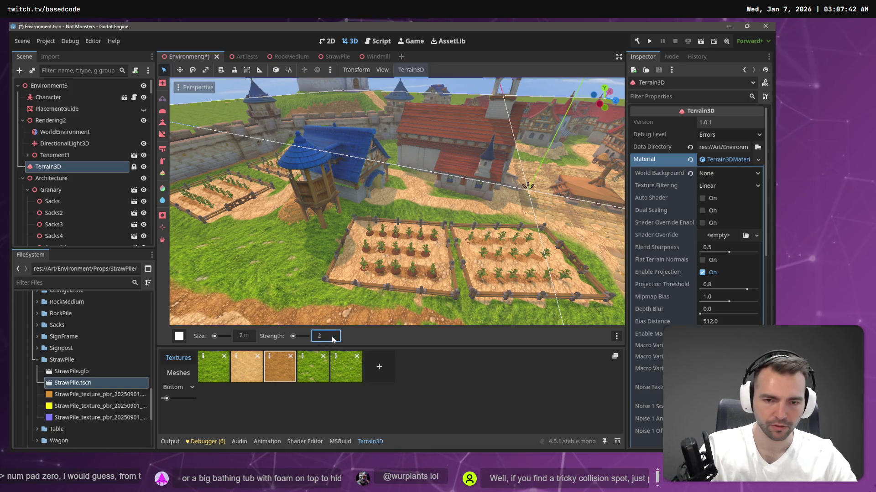
click(241, 337)
text(10)
key(Return)
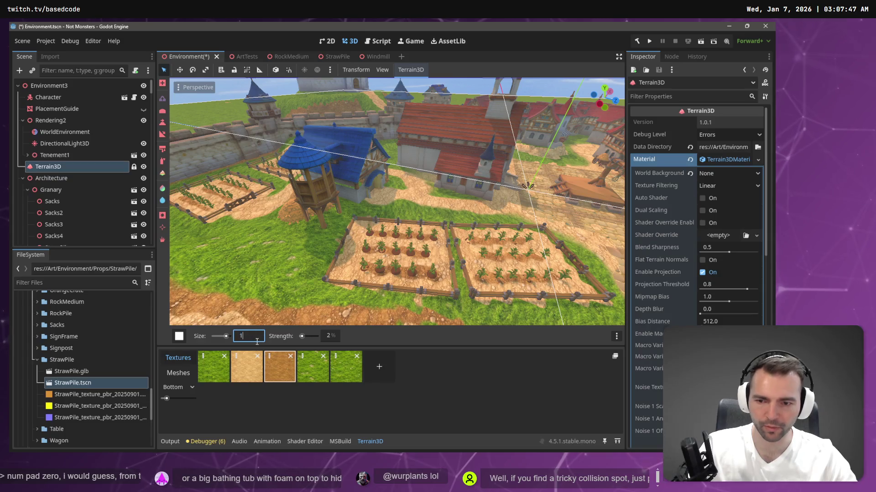
key(Return)
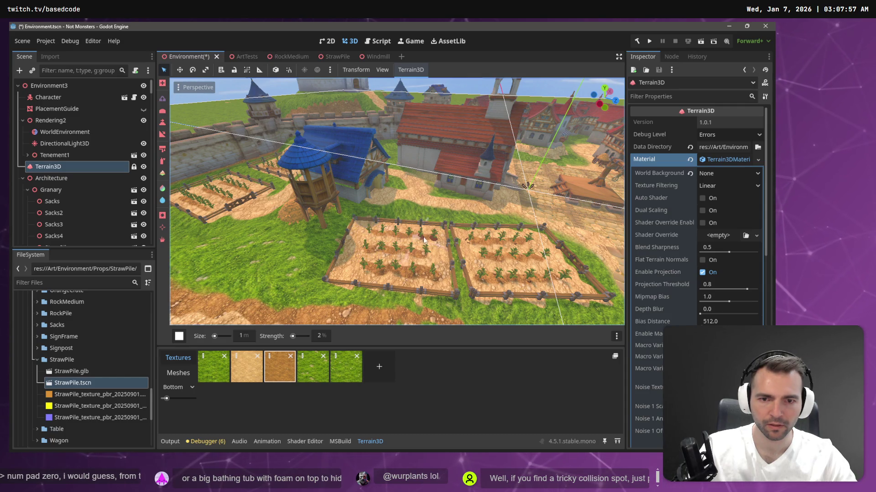
key(ctrl+s)
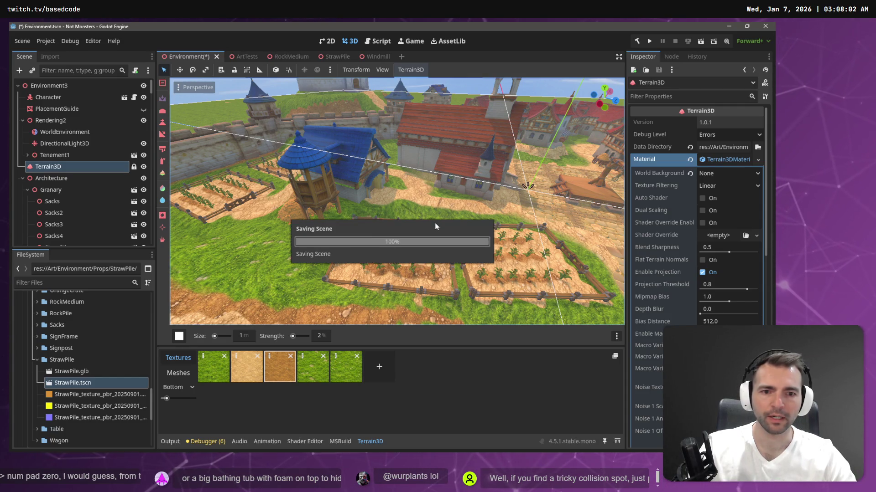
- Run the game, walk and jump the character along the crop-field fence and dirt path, then stop it
key(F5)
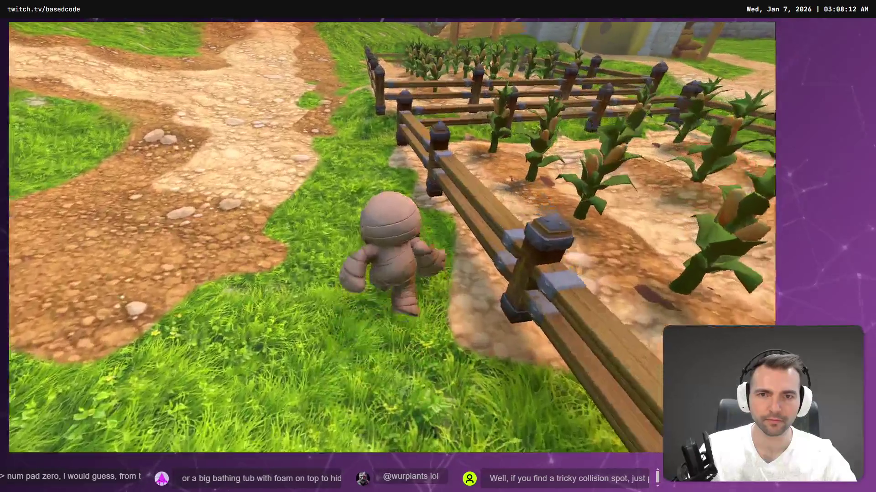
key(space)
key(w)
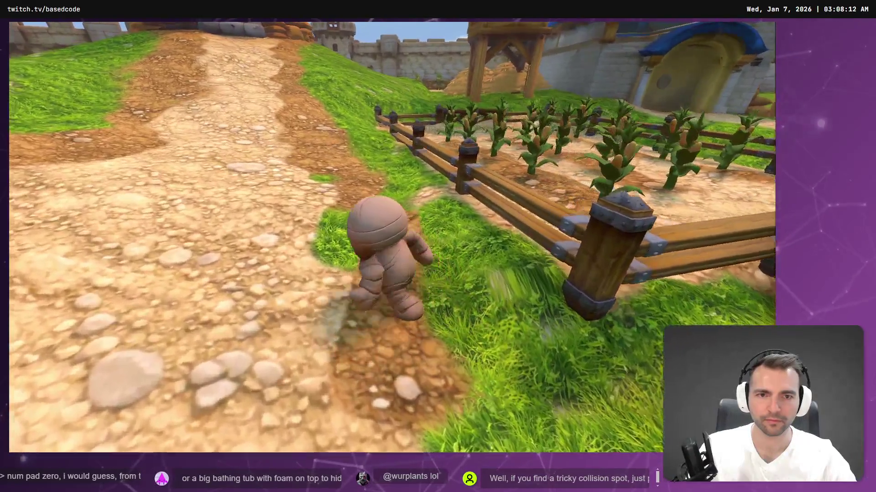
key(w)
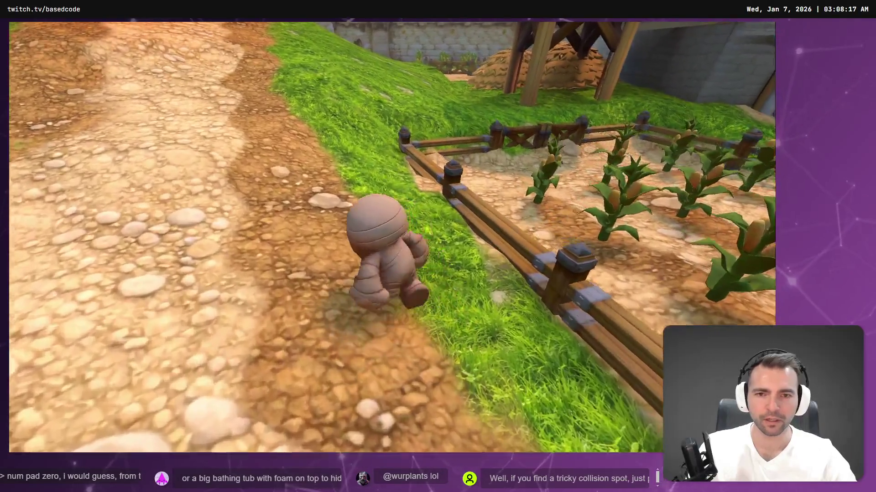
key(w)
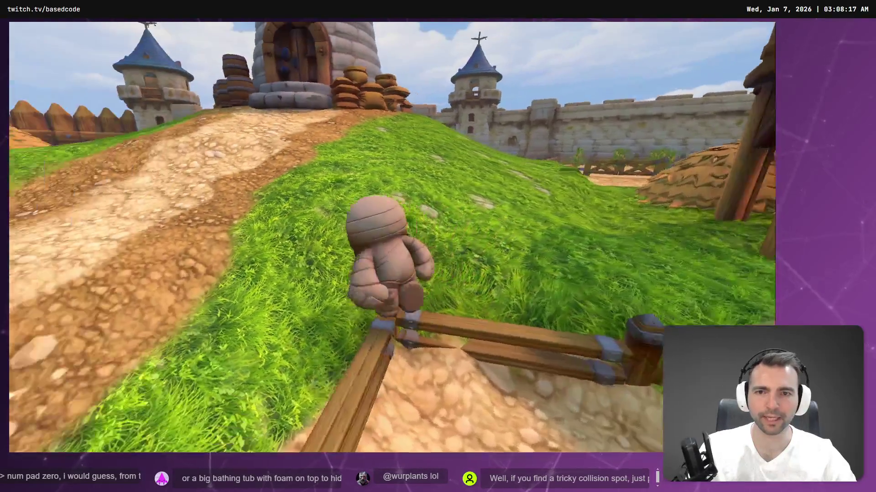
key(w)
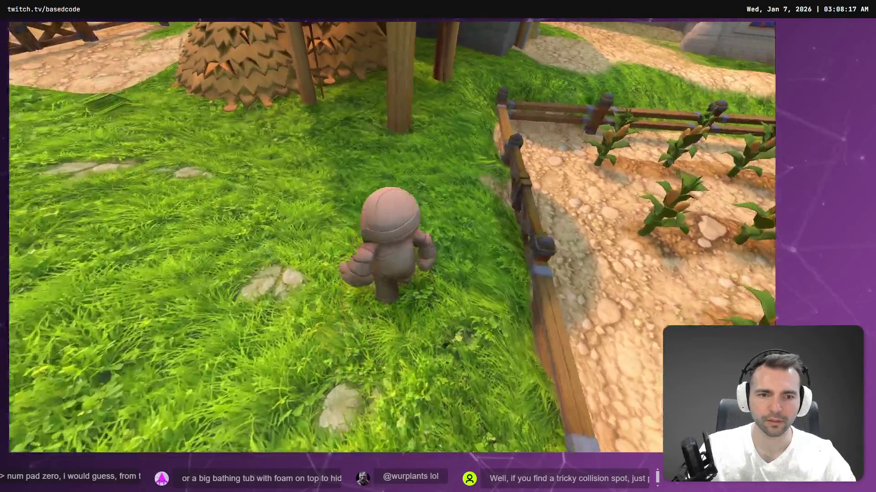
key(s)
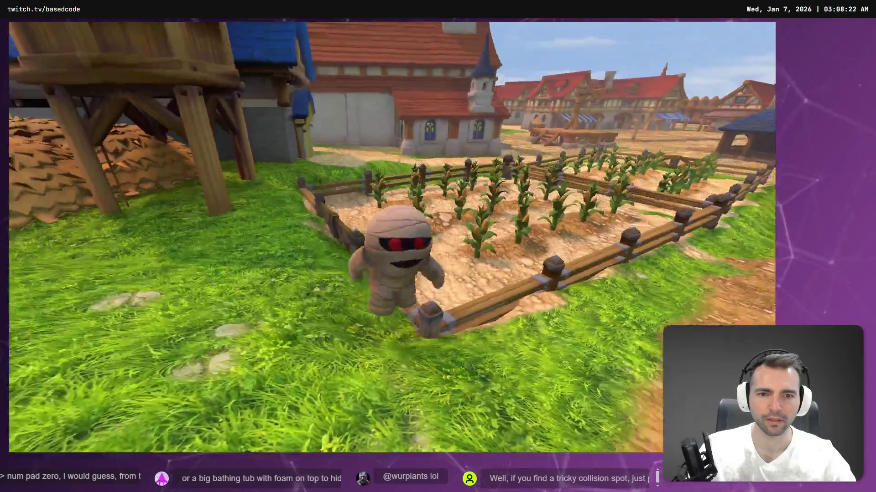
key(s)
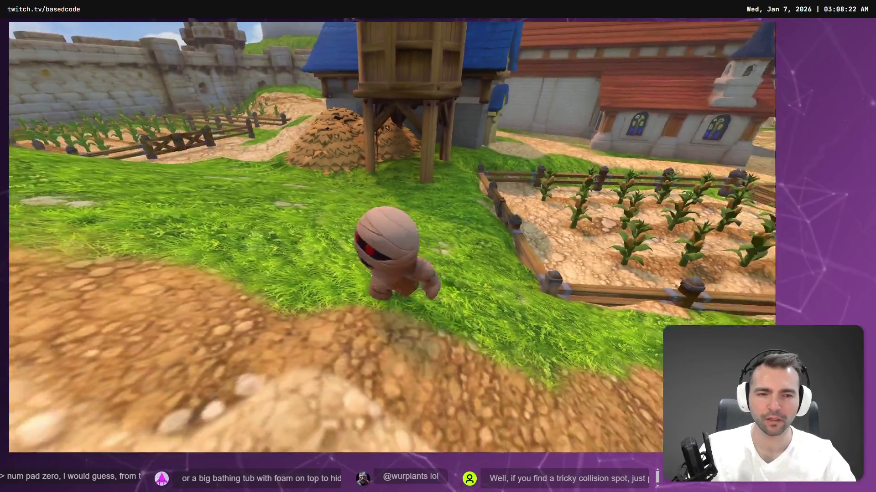
key(w)
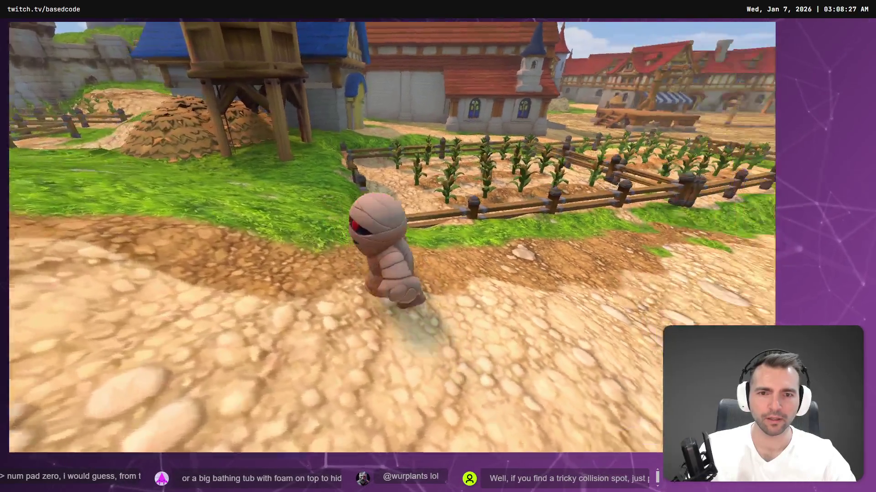
key(s)
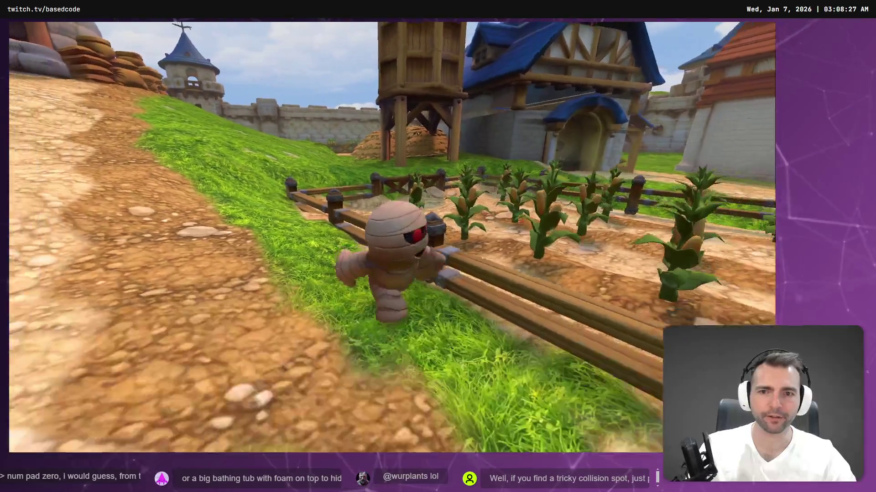
key(w)
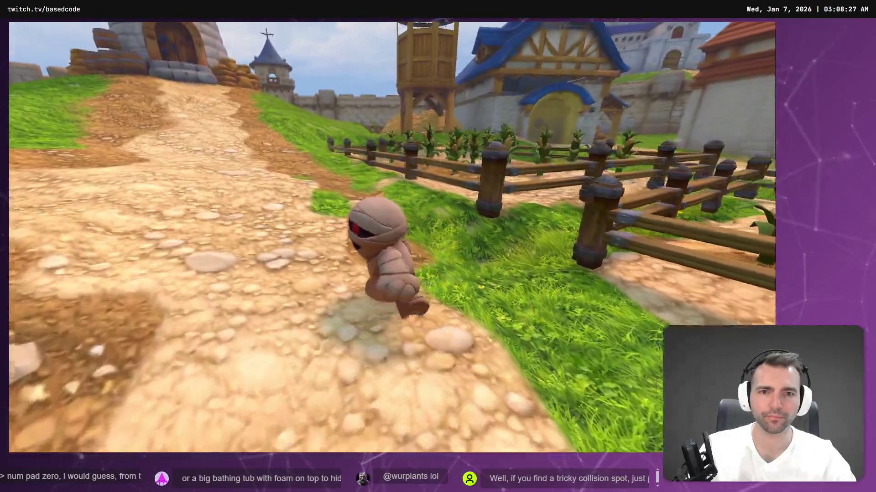
key(Escape)
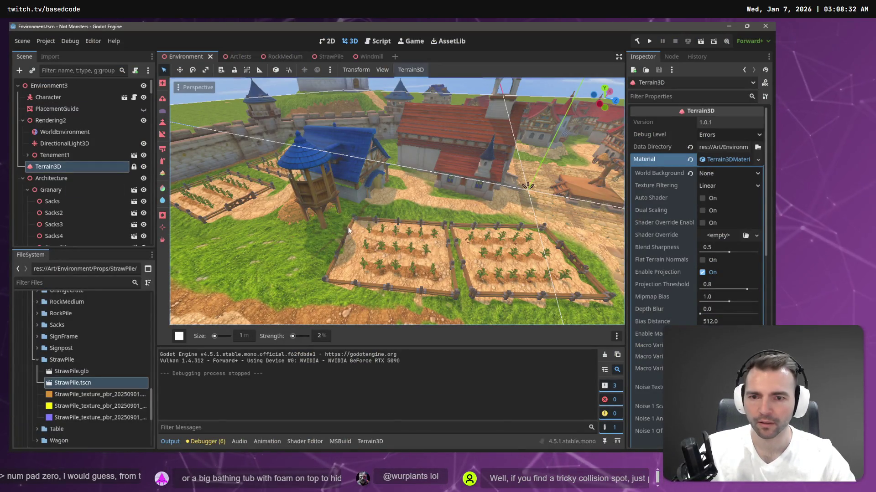
- With a 4 m brush, smooth the terrain beside the crop field and near its fence
click(179, 336)
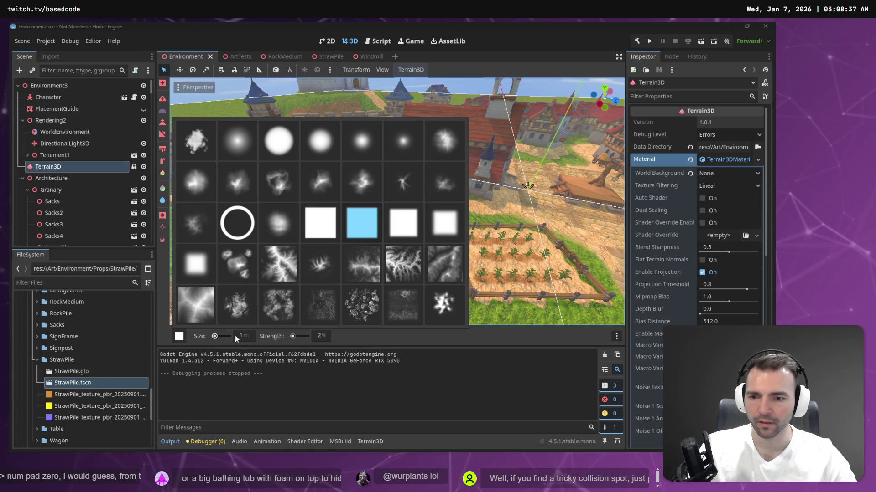
click(234, 335)
text(4)
key(Return)
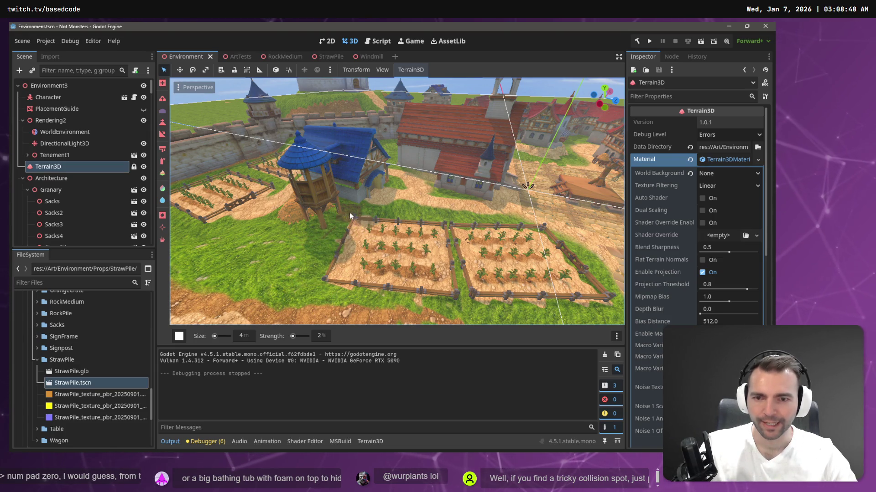
click(307, 280)
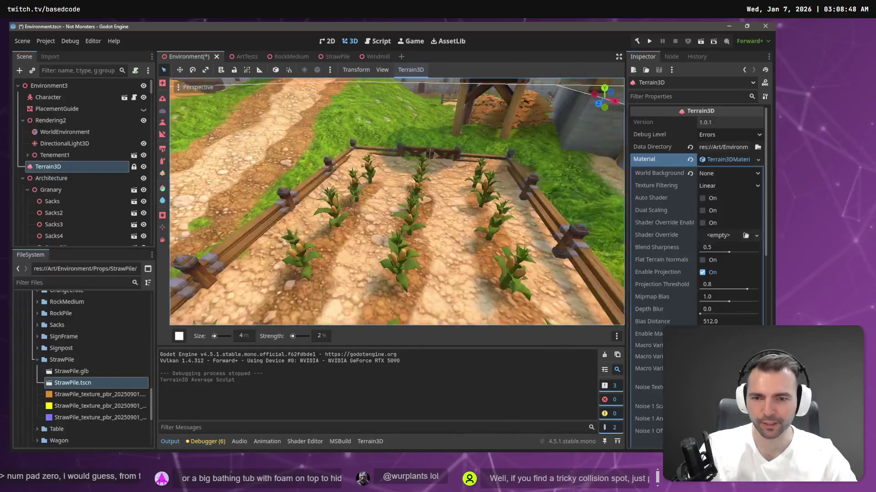
key(w)
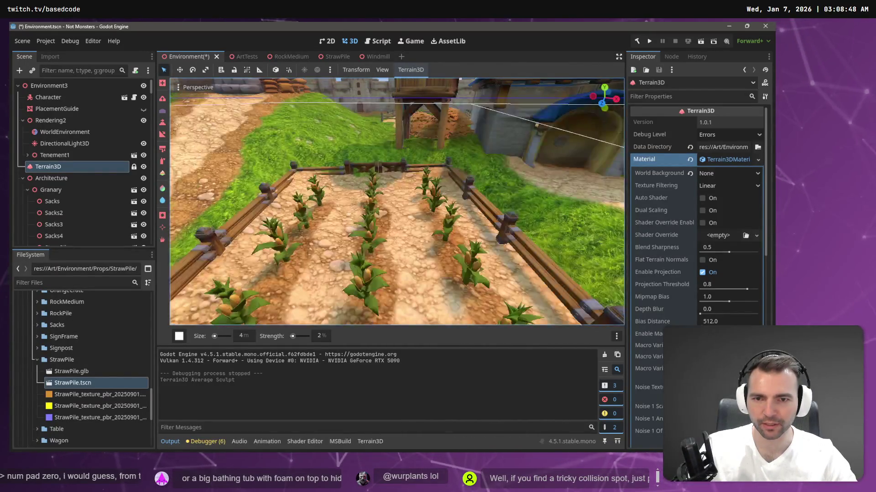
click(350, 171)
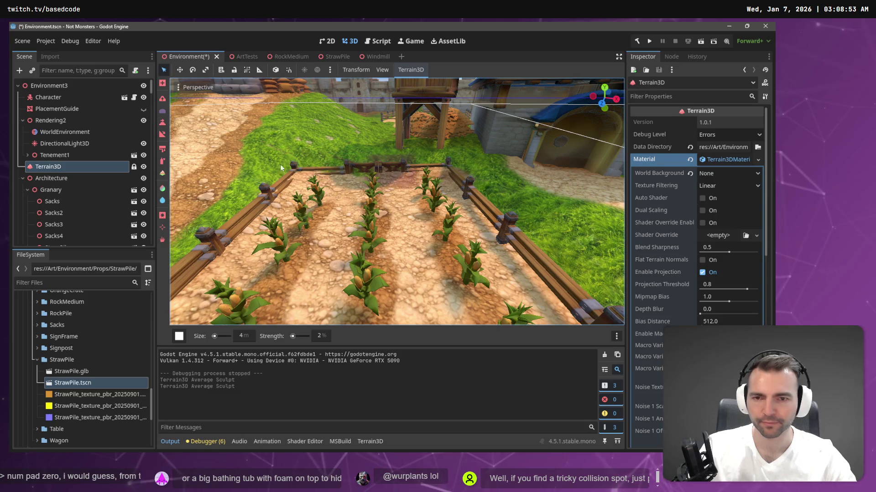
- Raise the ground near the left fence and along the fence path with the Add Height tool
click(162, 123)
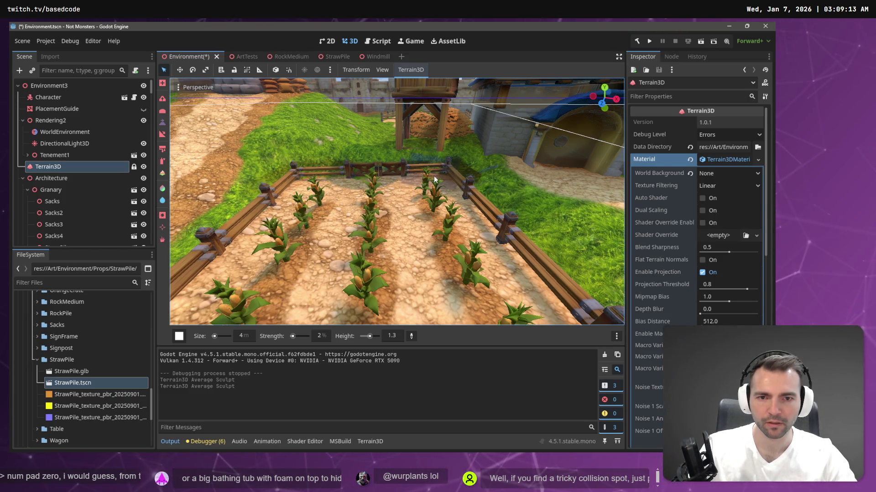
drag(244, 225, 227, 247)
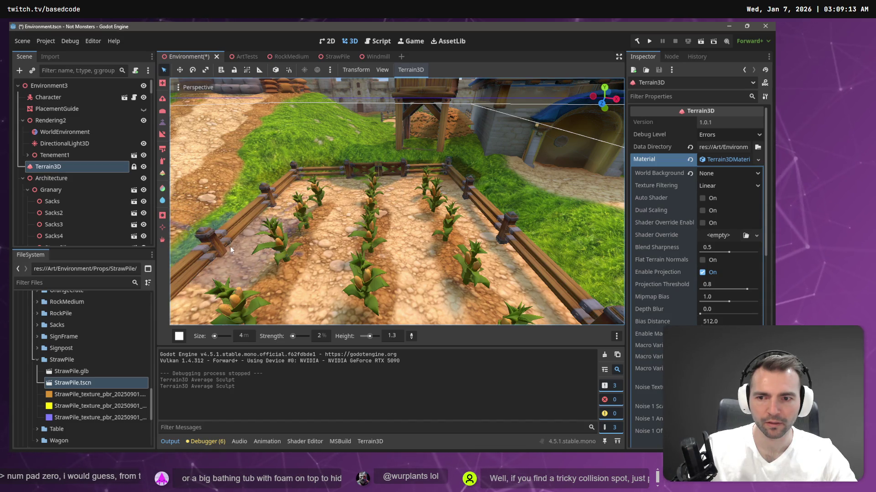
key(w)
key(s)
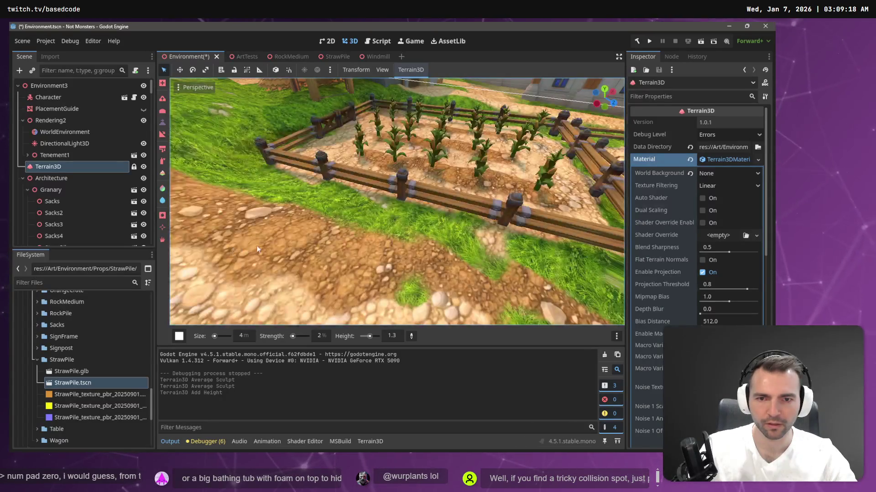
drag(345, 185, 431, 225)
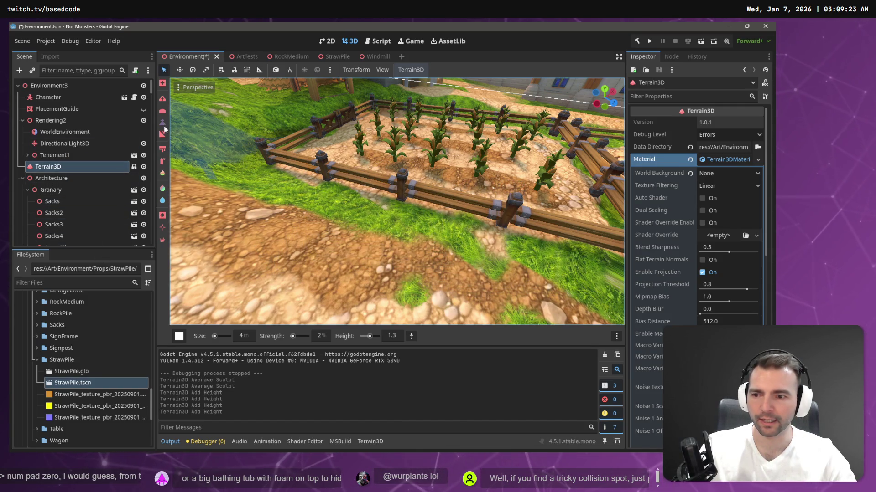
scroll(244, 341, down, 2)
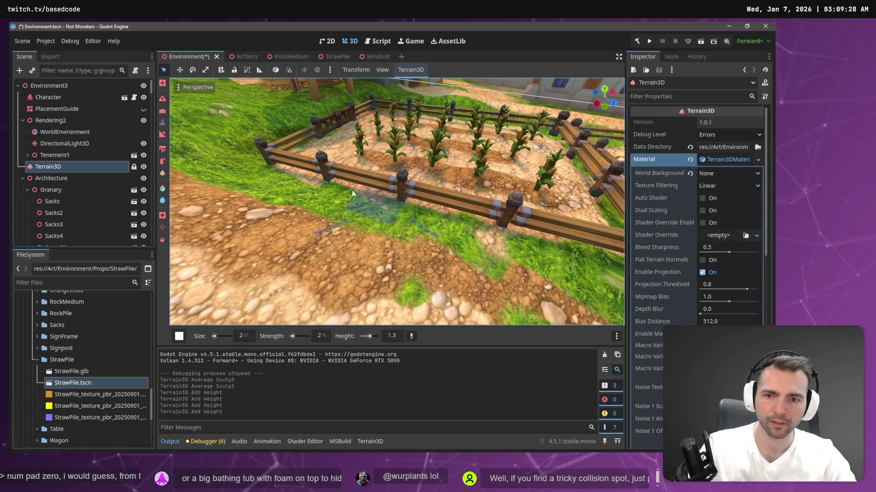
drag(282, 167, 327, 176)
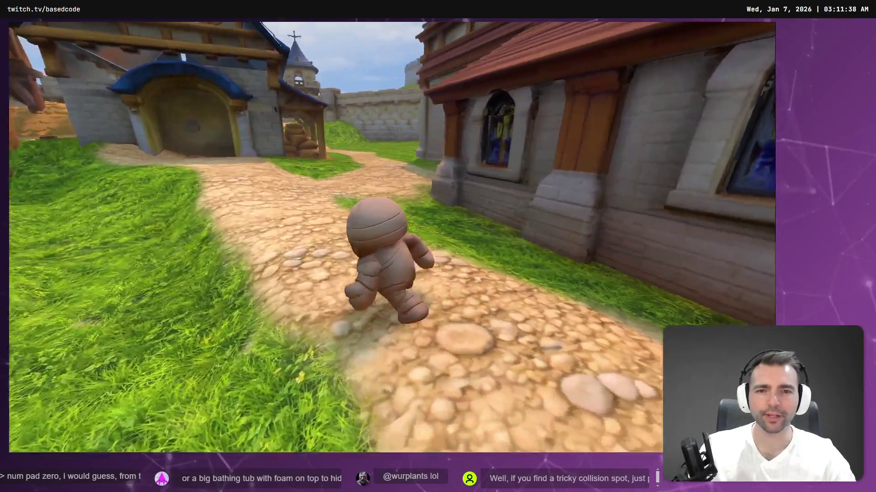
- Stop the running playtest and return to the Environment scene
key(F8)
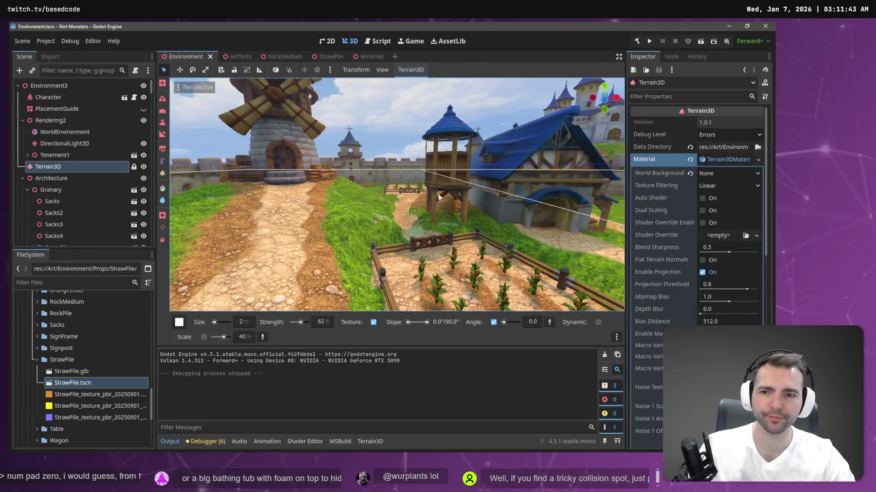
- Select both StrawPile nodes and paste copies as children of Chapel
click(172, 88)
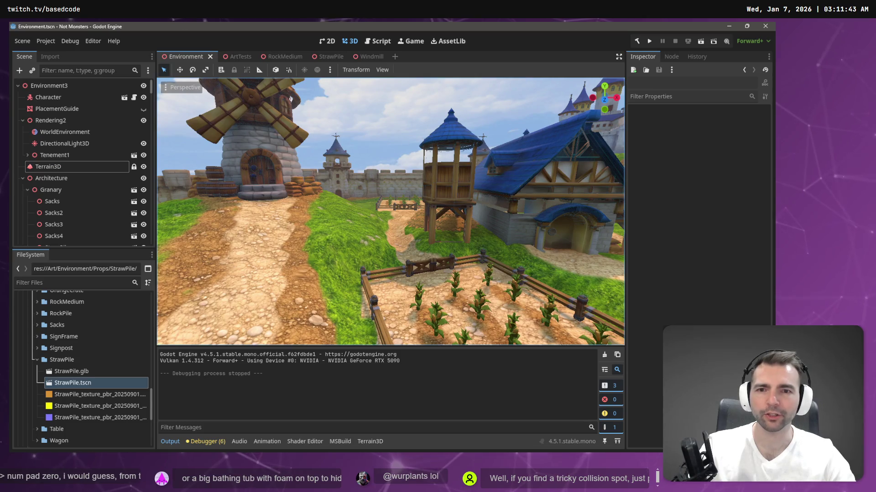
mouse_move(390, 212)
mouse_down()
mouse_move(564, 276)
mouse_move(448, 206)
mouse_up()
click(399, 210)
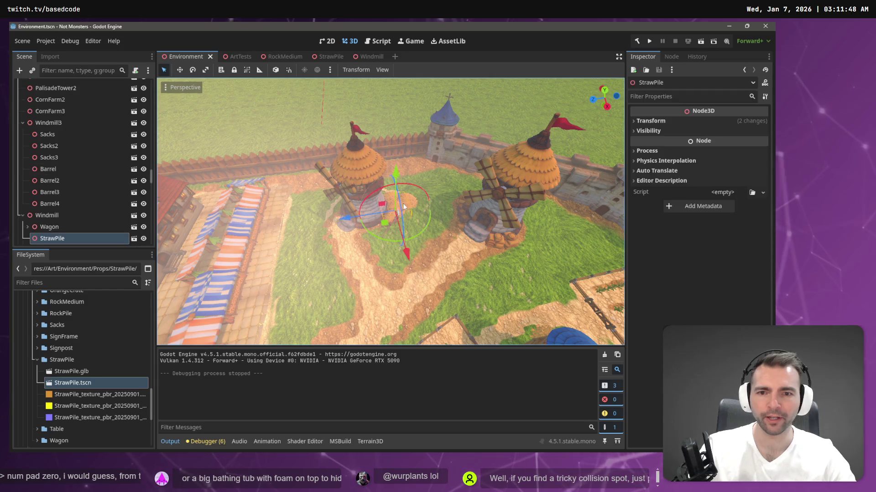
shift+click(414, 205)
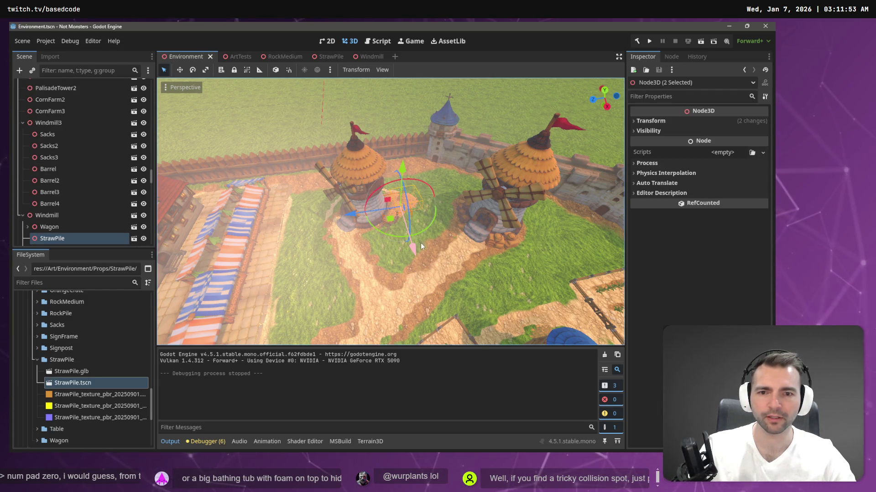
drag(421, 246, 432, 246)
click(486, 215)
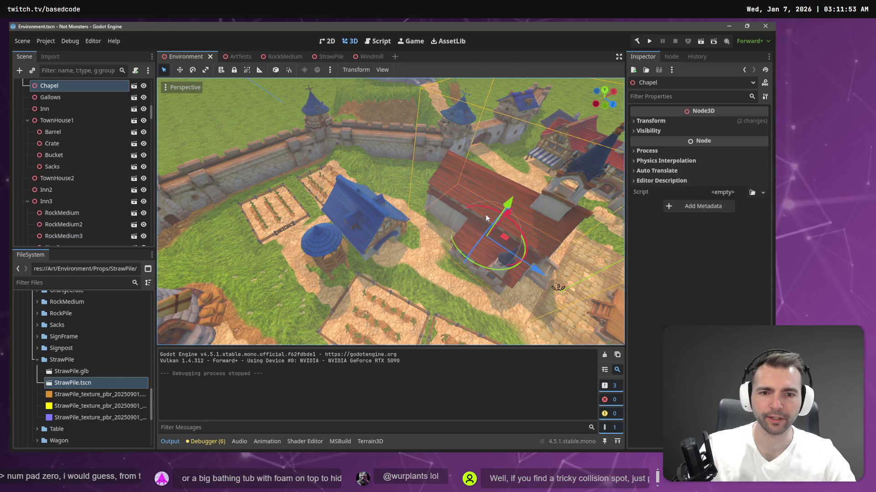
key(ctrl+v)
- After undoing a local-space move, slide the straw piles down-left beside the chapel in world space
click(275, 70)
drag(463, 223, 429, 247)
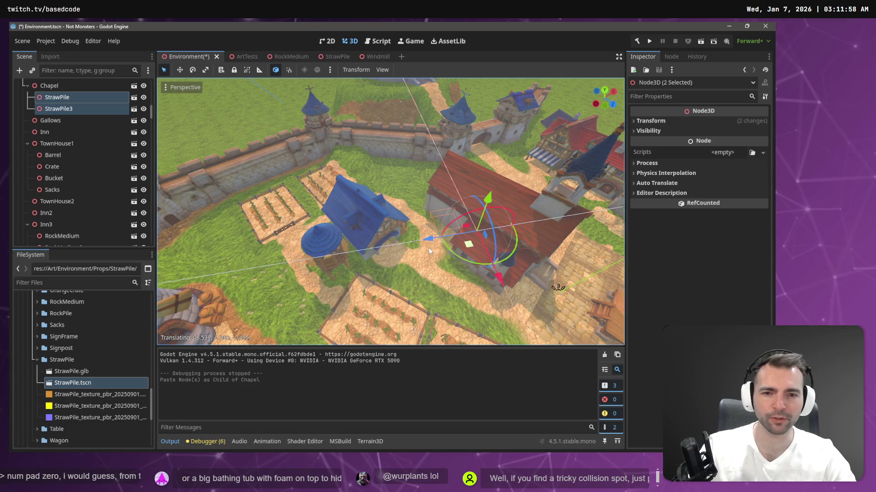
key(ctrl+z)
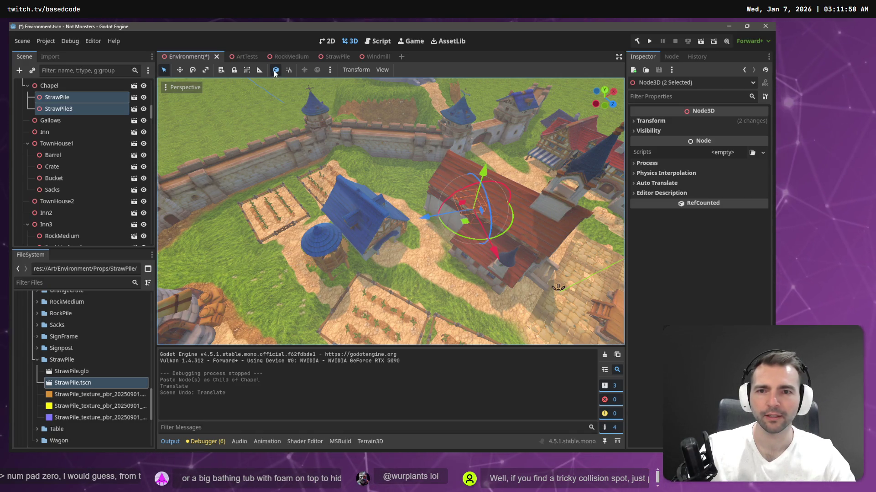
click(276, 72)
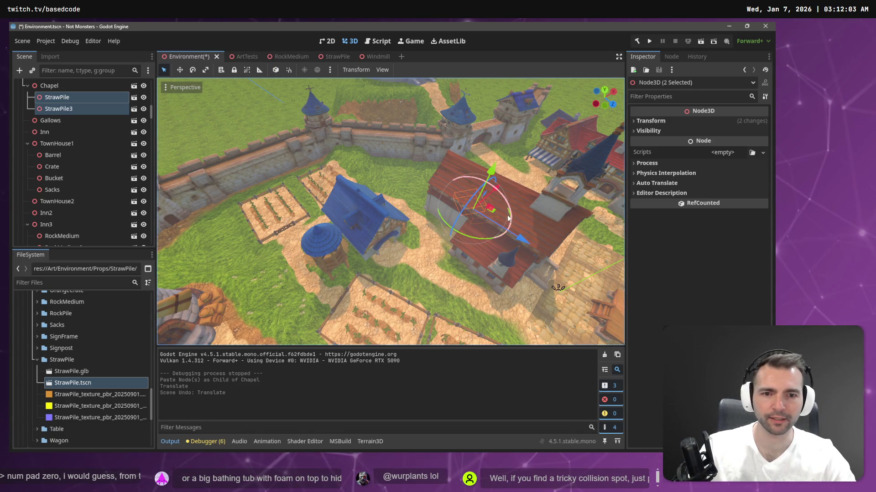
drag(500, 217, 473, 246)
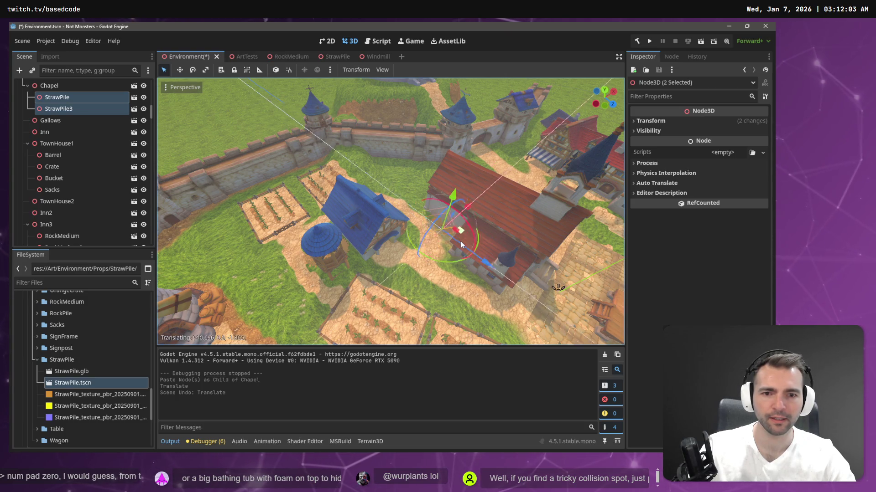
scroll(473, 247, down, 5)
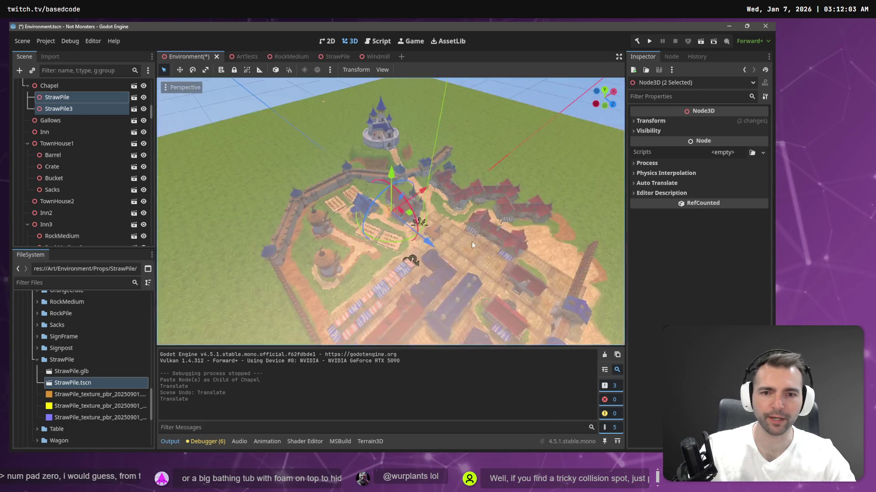
scroll(474, 247, up, 8)
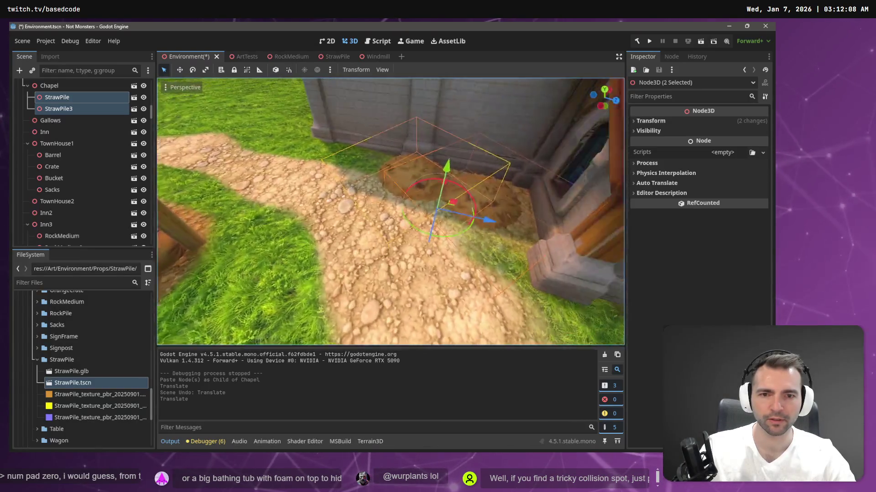
- Raise both straw piles together on the Y axis beside the stone building
right_click(381, 230)
drag(461, 152, 479, 111)
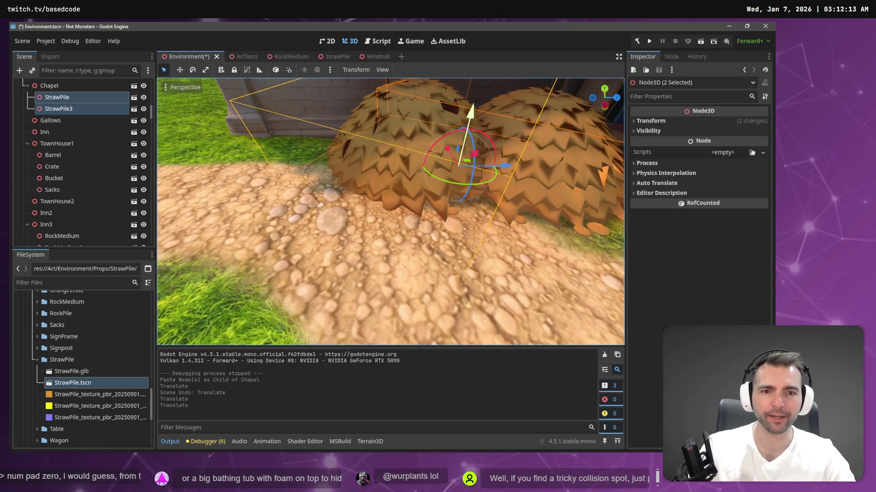
right_click(479, 111)
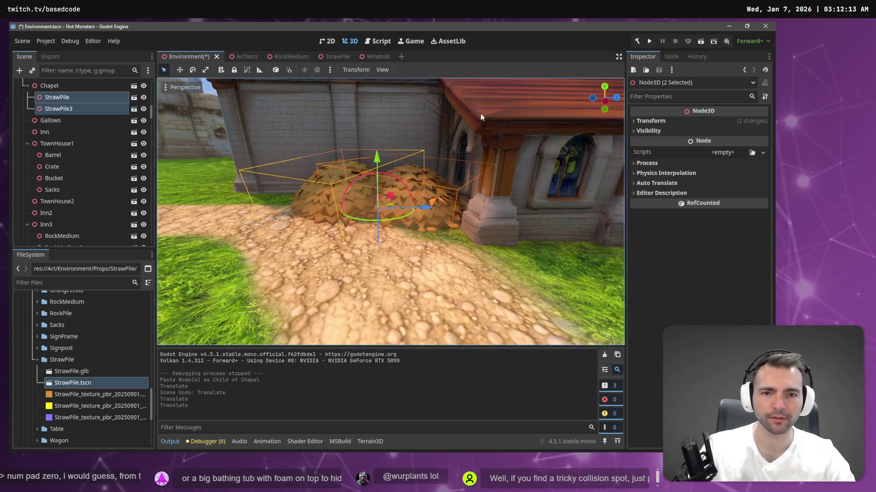
- Nudge the right straw pile down then slightly up so it rests on the ground
click(59, 109)
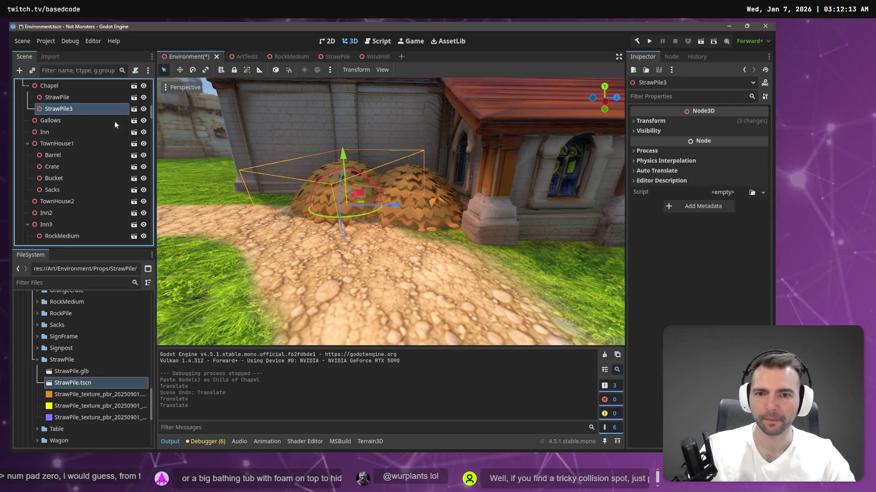
click(57, 97)
drag(412, 158, 416, 168)
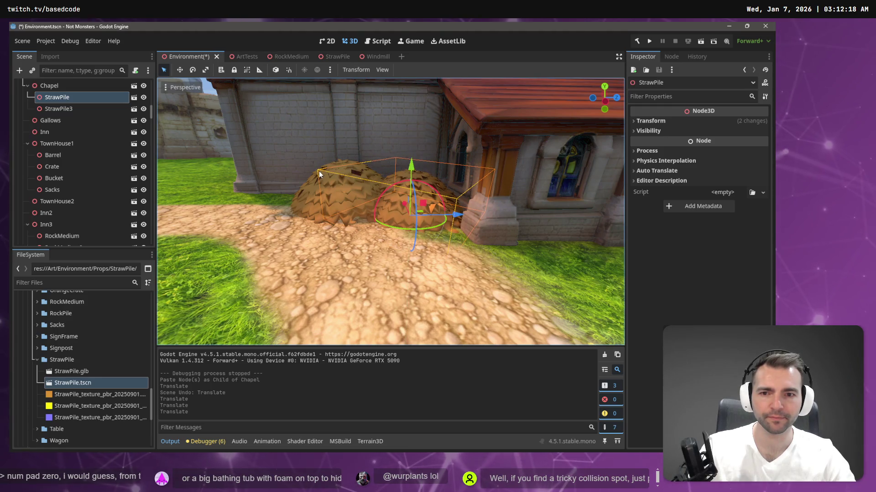
click(320, 175)
click(409, 186)
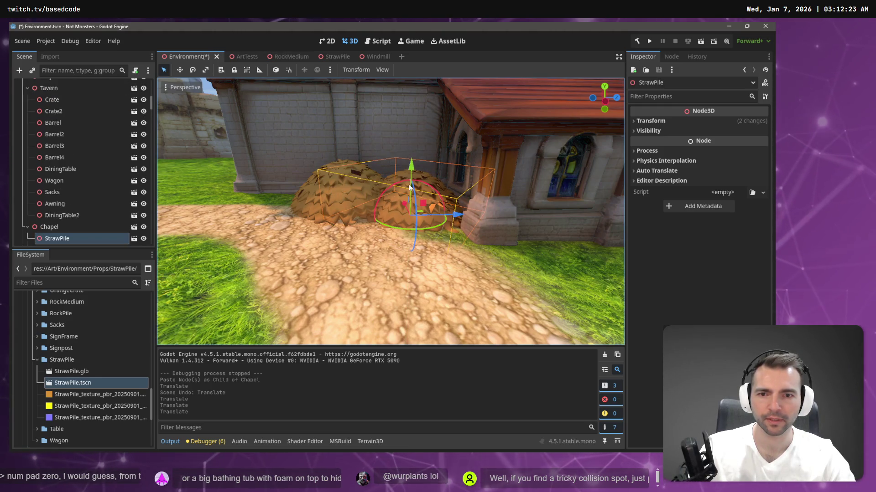
drag(409, 188, 410, 171)
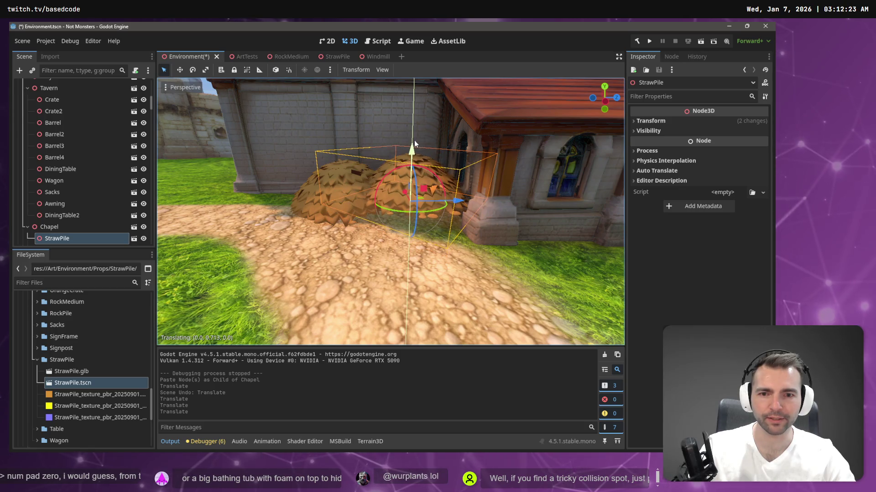
- Lower the left straw pile onto the ground and adjust the right pile beside the granary
click(320, 190)
click(420, 180)
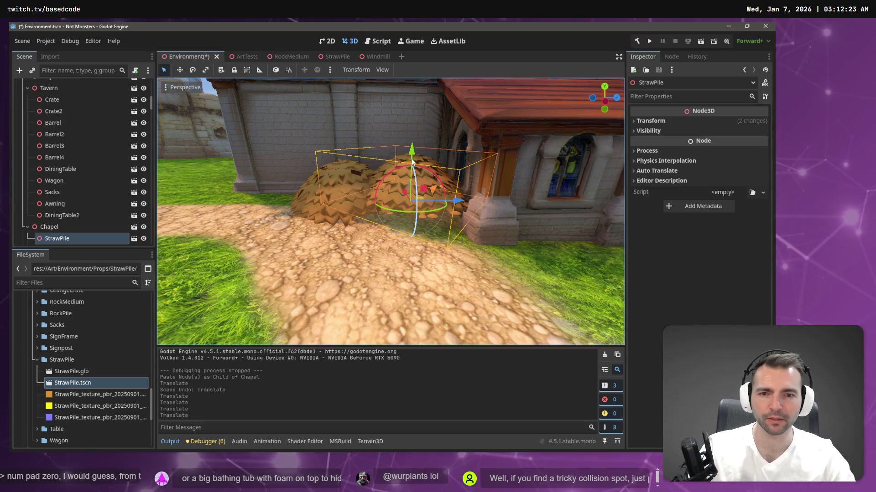
click(306, 189)
click(334, 185)
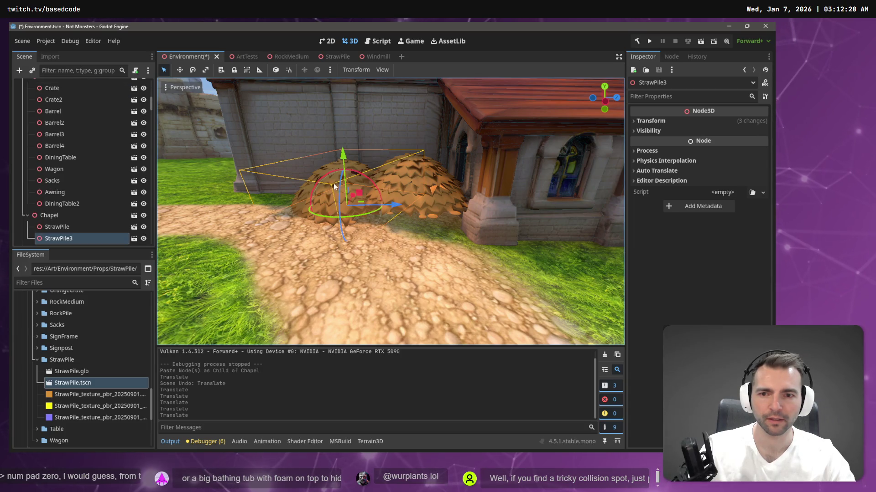
mouse_move(344, 154)
mouse_down()
mouse_move(347, 164)
mouse_move(415, 161)
mouse_up()
click(420, 171)
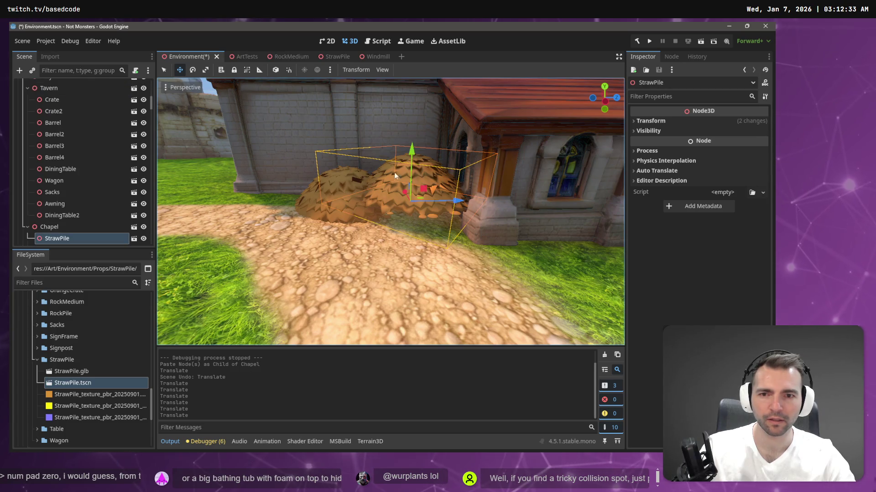
mouse_move(411, 152)
mouse_down()
mouse_move(415, 142)
mouse_move(419, 170)
mouse_move(413, 159)
mouse_up()
key(w)
- Save the Environment scene and launch the game with F5
mouse_move(390, 205)
mouse_down()
mouse_move(508, 170)
mouse_move(389, 167)
mouse_move(434, 200)
mouse_move(411, 159)
mouse_up()
key(ctrl+s)
key(F5)
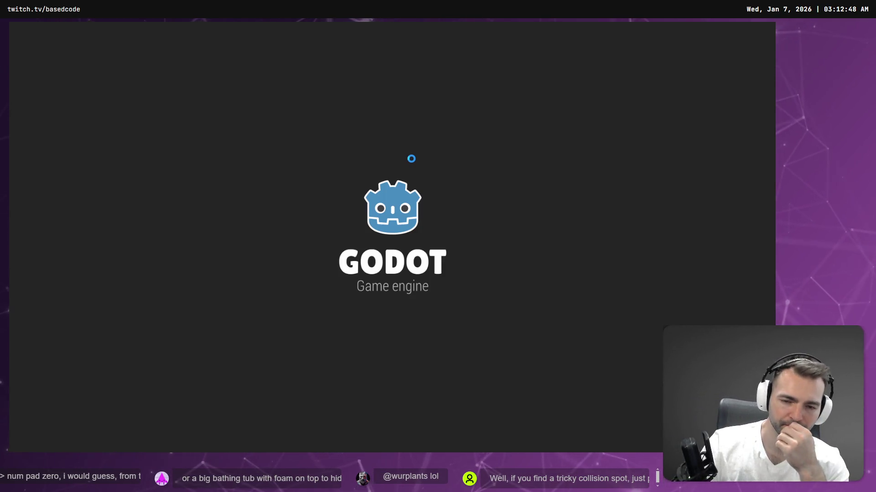
- Walk the character past the cornfield, houses and straw piles, then stop the game
key(w)
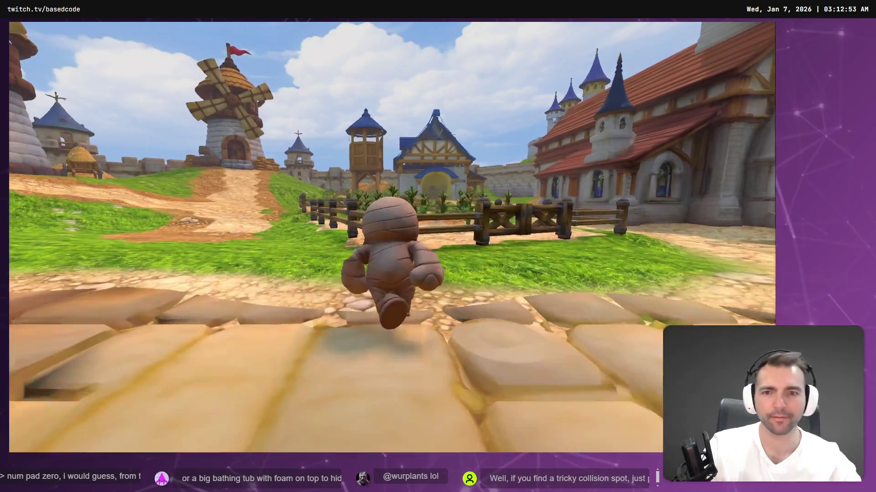
key(d)
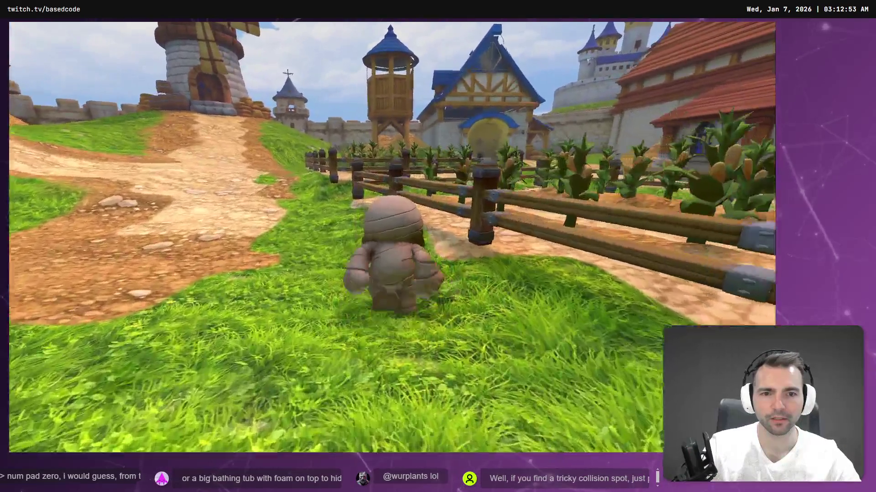
key(w)
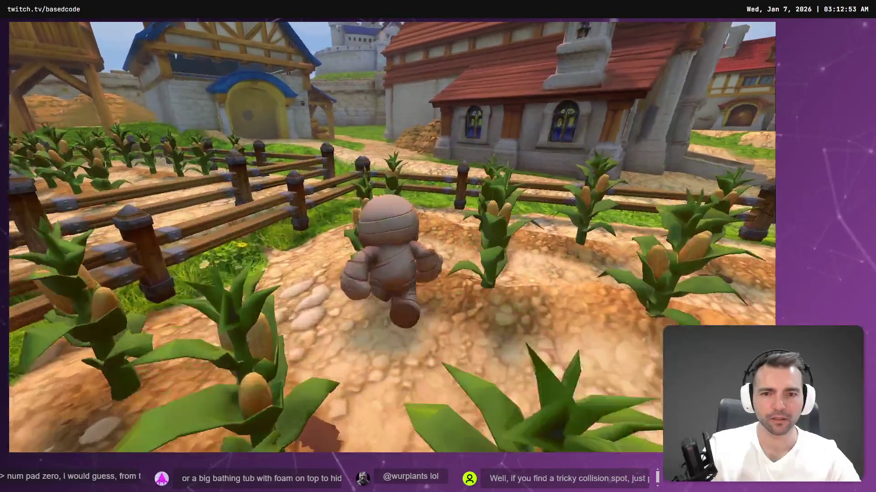
key(w)
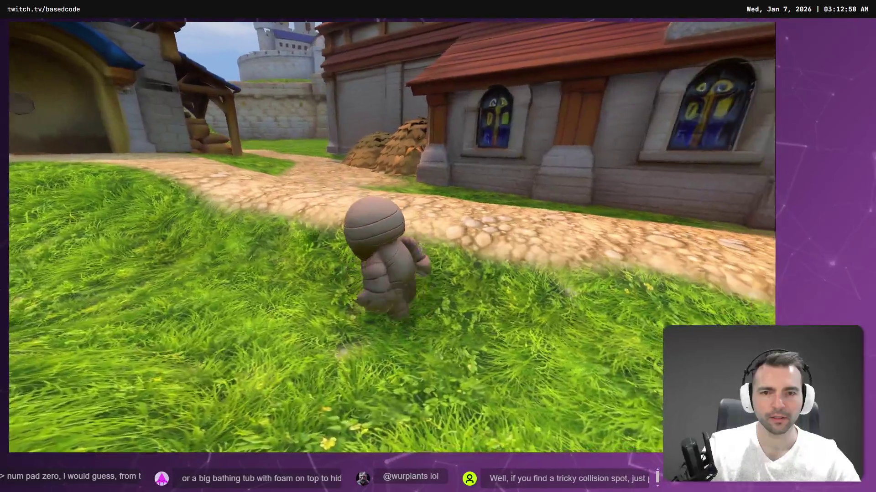
key(a)
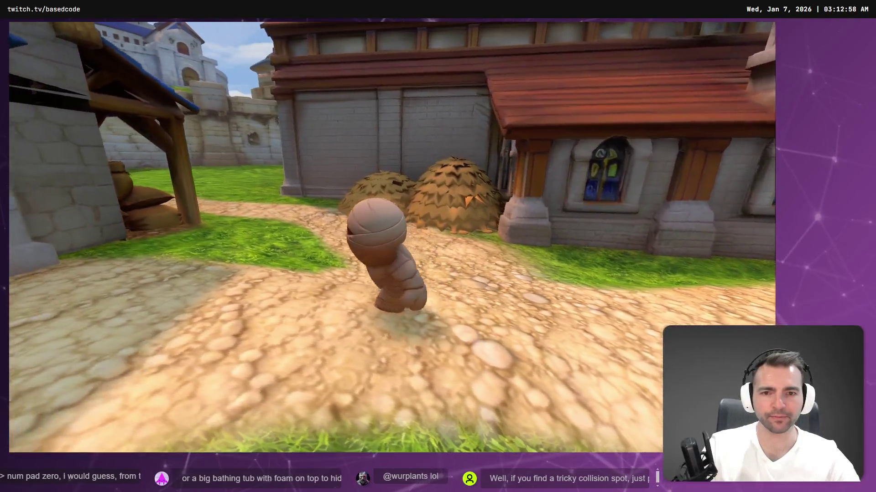
key(a)
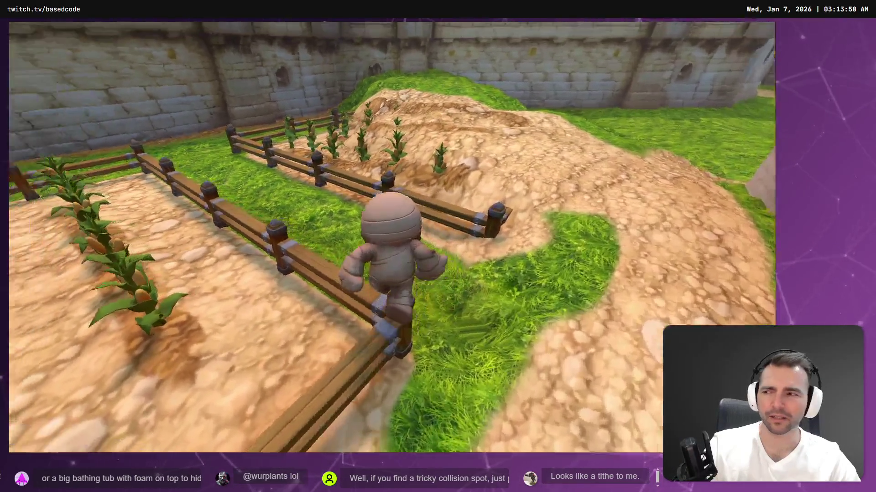
key(F8)
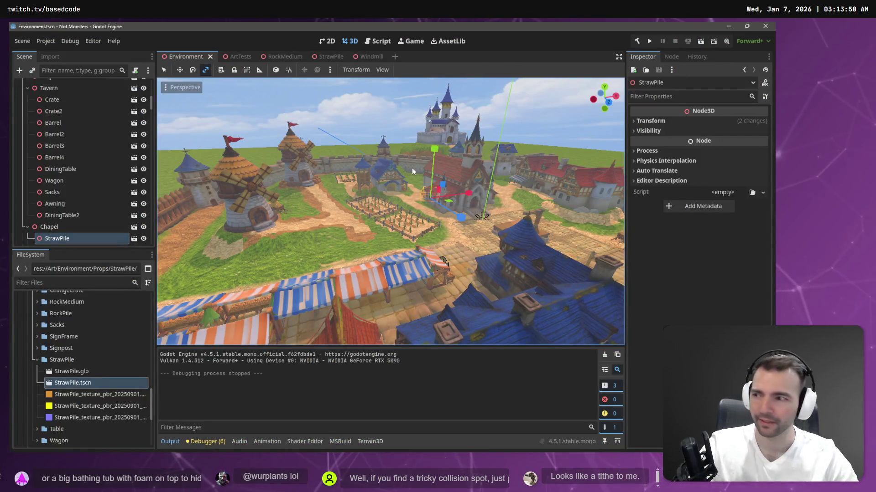
- Select the Terrain3D node and switch to the Height sculpt tool over the crop field
right_click(453, 191)
key(w)
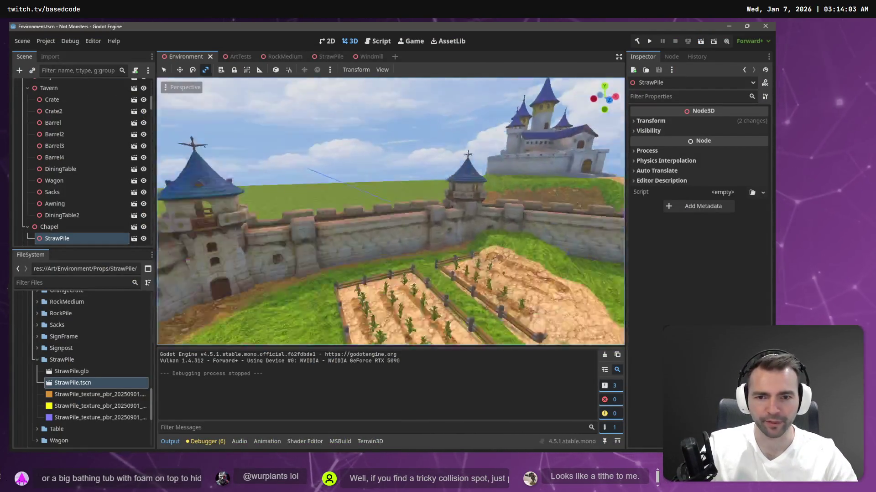
key(w)
key(s)
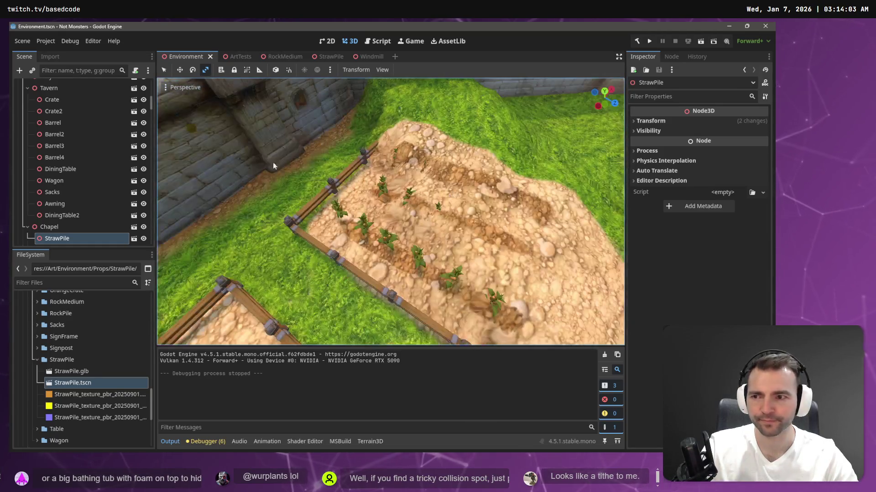
scroll(80, 128, up, 5)
scroll(69, 137, up, 5)
scroll(58, 147, up, 5)
click(48, 167)
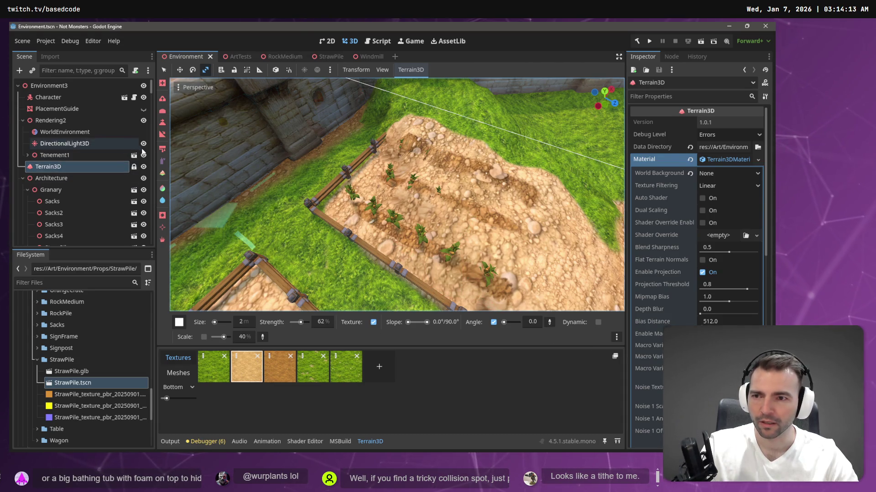
click(164, 124)
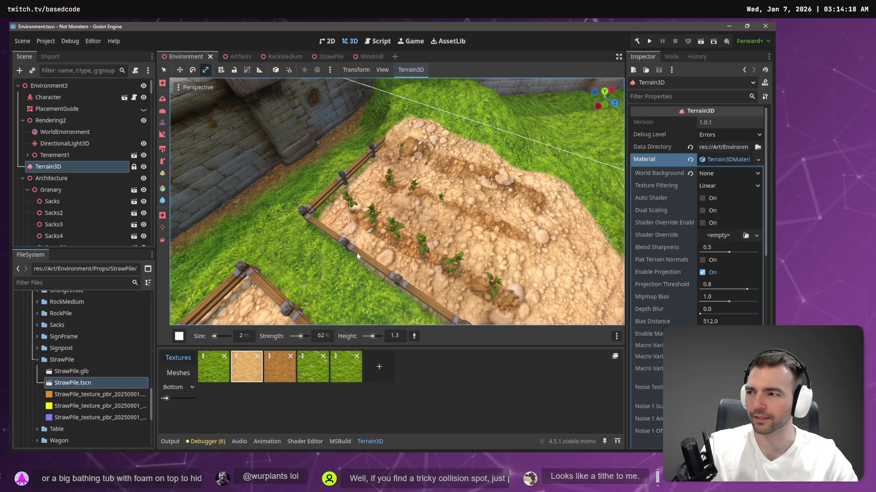
- Sample height 2.9 from the terrain and flatten the furrowed crop plot to it
click(349, 224)
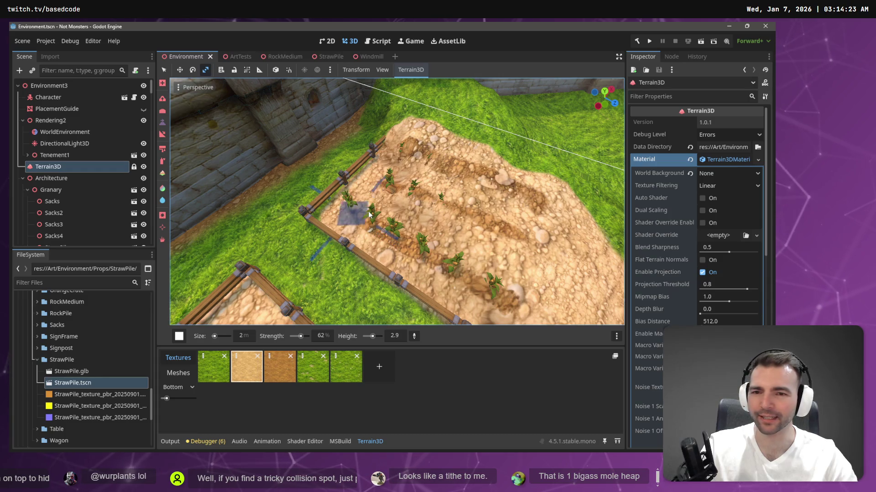
mouse_move(395, 180)
mouse_down()
mouse_move(464, 280)
mouse_move(511, 246)
mouse_move(404, 173)
mouse_move(436, 168)
mouse_move(510, 214)
mouse_move(433, 214)
mouse_move(474, 174)
mouse_move(517, 196)
mouse_up()
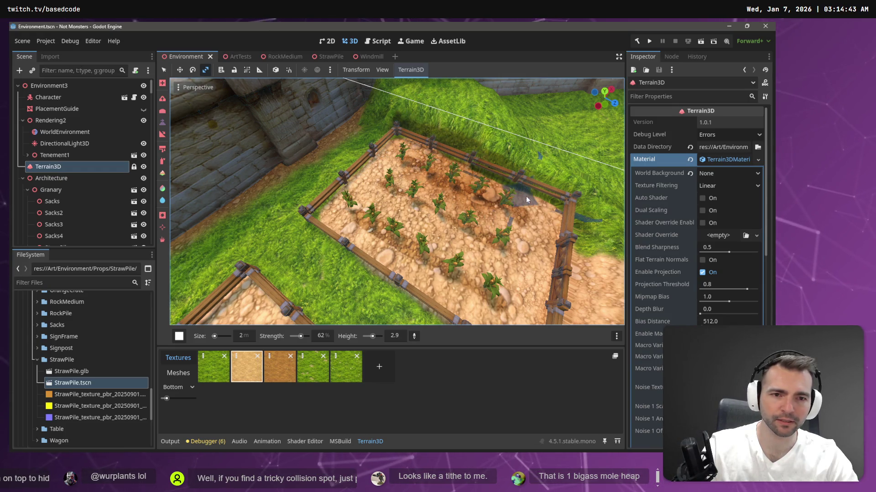
- Level more of the crop plot, then survey the grass, wall, towers and dirt strip beyond town
drag(435, 155, 479, 171)
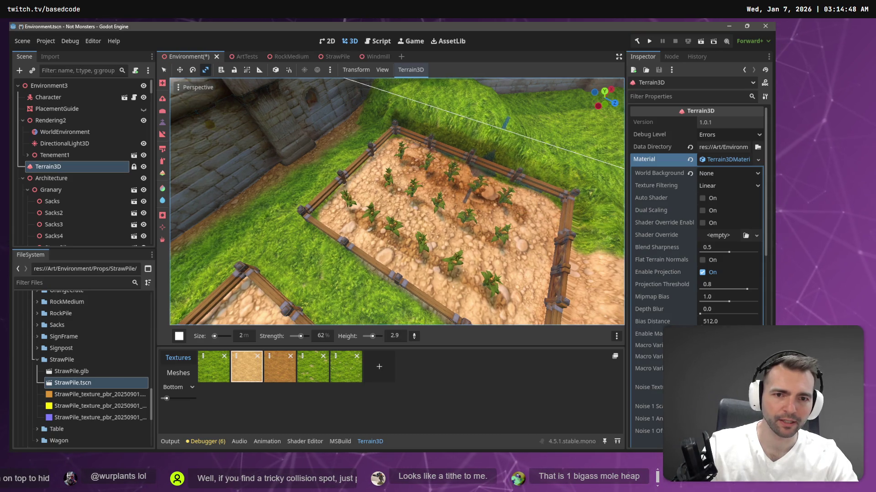
drag(505, 123, 397, 206)
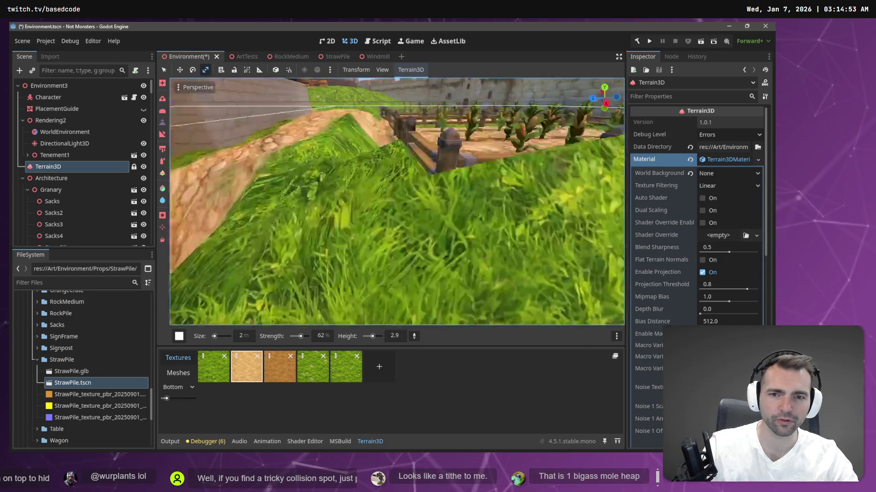
mouse_move(397, 206)
mouse_down()
mouse_move(438, 206)
mouse_move(479, 166)
mouse_up()
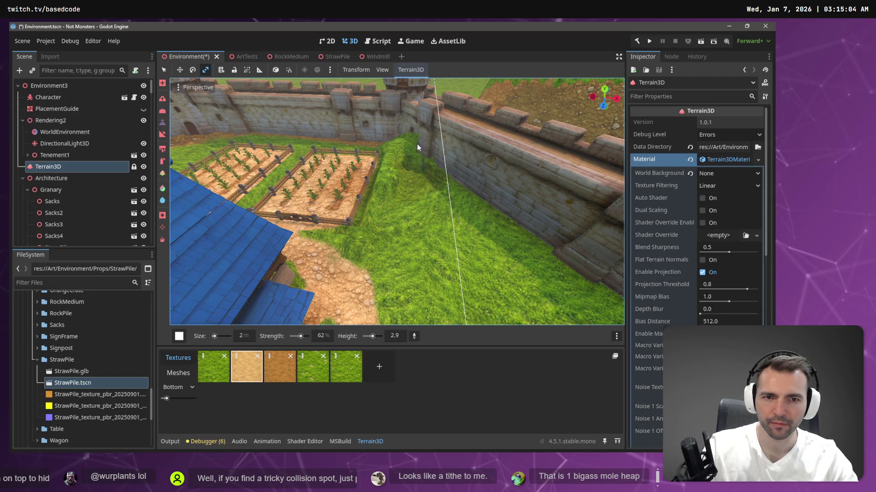
drag(417, 146, 438, 178)
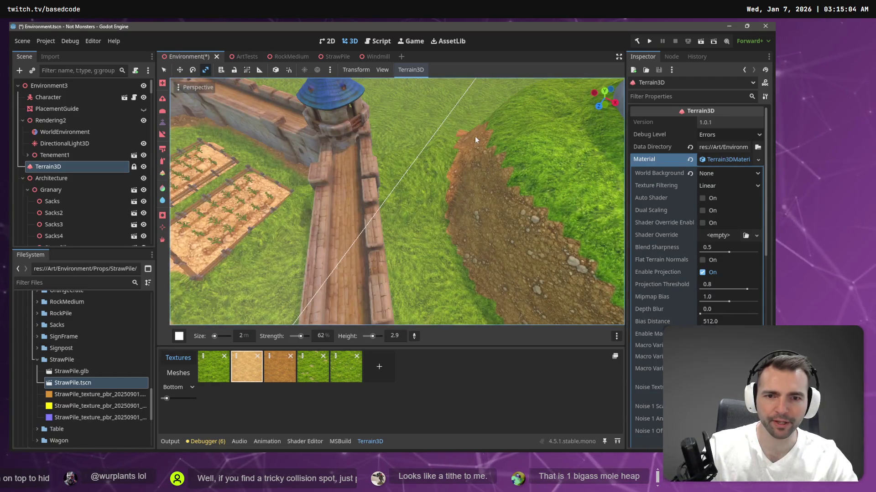
drag(416, 191, 180, 129)
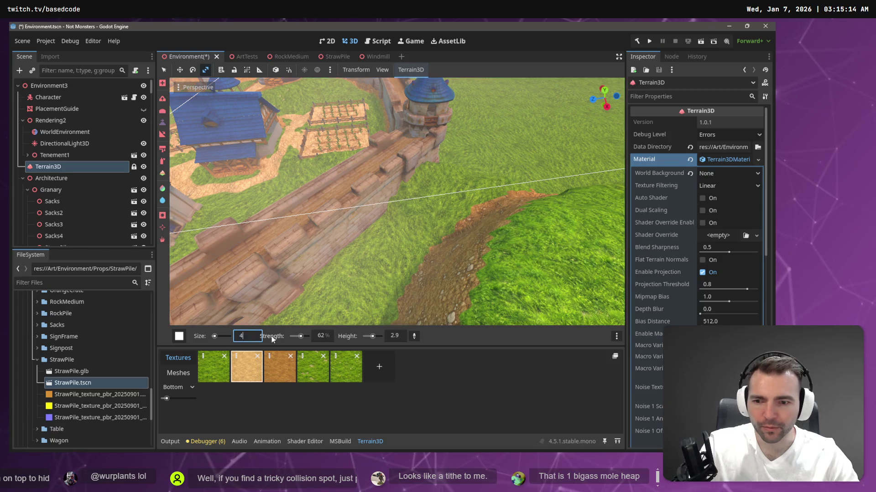
text(11)
key(Return)
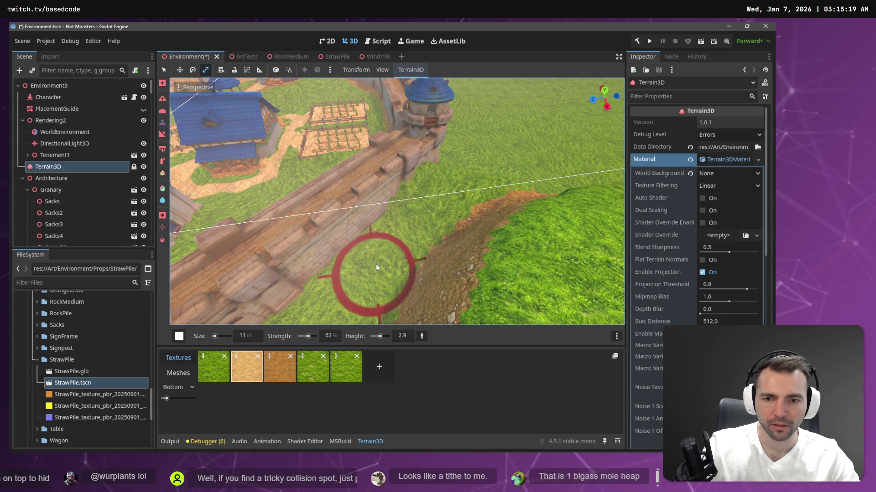
drag(379, 259, 449, 191)
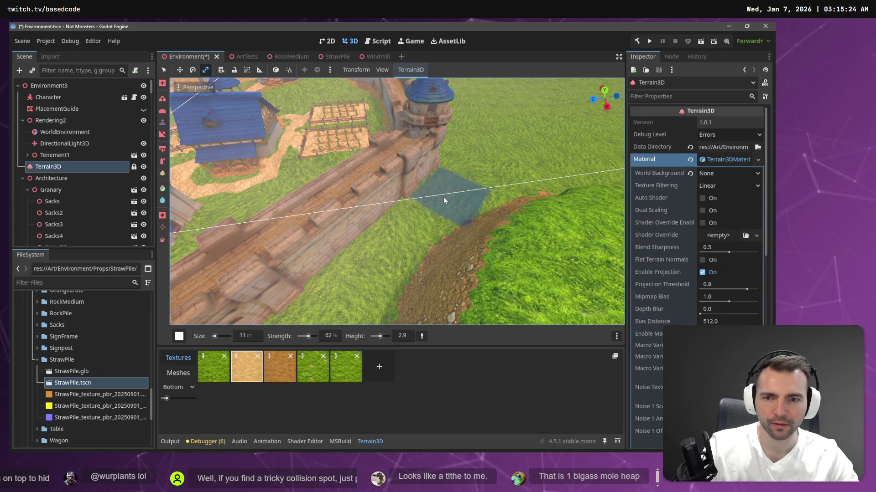
drag(443, 197, 512, 191)
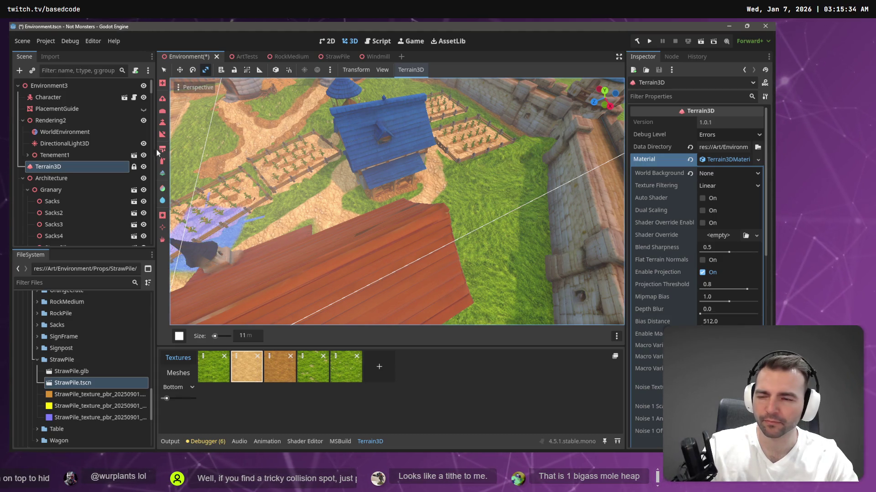
click(162, 122)
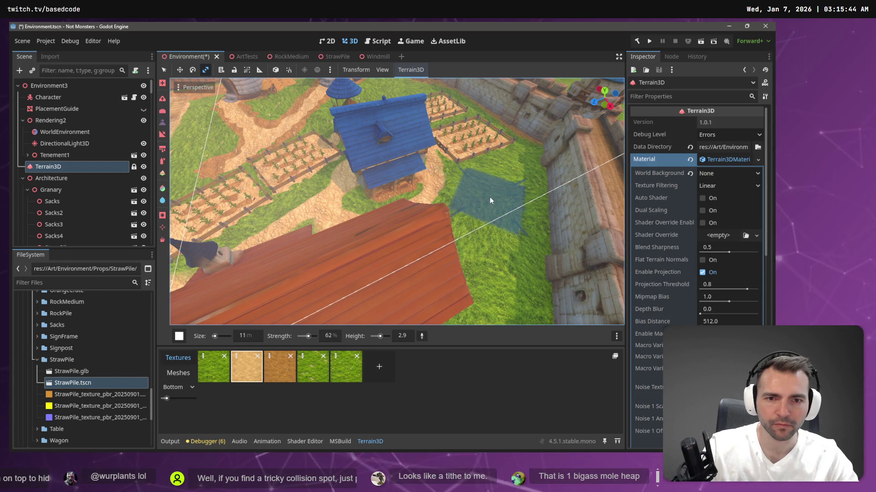
scroll(518, 196, up, 3)
key(w)
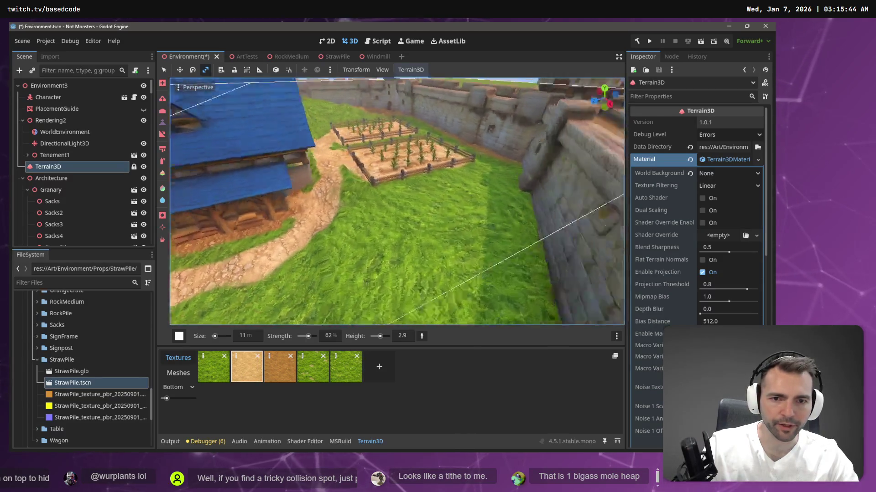
- Paint dirt path texture over the grass by the granary with the texture tool
key(s)
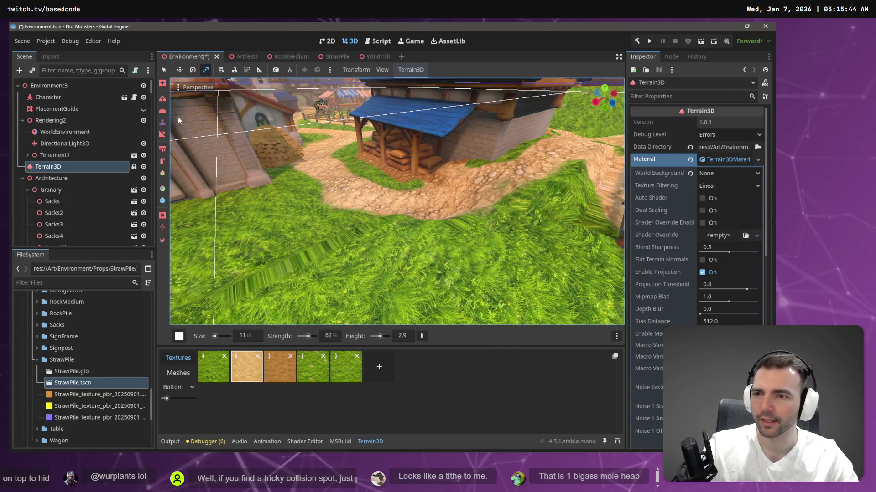
click(163, 113)
drag(361, 244, 388, 243)
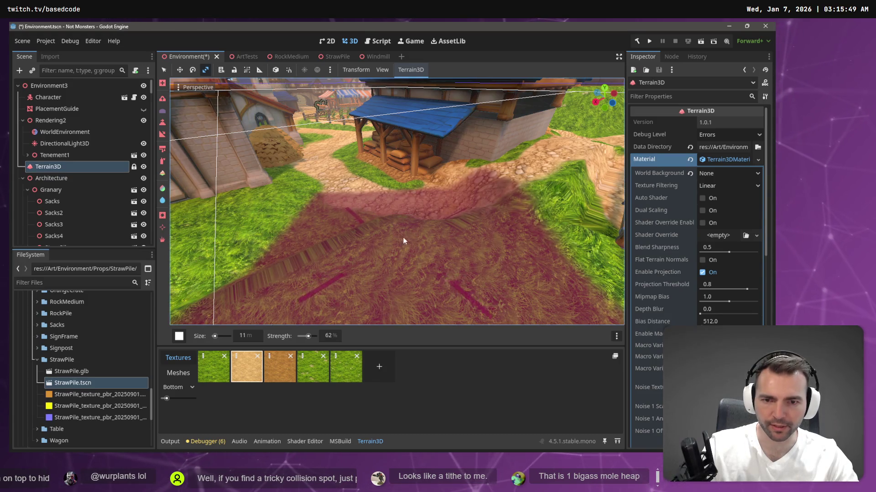
right_click(460, 239)
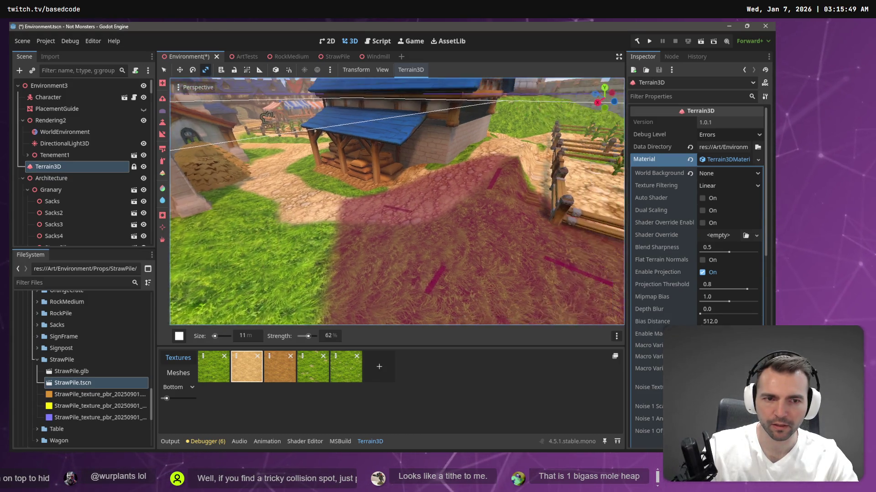
key(s)
key(w)
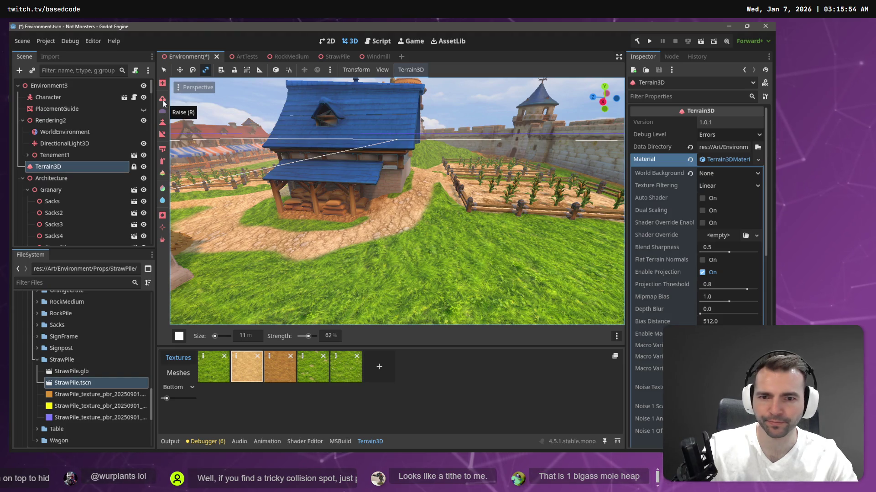
- Try raising a dirt mound beside the blue-roofed house, then undo it
click(162, 100)
drag(372, 160, 422, 180)
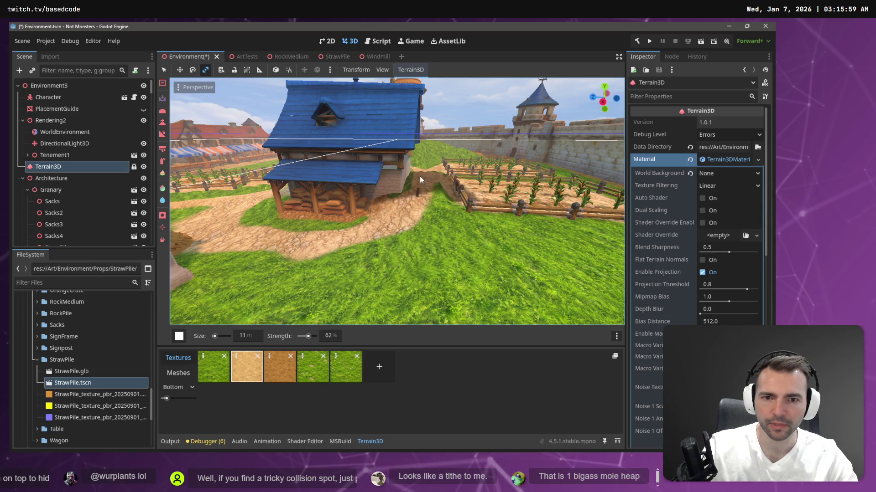
mouse_move(421, 183)
mouse_down()
mouse_move(419, 194)
mouse_move(422, 180)
mouse_up()
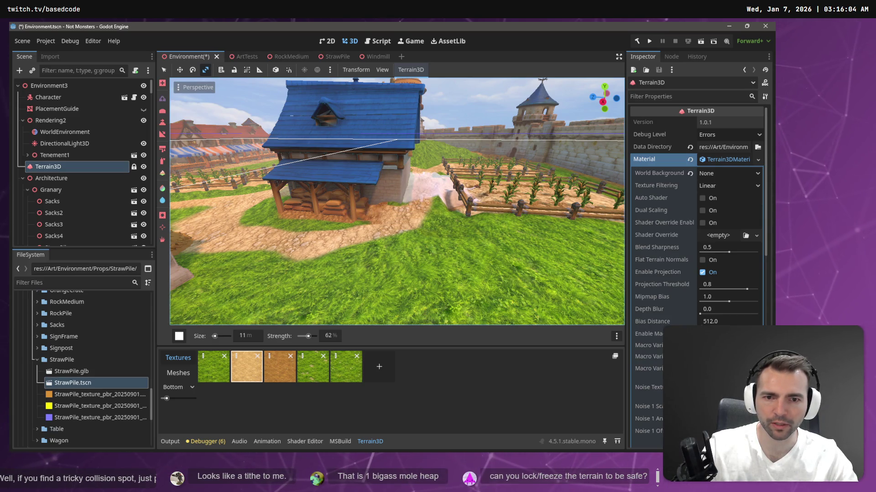
key(ctrl+z)
key(ctrl+z)
key(ctrl+z)
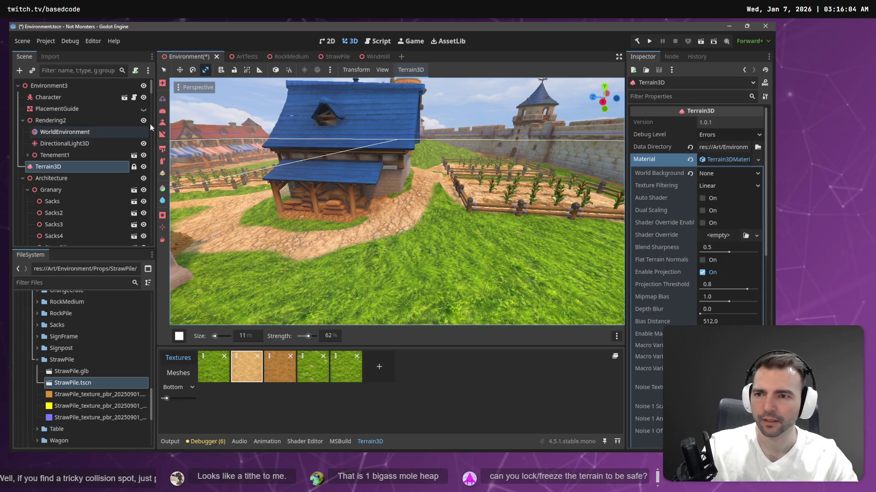
click(163, 113)
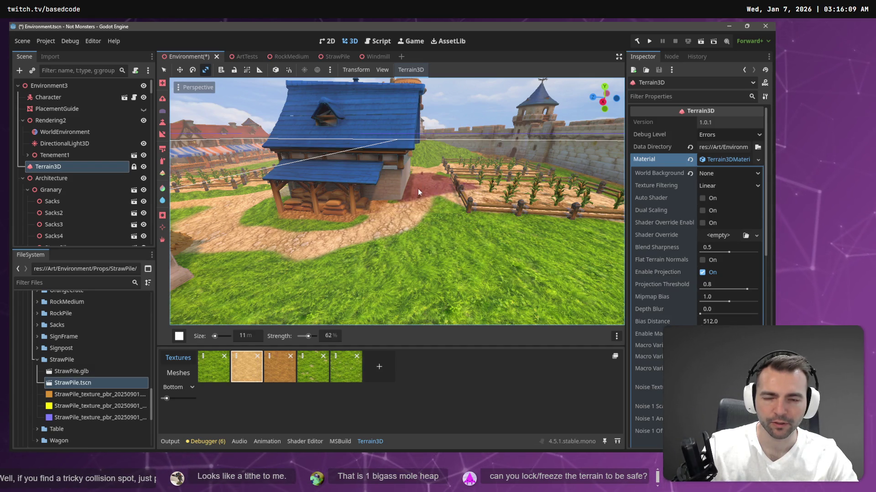
- Paint dirt texture across the ground and around the straw piles, then return to Select
mouse_move(427, 188)
mouse_down()
mouse_move(314, 137)
mouse_move(483, 148)
mouse_up()
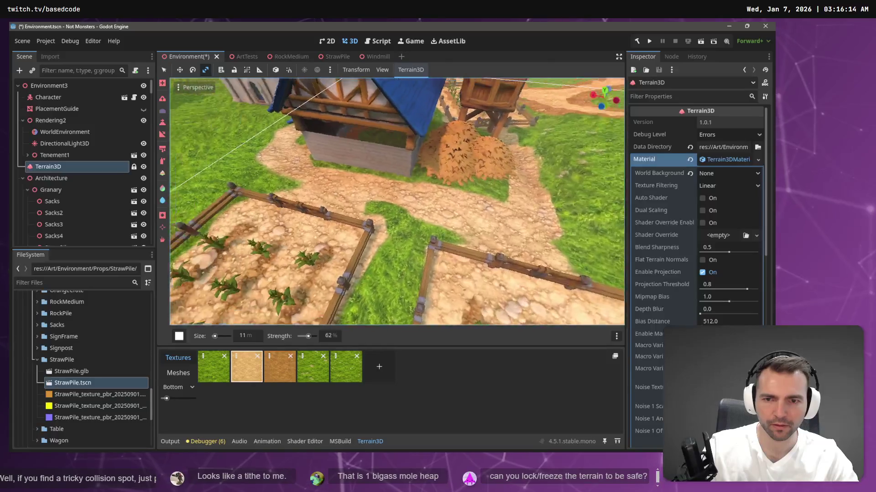
mouse_move(340, 178)
mouse_down()
mouse_move(286, 210)
mouse_move(425, 221)
mouse_up()
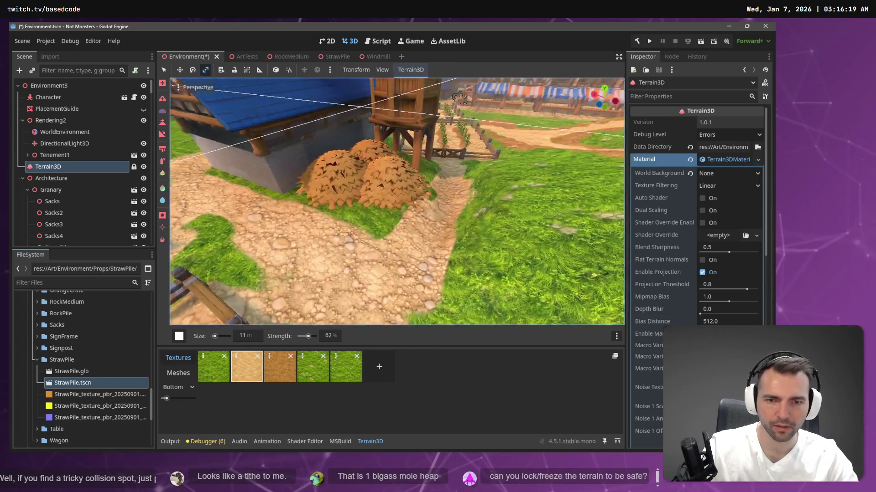
mouse_move(408, 235)
mouse_down()
mouse_move(422, 183)
mouse_move(427, 190)
mouse_up()
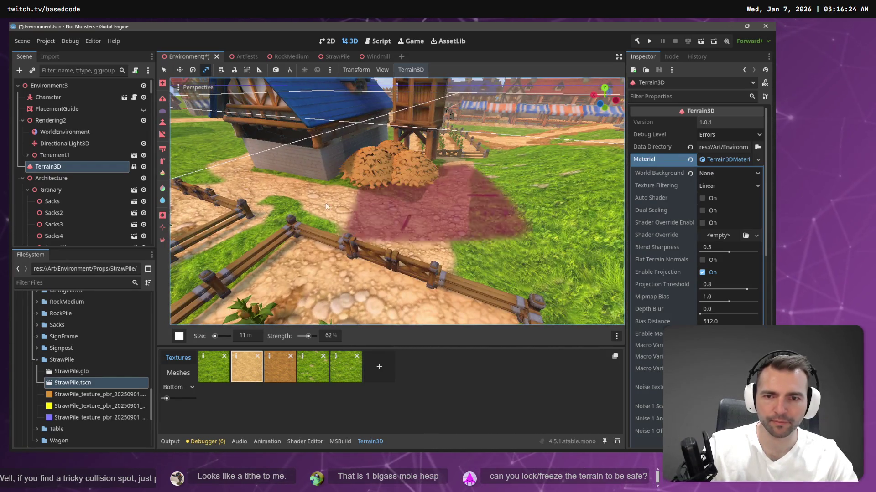
click(165, 71)
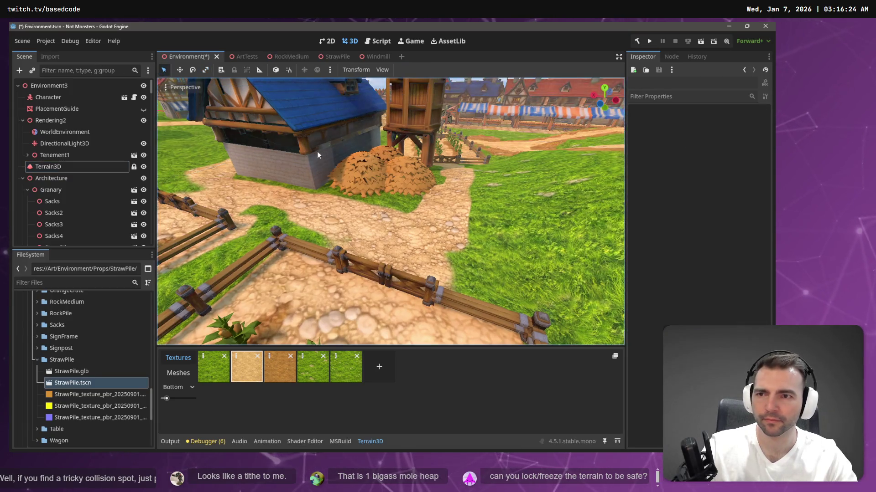
- Sink StrawPile3 and StrawPile2 into the ground and tilt them slightly
click(365, 177)
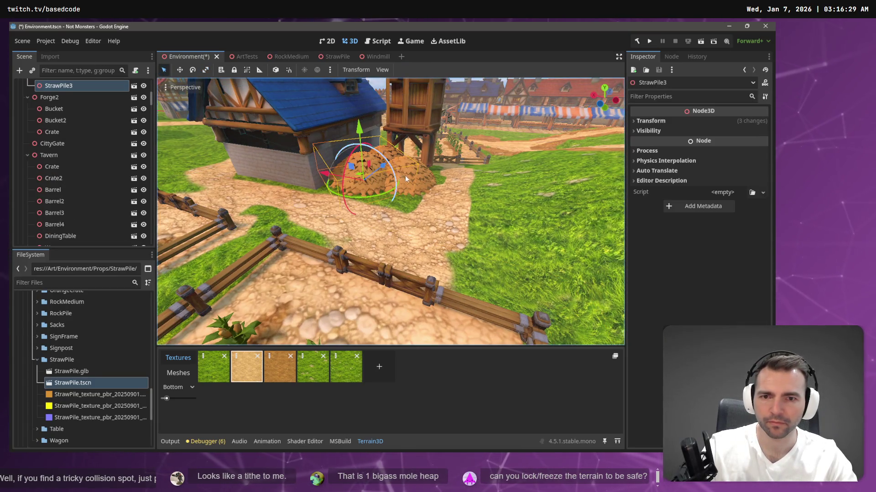
drag(429, 175, 418, 184)
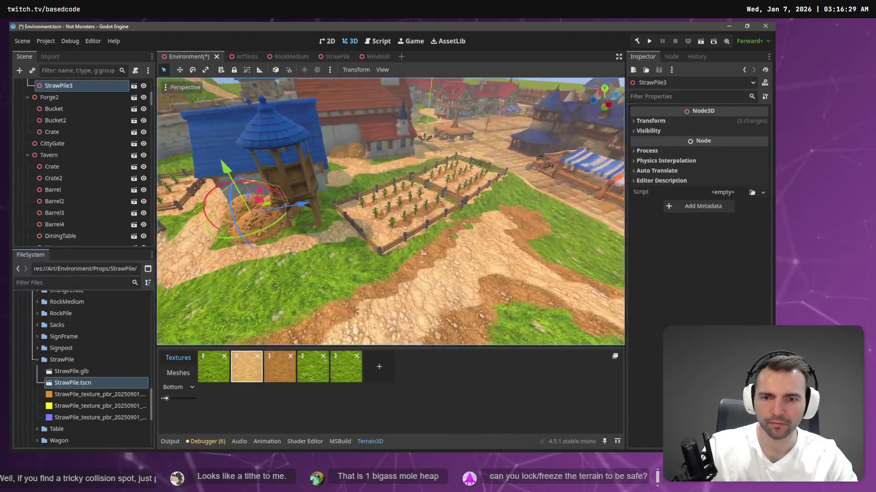
key(f)
key(w)
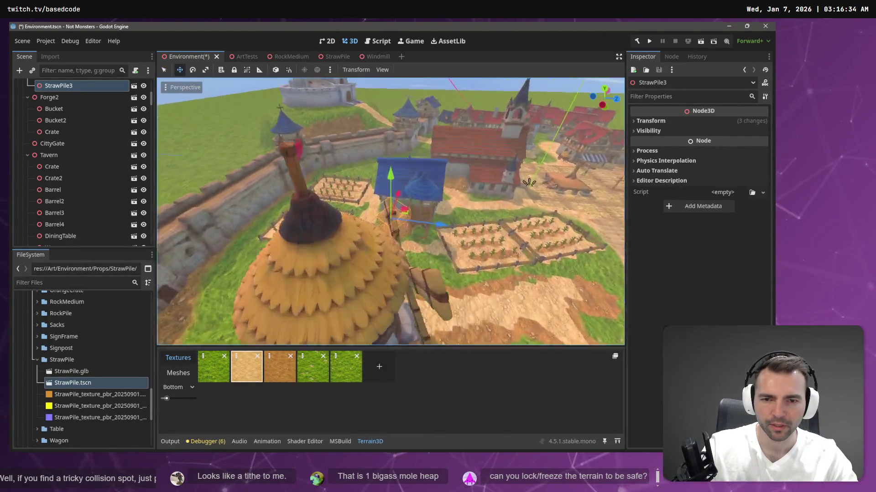
shift+click(408, 245)
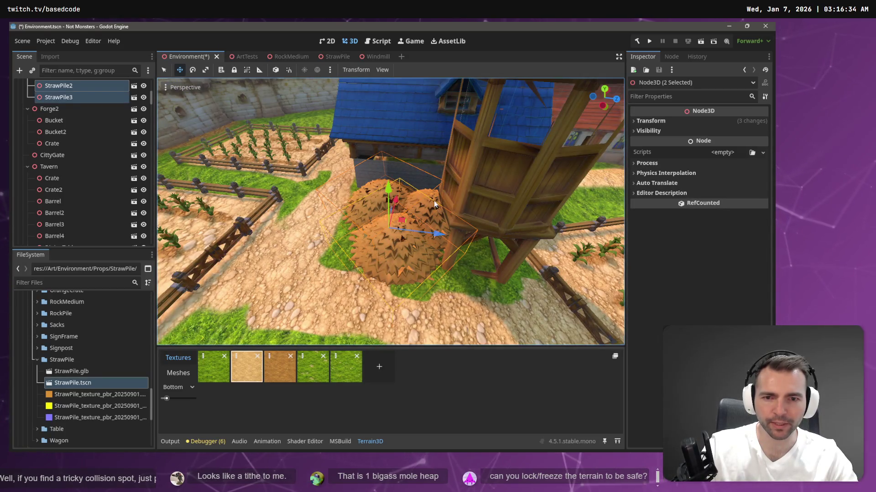
drag(388, 188, 391, 196)
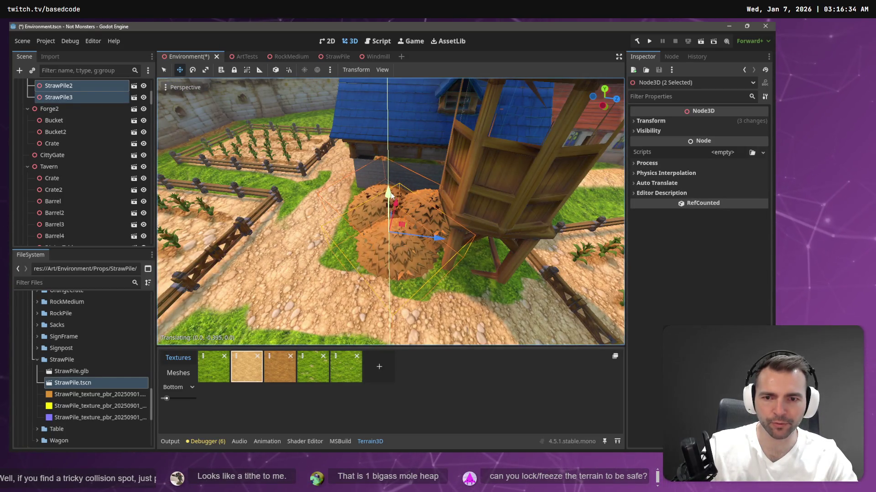
key(e)
drag(384, 216, 385, 214)
- Nudge StrawPile slightly upward and save the Environment scene
click(425, 194)
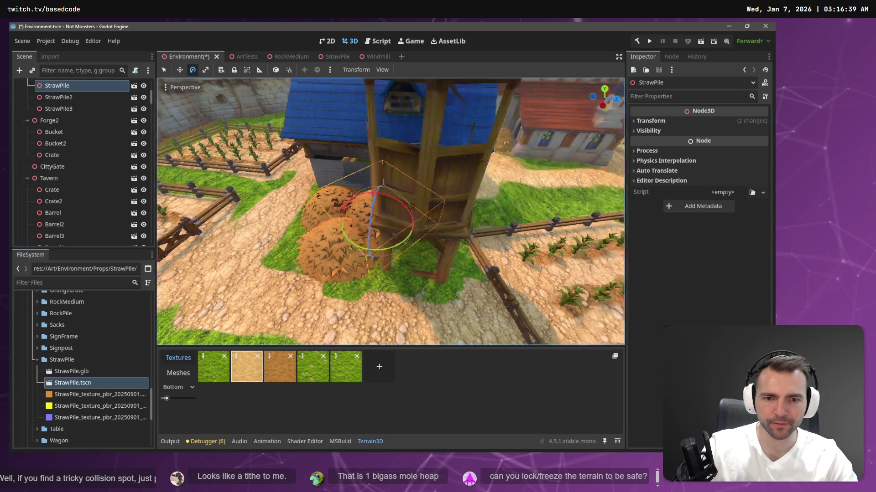
key(w)
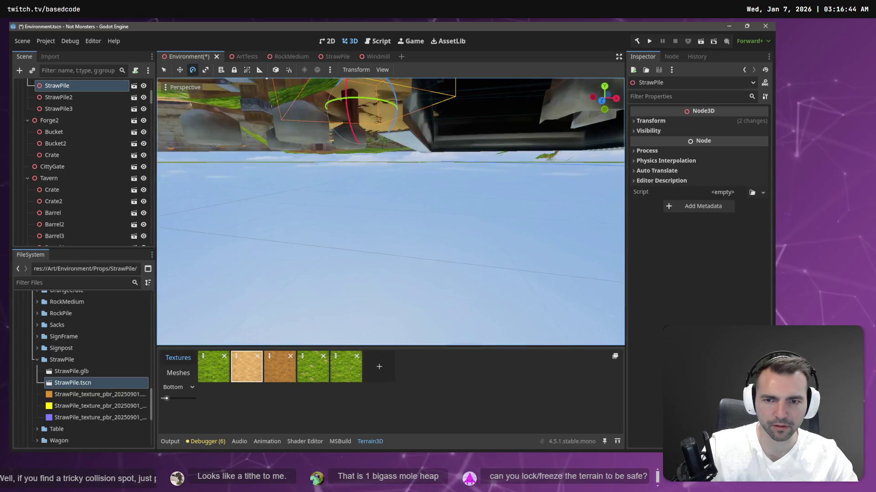
key(s)
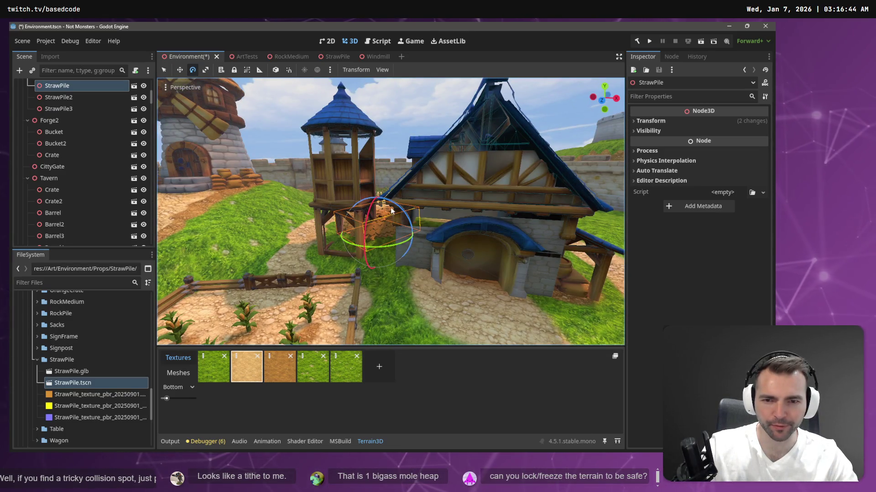
key(w)
drag(376, 198, 379, 195)
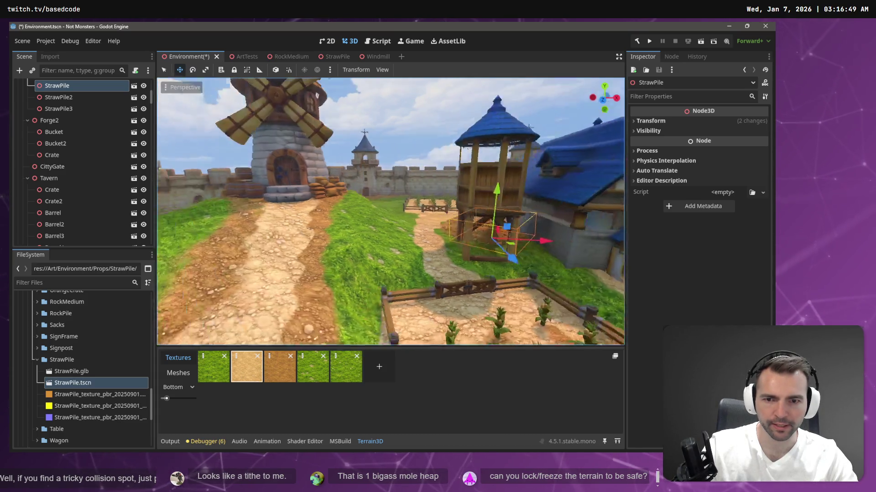
key(s)
key(s)
key(ctrl+s)
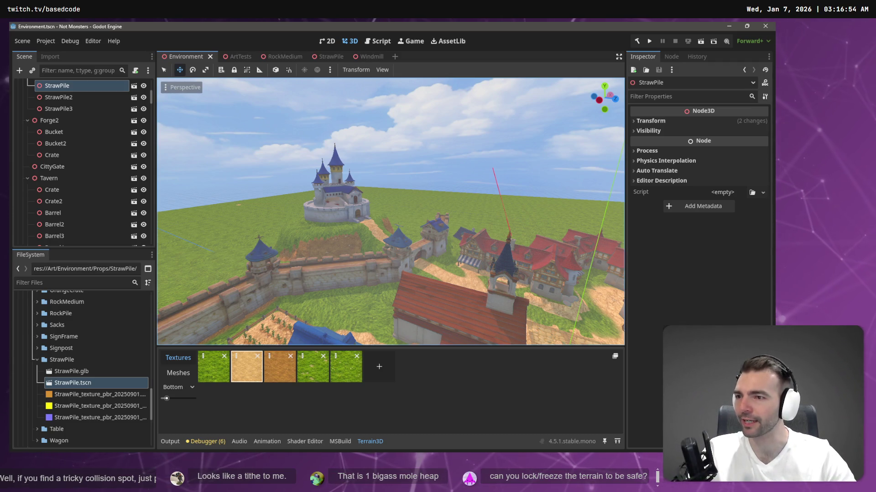
scroll(111, 122, up, 5)
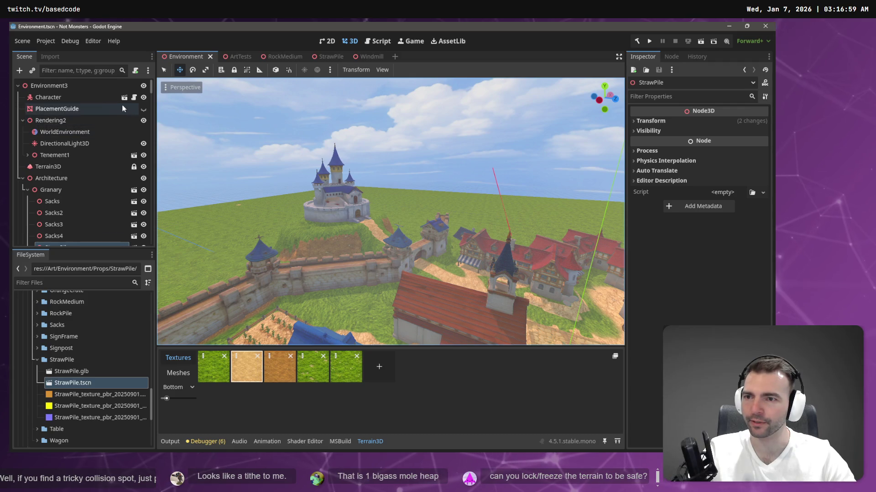
- Select the Terrain3D node and toggle its lock in the Scene dock
click(82, 166)
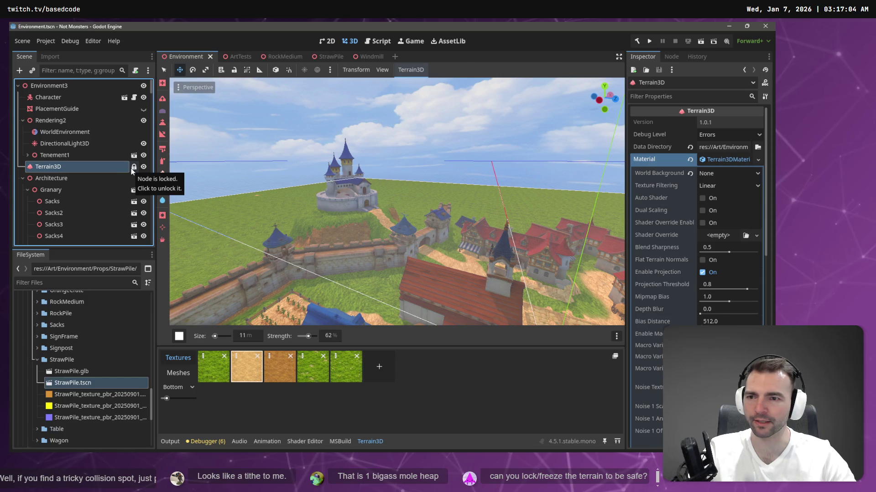
click(133, 167)
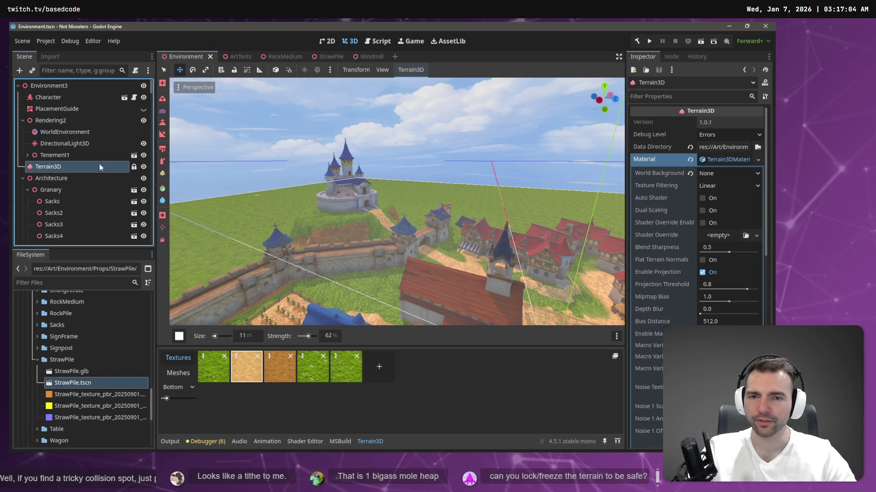
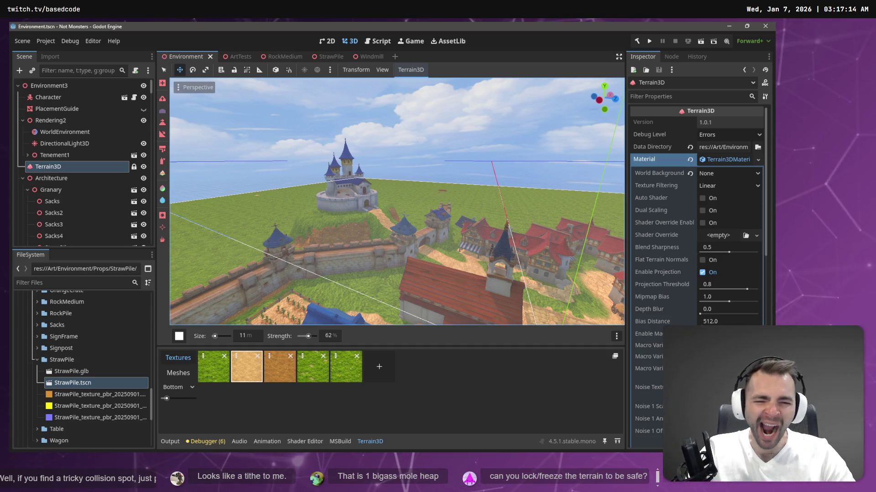
- Fly over the market street, crop field and windmills to tour the village, then bring up the browser
drag(438, 192, 438, 183)
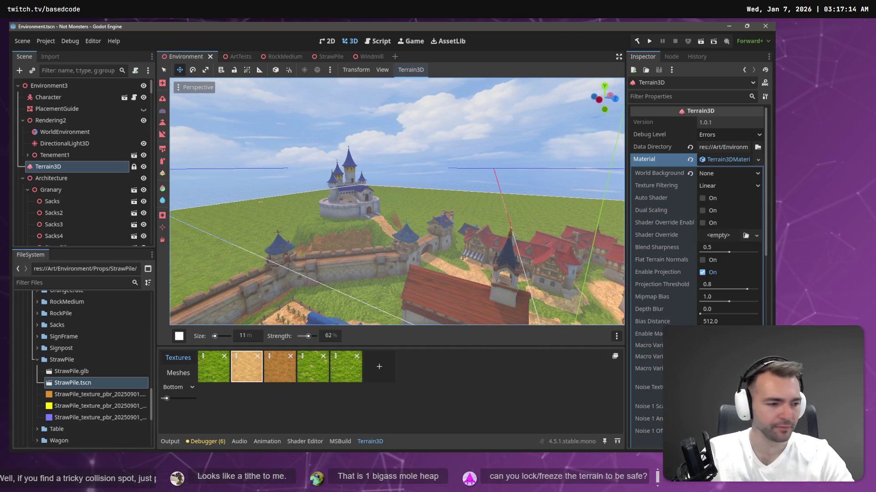
key(w)
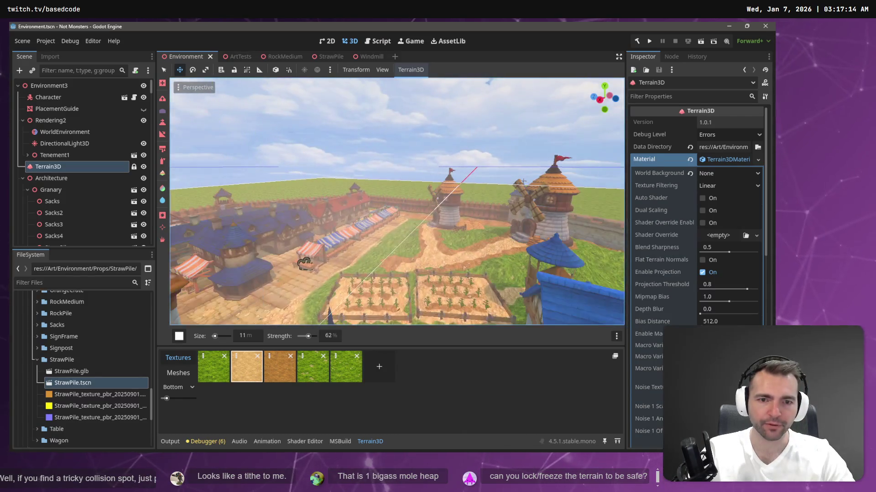
key(w)
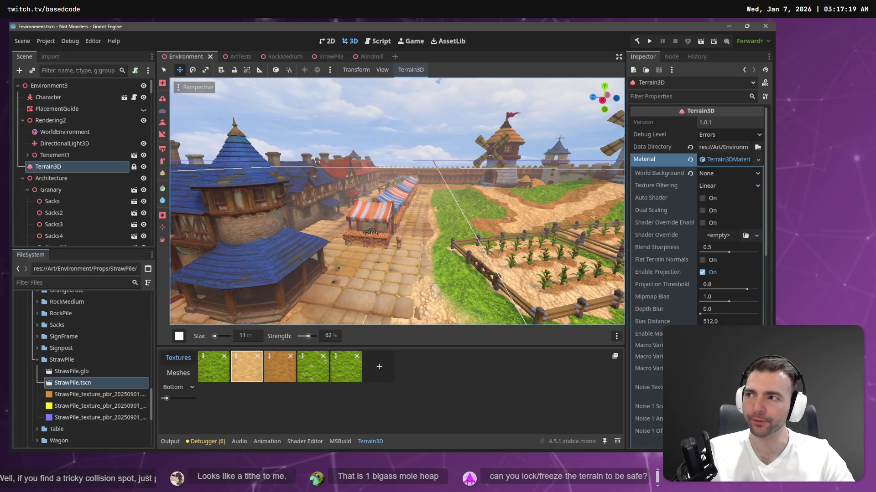
key(w)
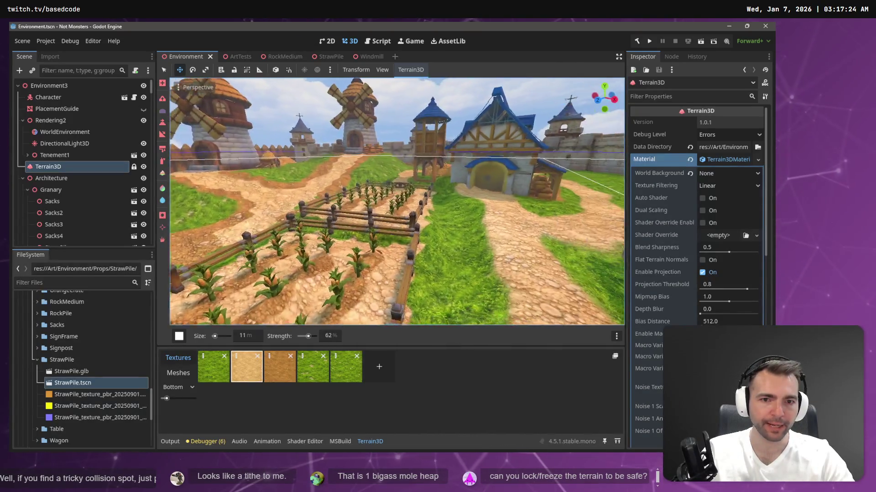
key(w)
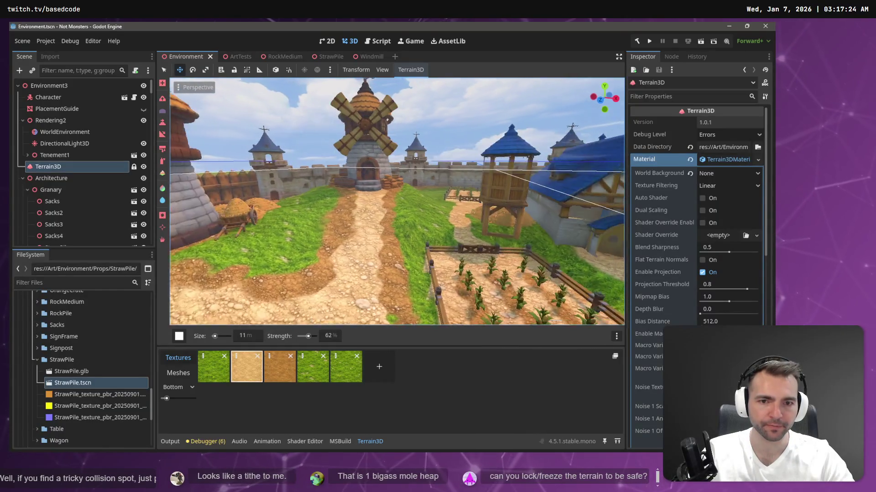
key(w)
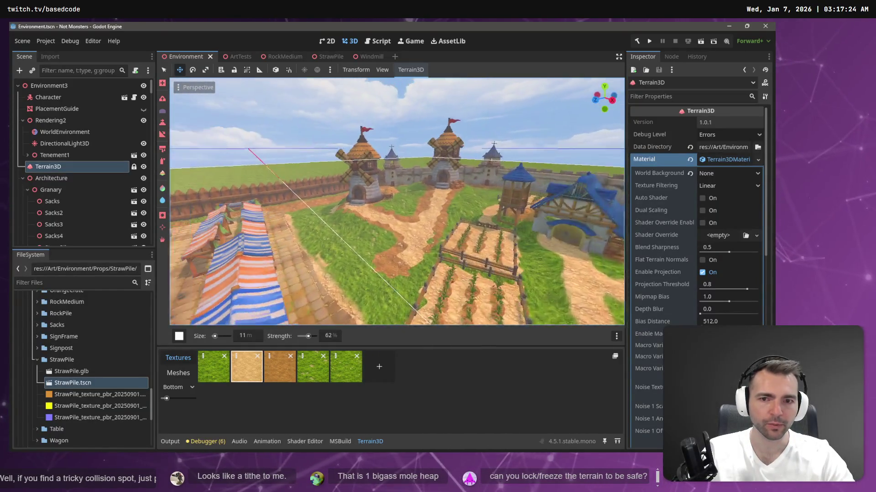
key(w)
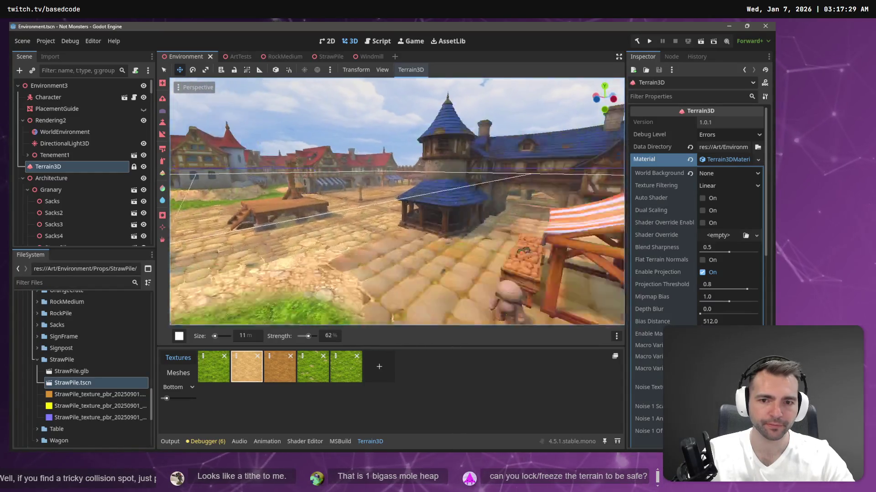
drag(423, 131, 425, 131)
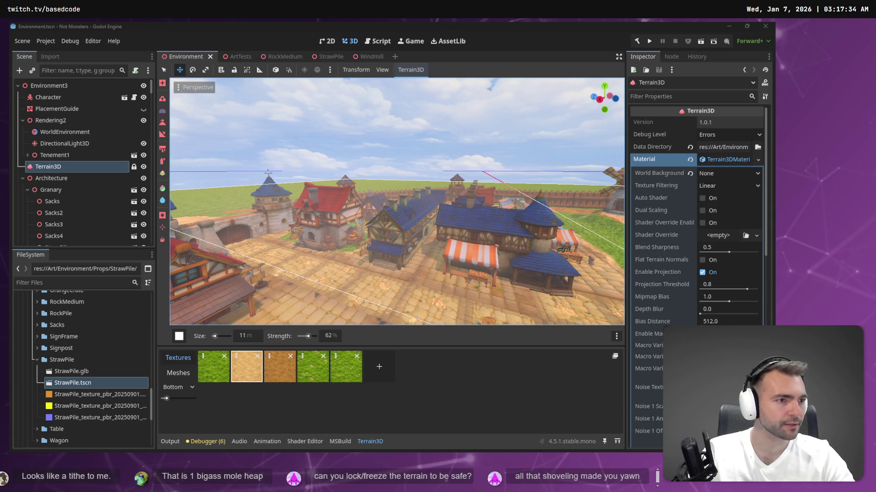
key(alt+Tab)
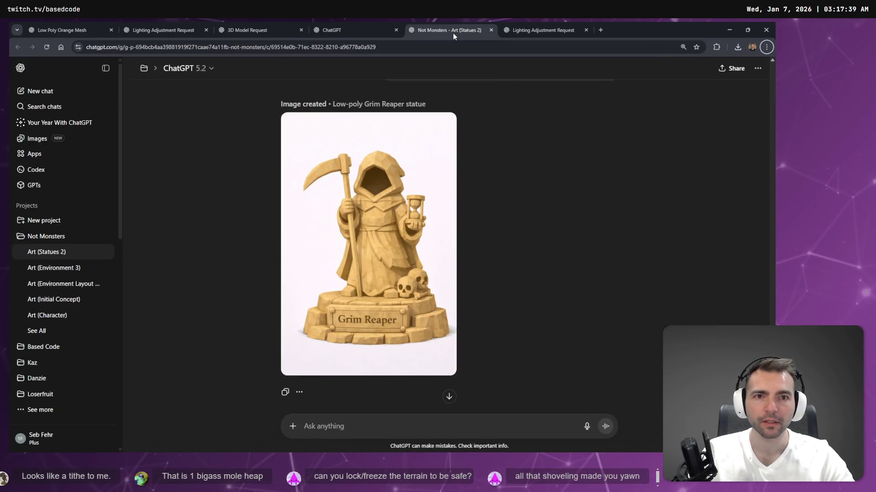
- Bring the Lighting Adjustment Request chat forward and view the anvil image full-size
click(333, 28)
click(164, 30)
click(540, 30)
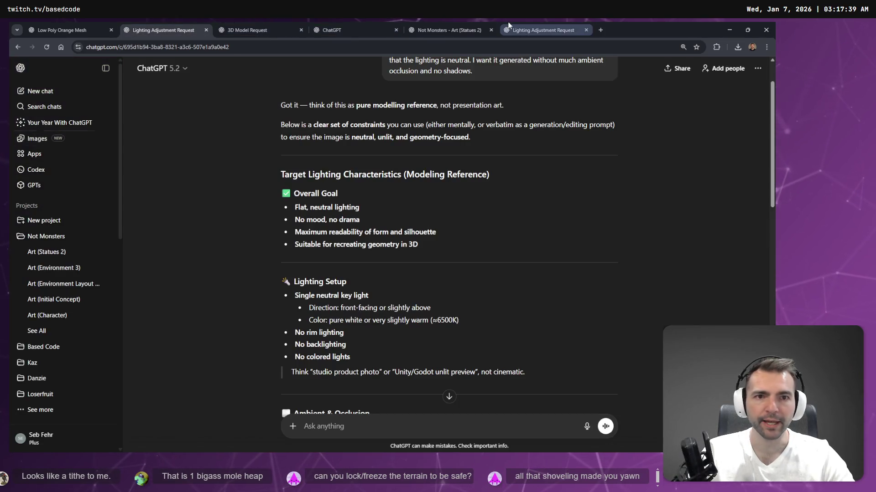
scroll(353, 224, up, 1)
scroll(353, 223, down, 1)
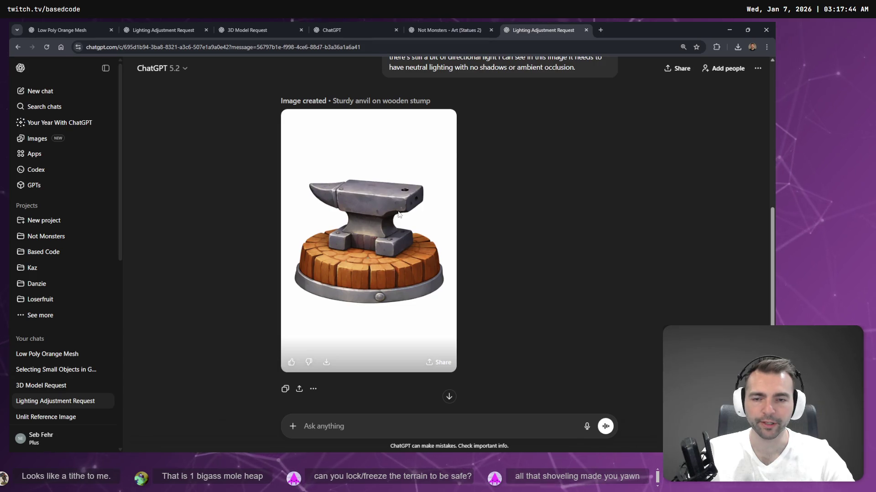
click(398, 214)
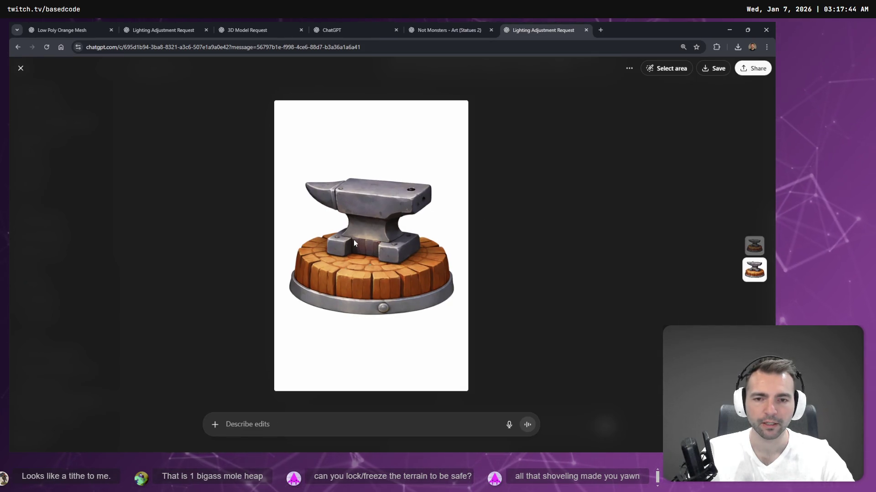
- Copy the anvil image, close the viewer and return to the tldraw whiteboard
right_click(391, 206)
click(417, 233)
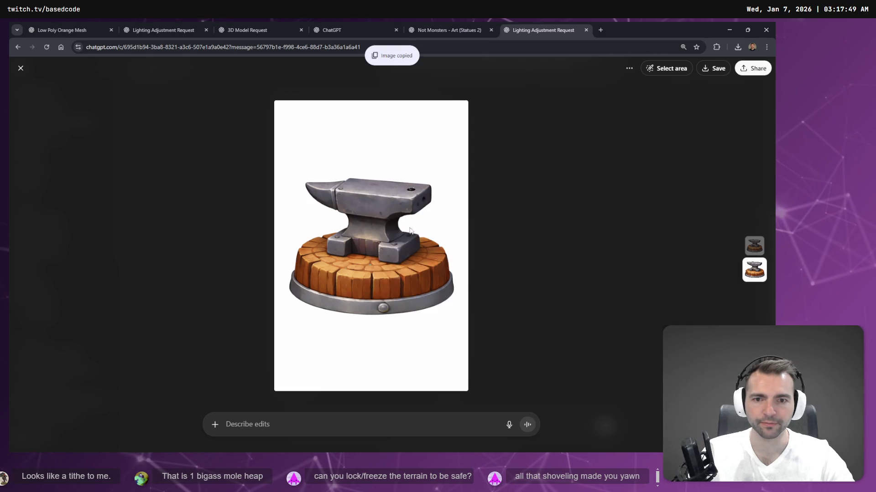
key(Escape)
click(37, 138)
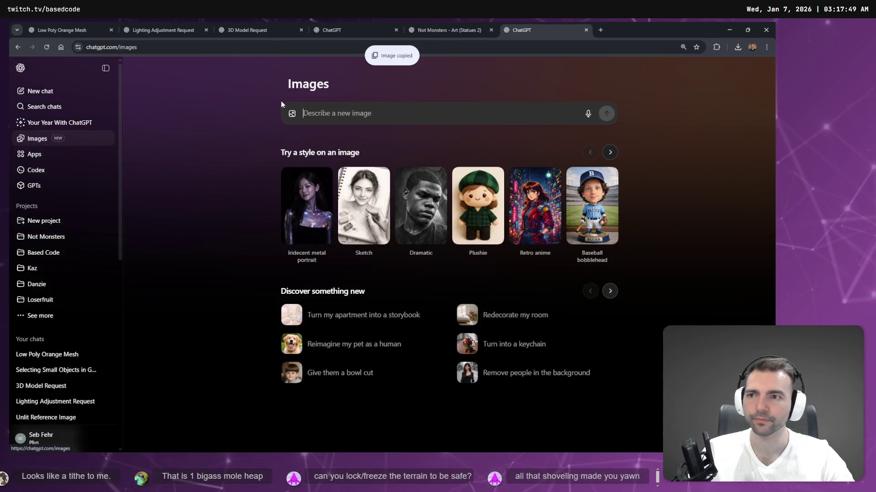
key(alt+Tab)
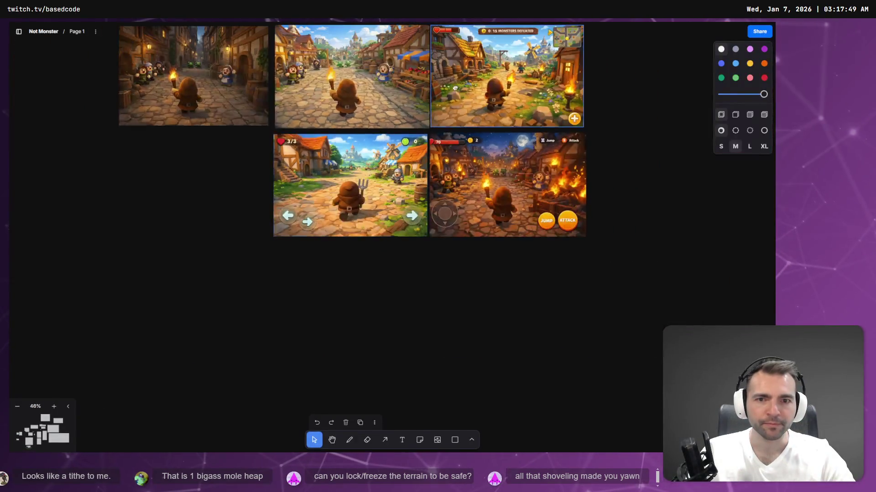
scroll(413, 311, down, 5)
scroll(414, 311, down, 3)
scroll(413, 311, up, 10)
scroll(376, 240, down, 5)
scroll(377, 241, right, 5)
scroll(376, 240, right, 5)
scroll(434, 221, up, 3)
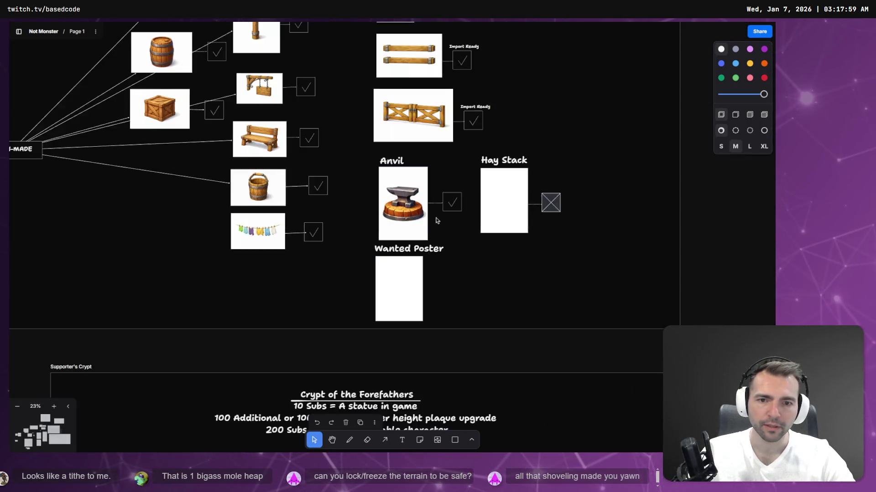
scroll(436, 209, up, 3)
scroll(436, 209, up, 3)
- Swap the old anvil picture for the copied one, resized under the Anvil title with its check box beside it
click(436, 208)
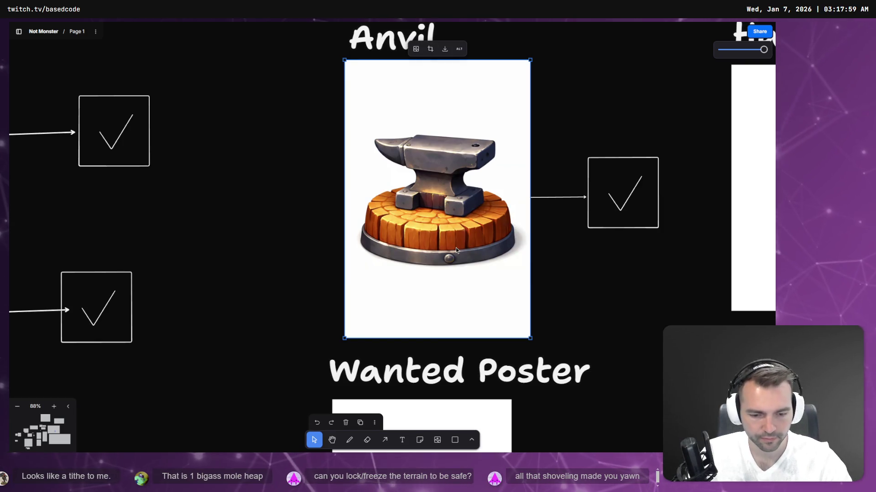
key(Delete)
key(ctrl+v)
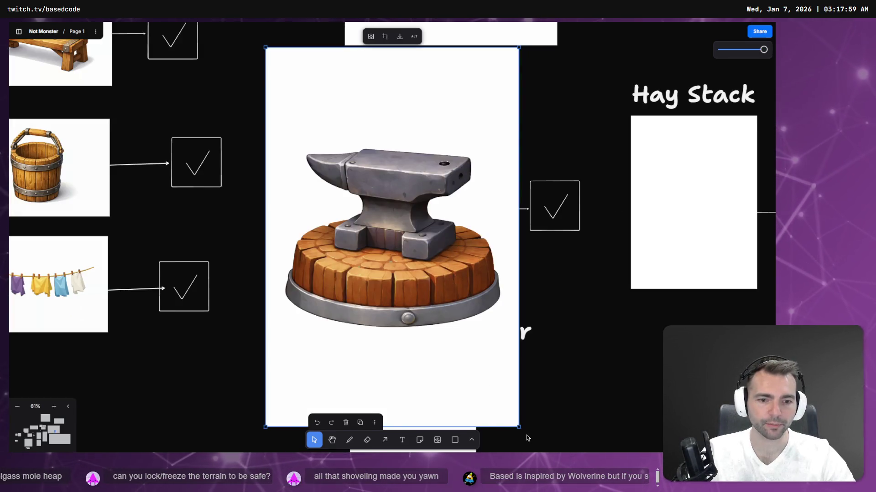
drag(520, 430, 440, 309)
drag(366, 197, 415, 244)
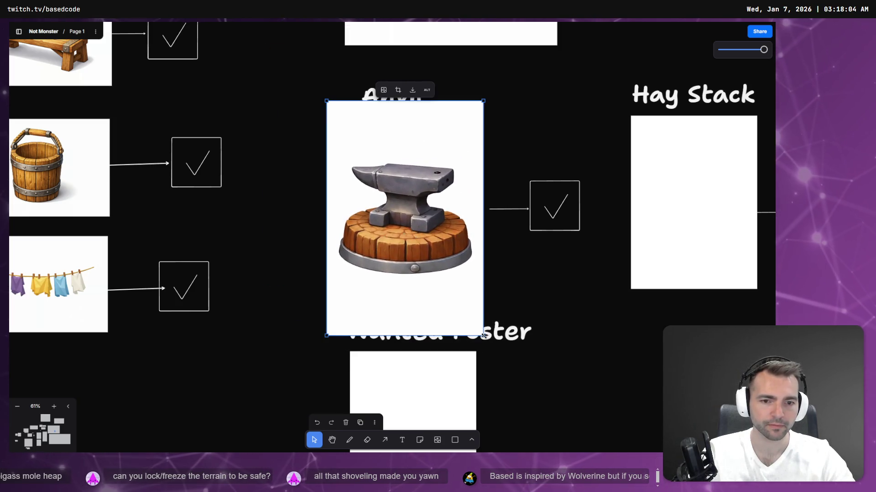
drag(483, 335, 463, 306)
drag(440, 258, 454, 262)
drag(545, 217, 526, 212)
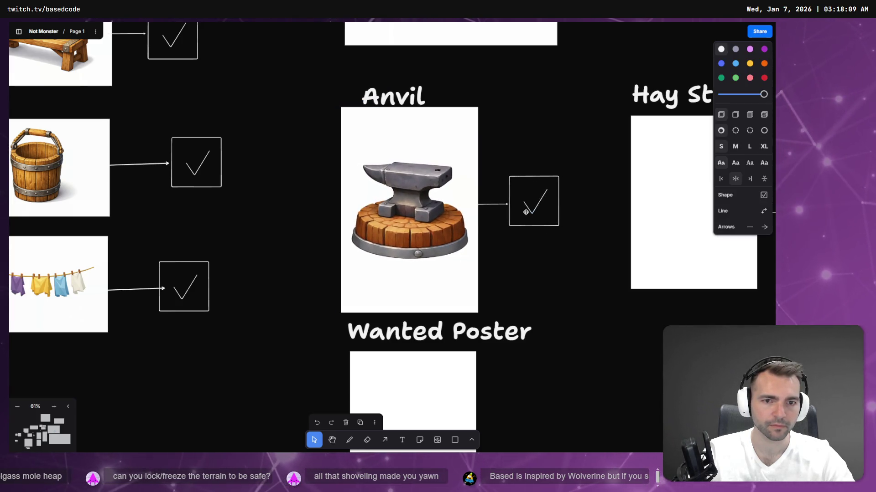
scroll(587, 132, down, 2)
scroll(473, 201, right, 3)
scroll(395, 274, up, 3)
key(Escape)
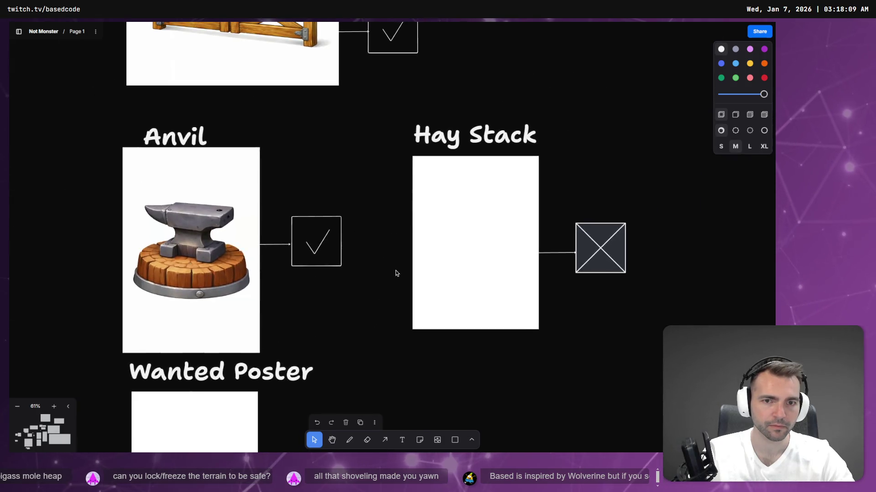
scroll(395, 274, down, 3)
- Copy the haystack image in ChatGPT, then delete the blank Hay Stack placeholder on the board
key(alt+Tab)
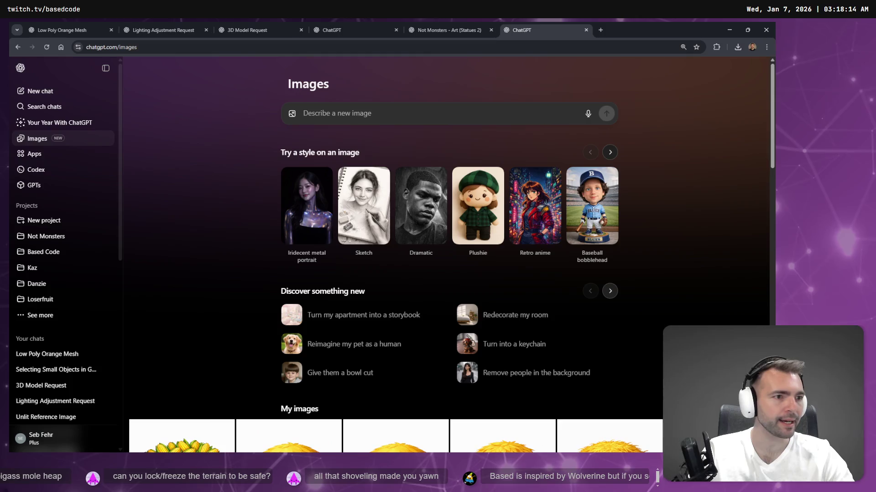
scroll(430, 277, down, 3)
click(288, 262)
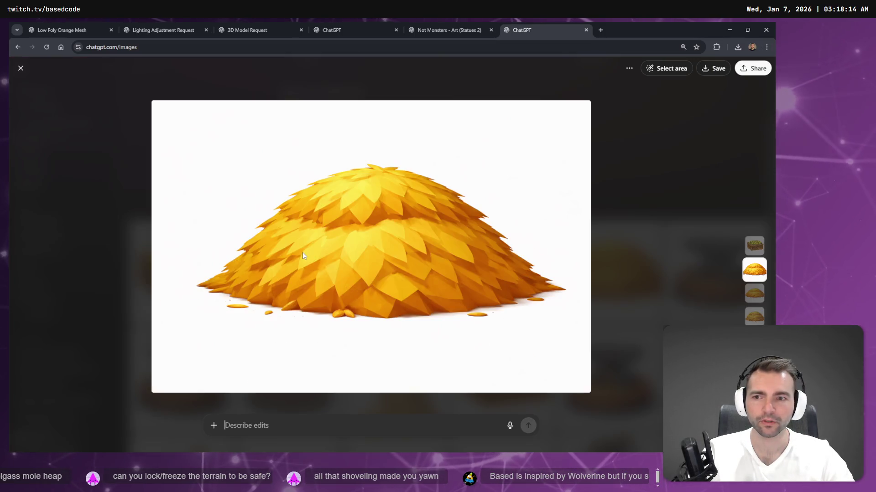
right_click(370, 207)
click(391, 237)
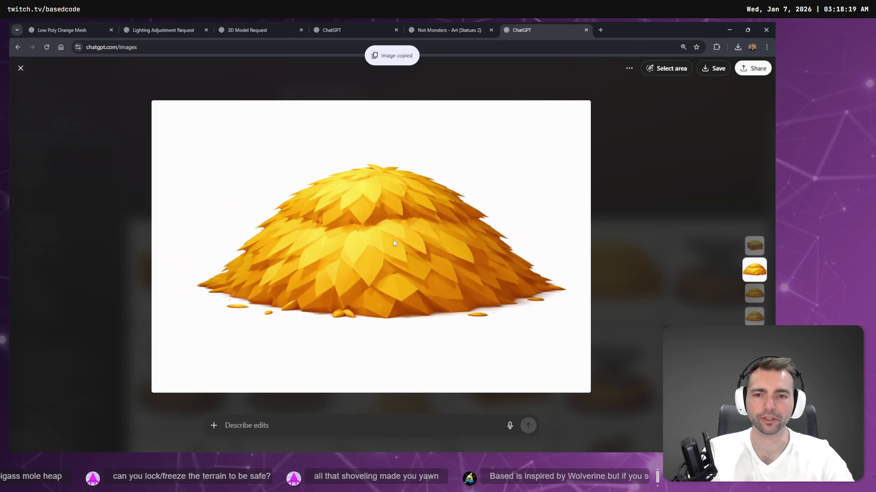
key(alt+Tab)
click(478, 256)
key(Delete)
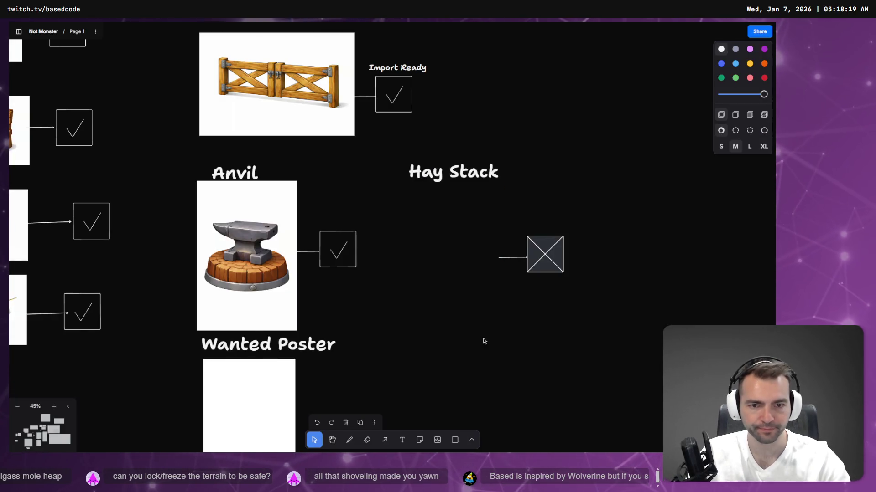
- Paste the haystack image, fit it below the Hay Stack title and remove the X box beside it
key(ctrl+v)
drag(253, 329, 367, 254)
drag(426, 223, 428, 282)
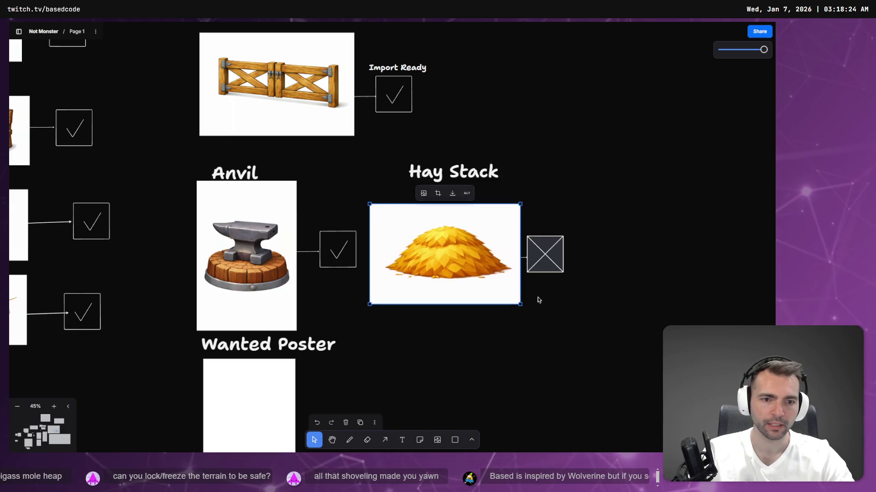
drag(582, 307, 499, 235)
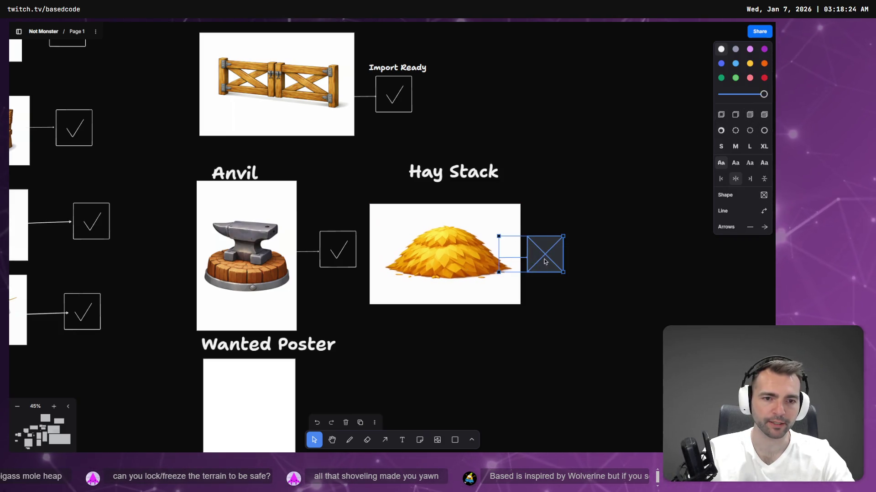
drag(544, 261, 560, 259)
drag(550, 299, 563, 229)
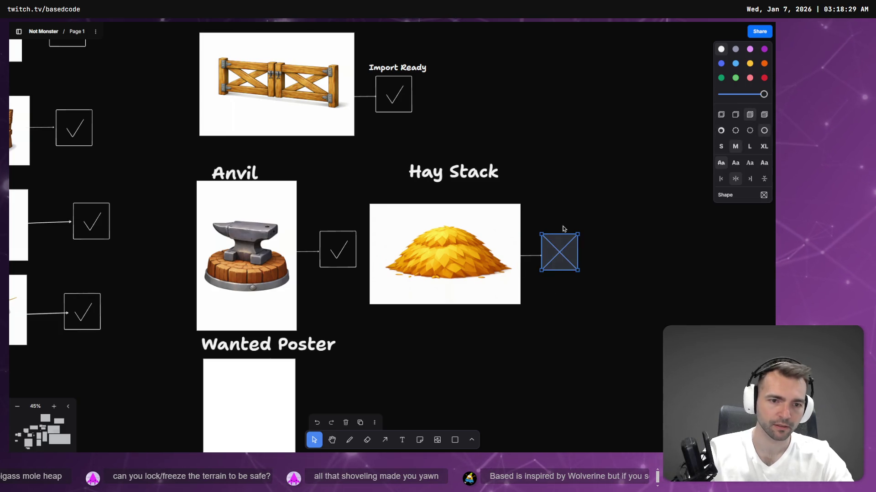
key(Delete)
click(347, 262)
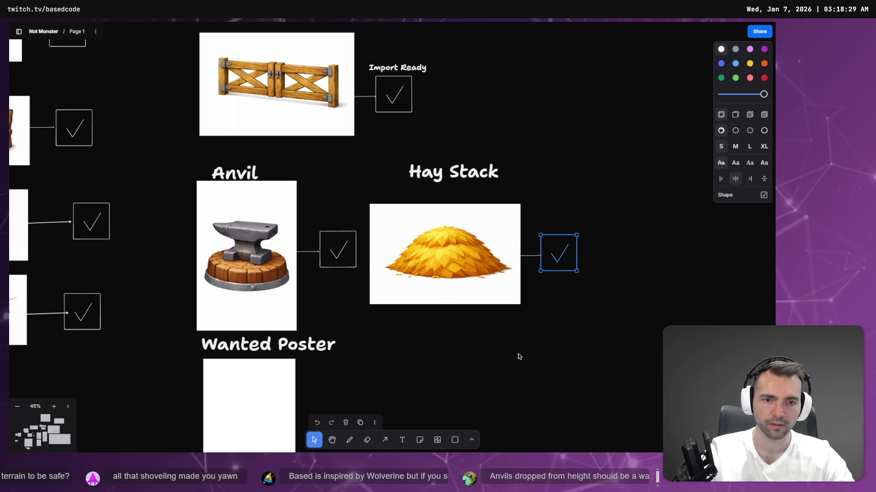
click(492, 353)
scroll(486, 338, down, 2)
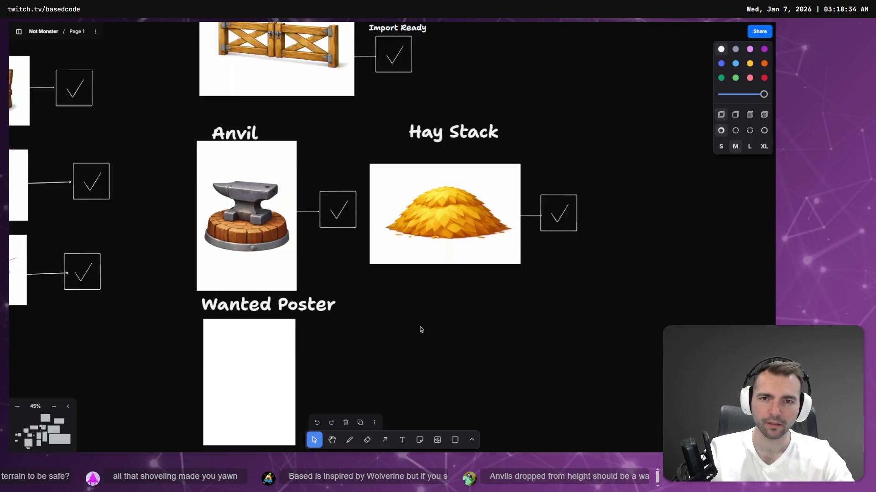
scroll(414, 314, down, 5)
scroll(414, 314, down, 5)
scroll(474, 296, up, 3)
scroll(342, 180, up, 3)
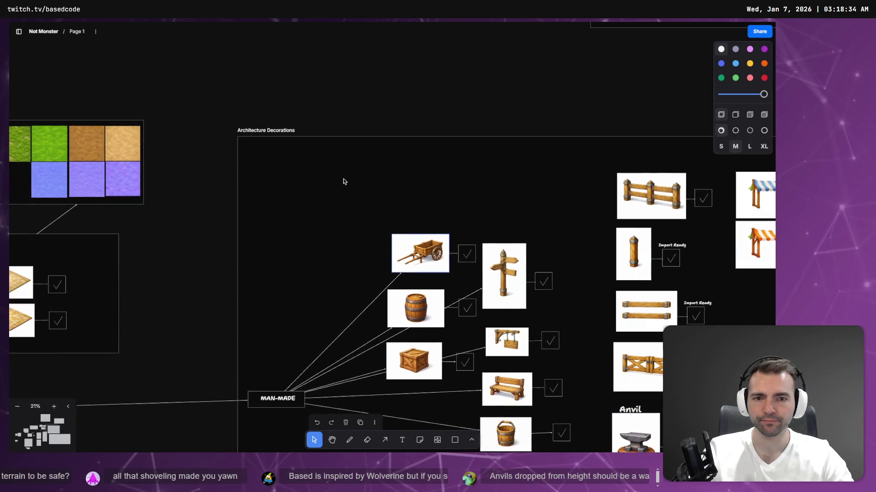
scroll(342, 181, down, 5)
scroll(418, 159, down, 3)
scroll(418, 159, up, 2)
- Pan the board to center the Architecture Decorations frame, then switch to the hay image in ChatGPT
drag(418, 159, 740, 235)
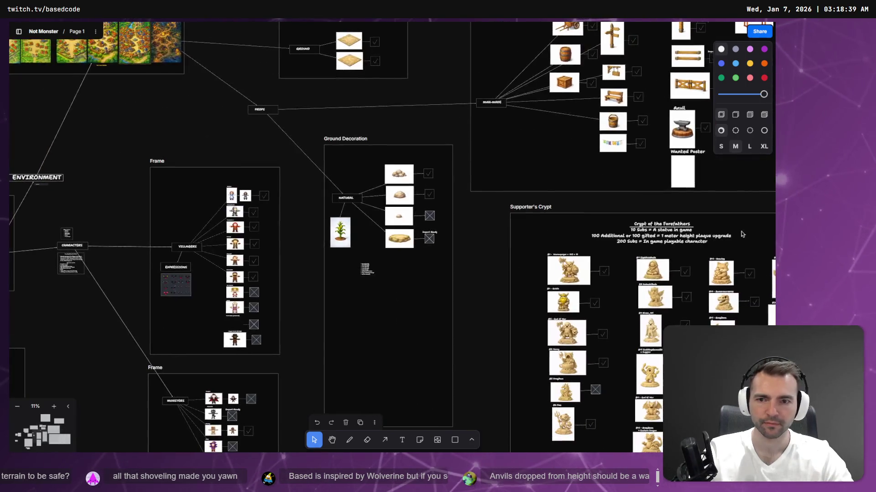
mouse_move(466, 193)
mouse_down()
mouse_move(514, 293)
mouse_move(534, 147)
mouse_move(324, 313)
mouse_move(553, 103)
mouse_up()
drag(500, 248, 356, 403)
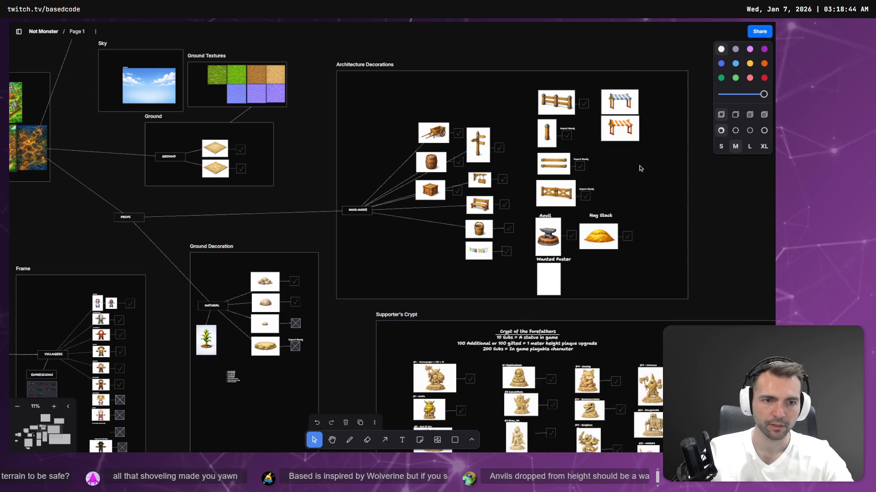
drag(639, 168, 569, 202)
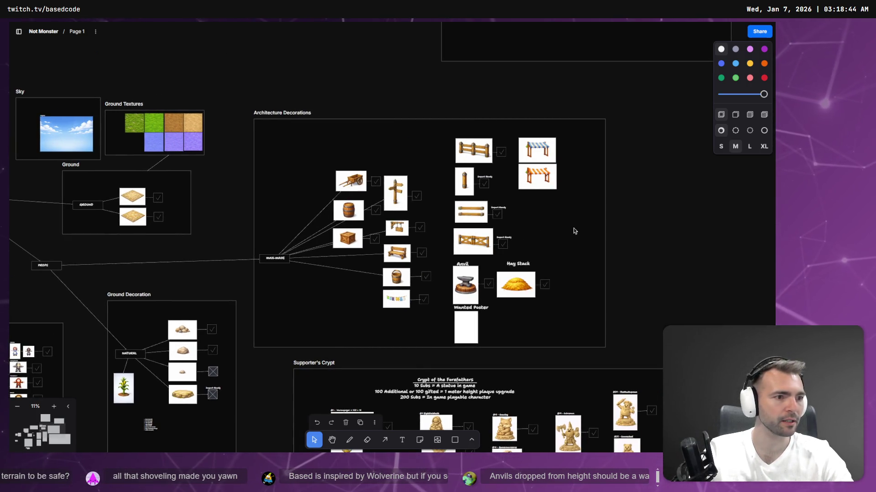
key(alt+Tab)
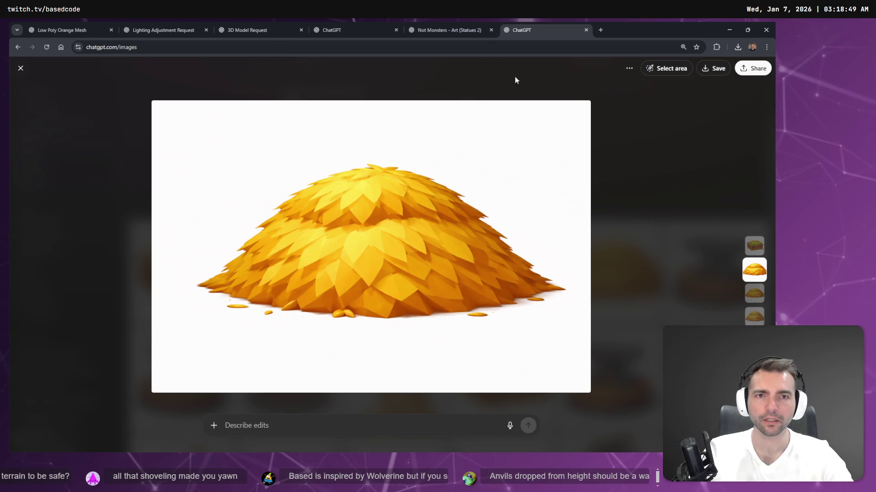
- Copy the low-poly orange crate image from the gallery and return to the whiteboard
key(Escape)
scroll(220, 271, down, 3)
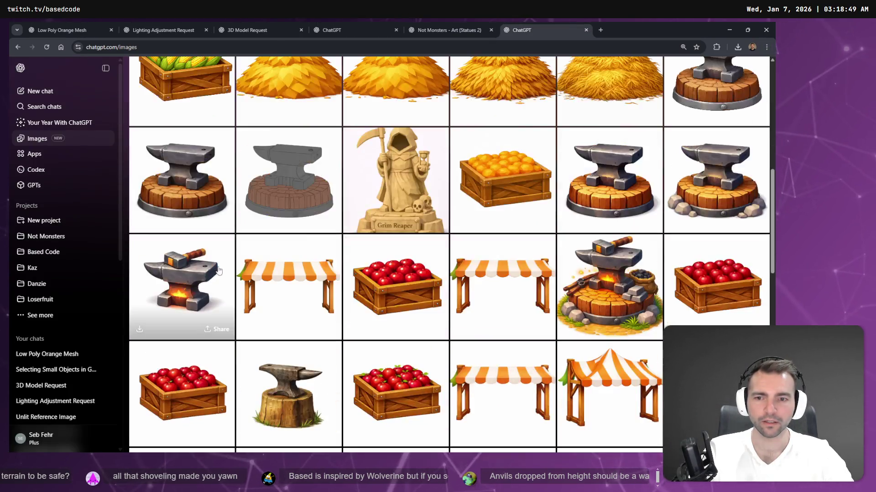
scroll(528, 309, down, 3)
mouse_move(609, 302)
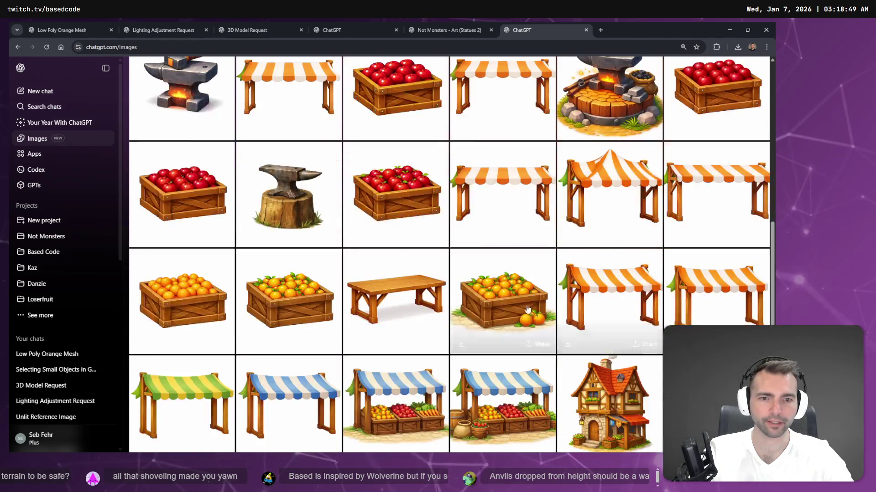
click(222, 291)
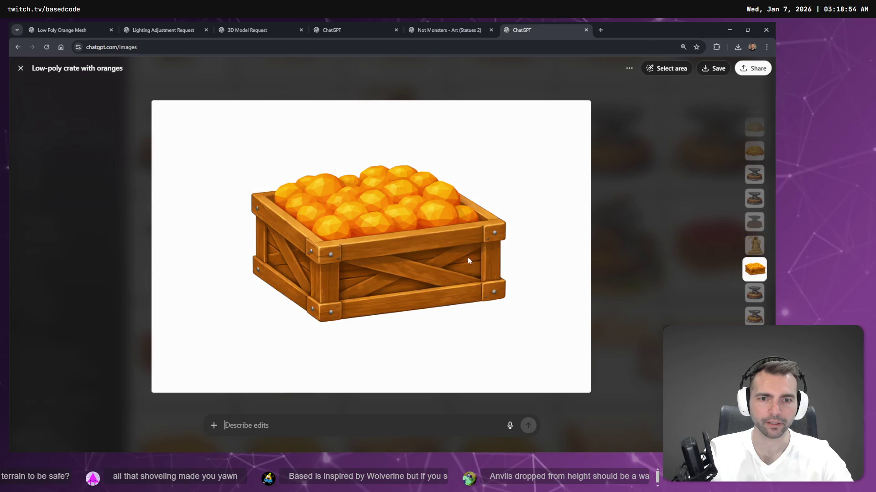
right_click(468, 260)
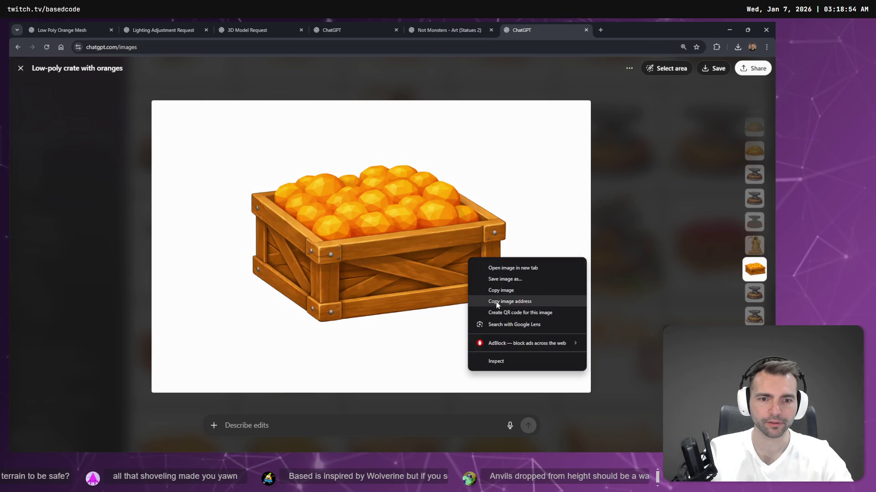
click(507, 291)
key(alt+Tab)
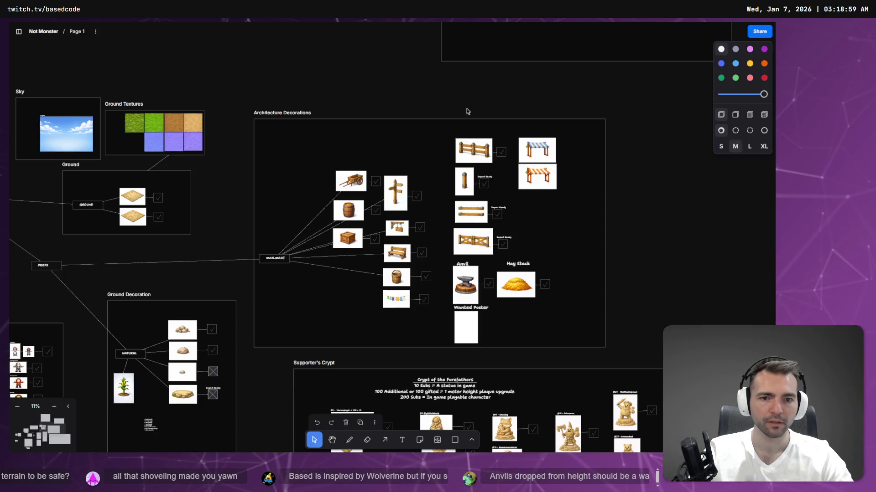
- Paste the orange crate, shrunk to fit beside the awning images, then return to ChatGPT
key(ctrl+v)
drag(377, 229, 540, 208)
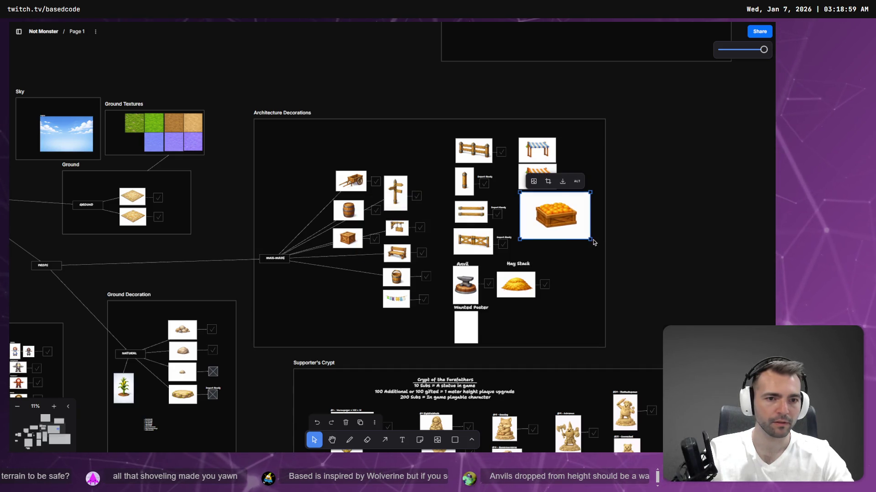
drag(589, 239, 553, 214)
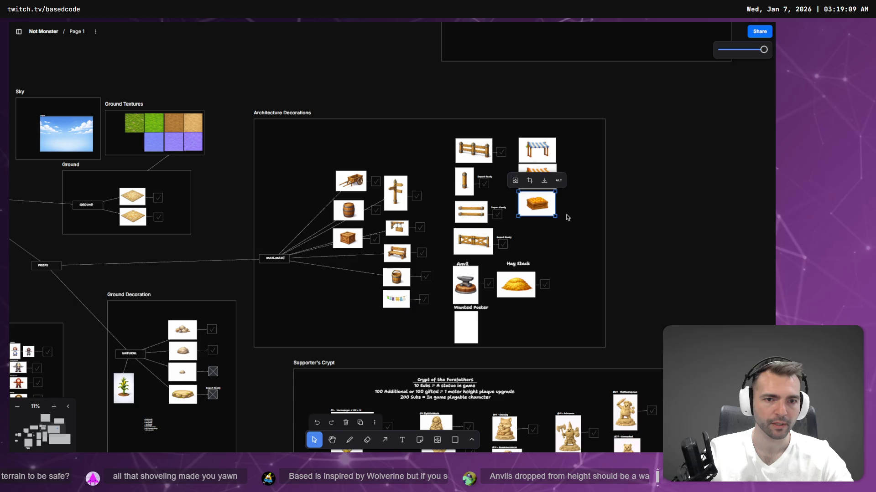
scroll(557, 210, down, 2)
key(alt+Tab)
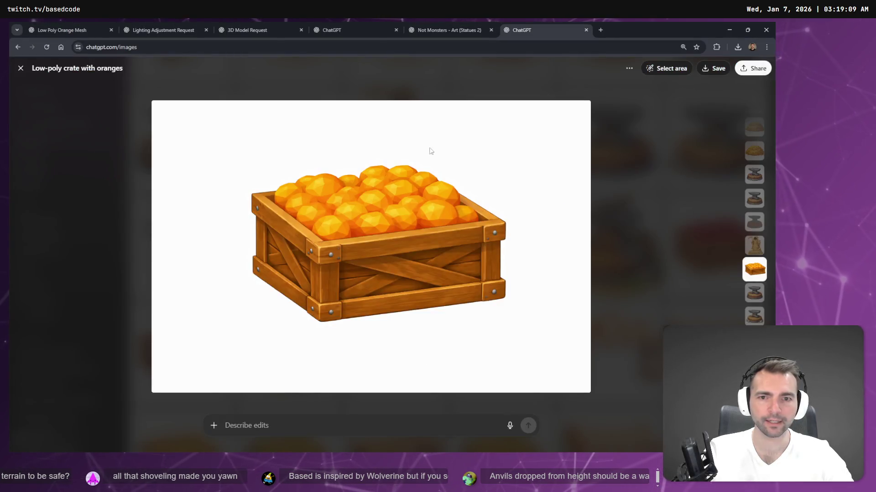
- Open the corn crate's conversation and dictate a request to make it low-poly like the oranges
key(Escape)
scroll(192, 150, up, 3)
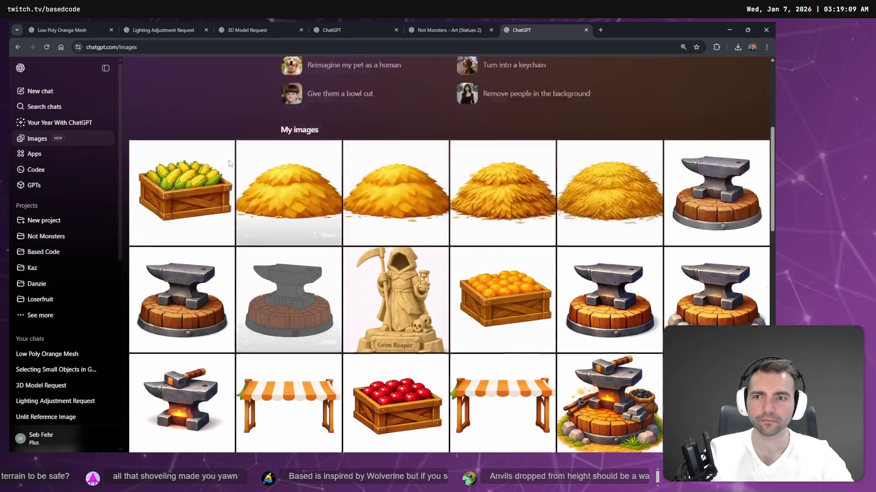
scroll(191, 150, up, 4)
scroll(205, 244, down, 3)
click(206, 244)
click(629, 68)
click(658, 90)
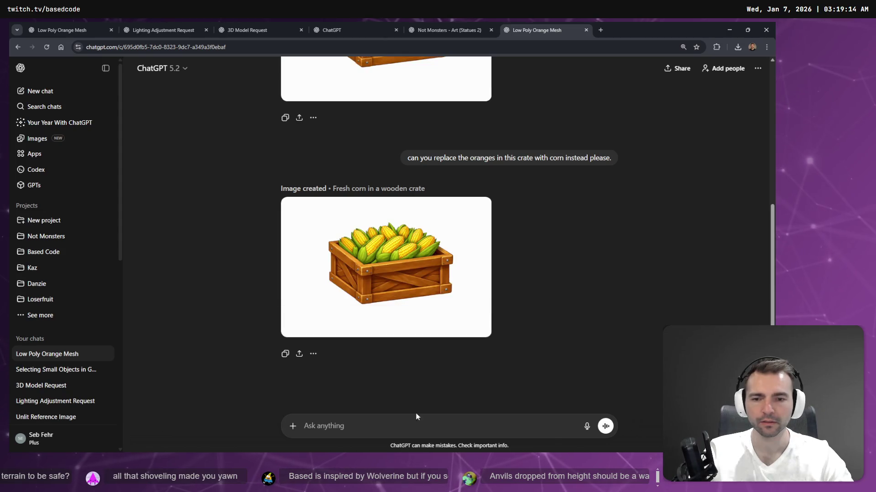
key(super+h)
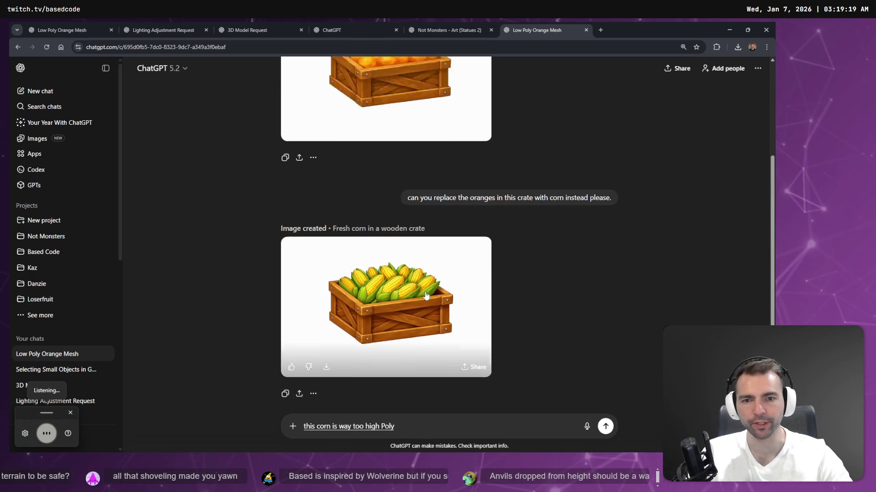
scroll(391, 432, up, 3)
scroll(425, 292, down, 1)
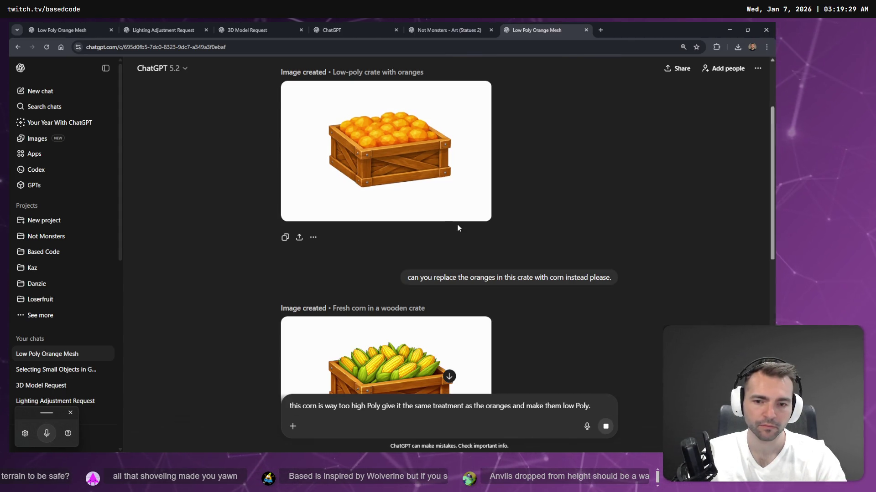
key(Return)
- Reorder the statues chat after the orange mesh chat, then select the #47 statue note on the whiteboard
click(451, 30)
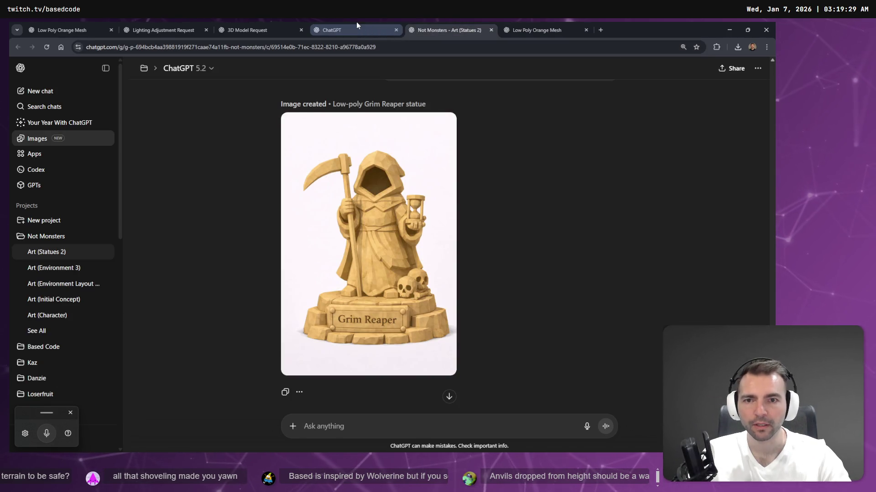
click(356, 30)
click(276, 31)
click(335, 30)
scroll(438, 205, down, 5)
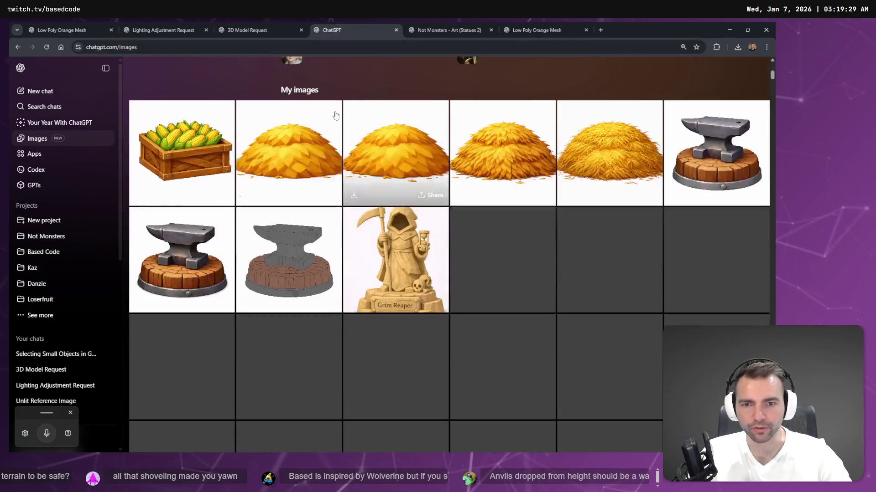
scroll(550, 126, down, 2)
scroll(387, 152, down, 3)
scroll(387, 153, up, 2)
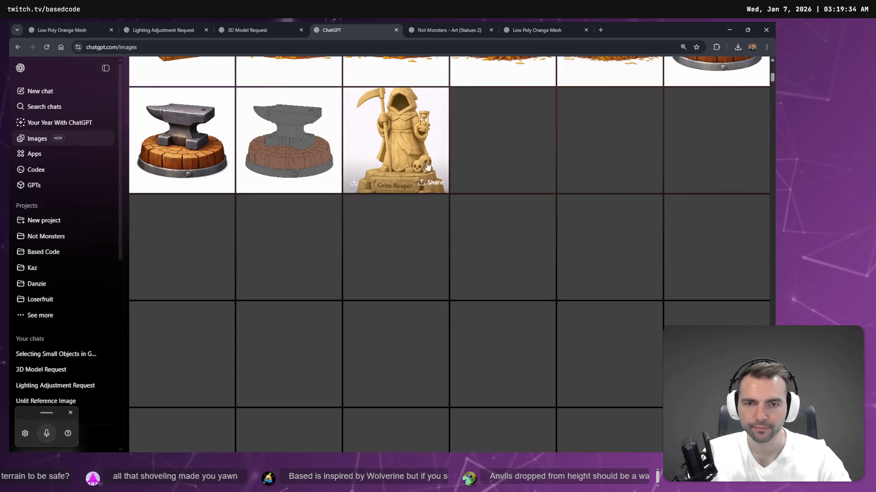
click(528, 30)
click(437, 30)
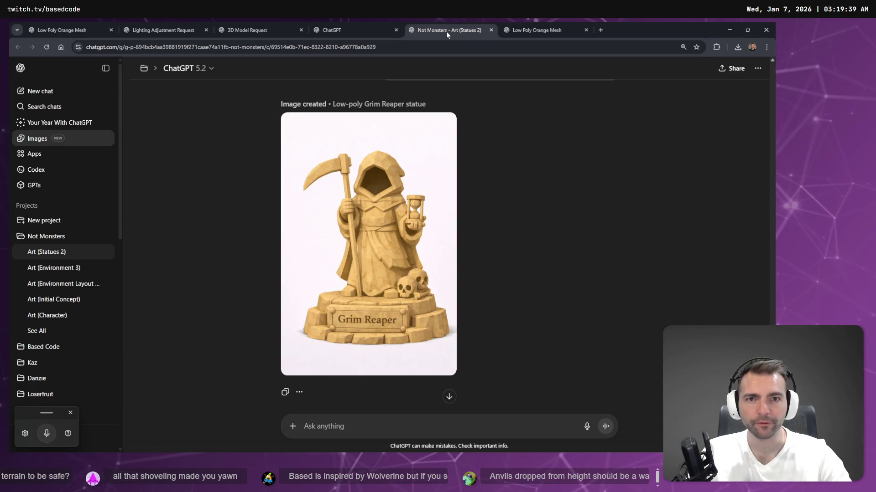
drag(446, 30, 612, 28)
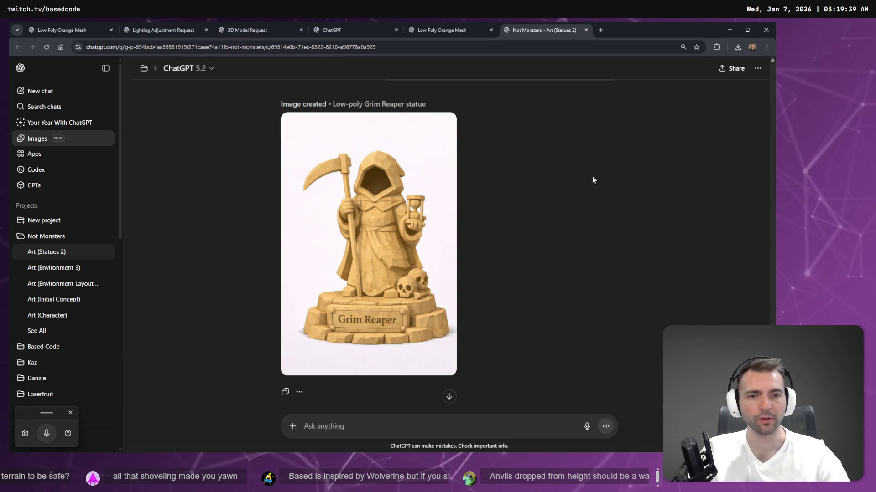
key(alt+Tab)
scroll(603, 242, up, 3)
scroll(603, 243, right, 3)
scroll(571, 270, right, 5)
scroll(435, 167, up, 5)
scroll(424, 205, up, 5)
scroll(414, 246, up, 3)
scroll(410, 261, up, 3)
click(388, 229)
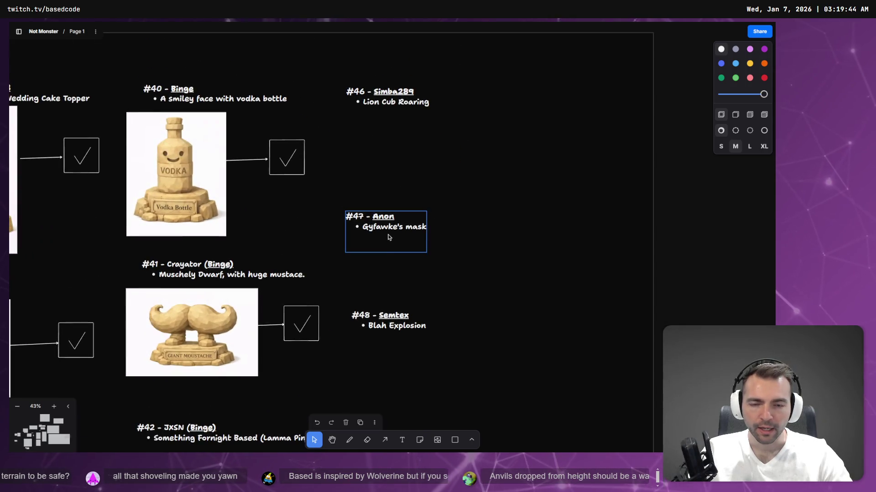
- Take the Guy Fawkes mask text to the Grim Reaper chat and dictate a matching statue request
double_click(387, 230)
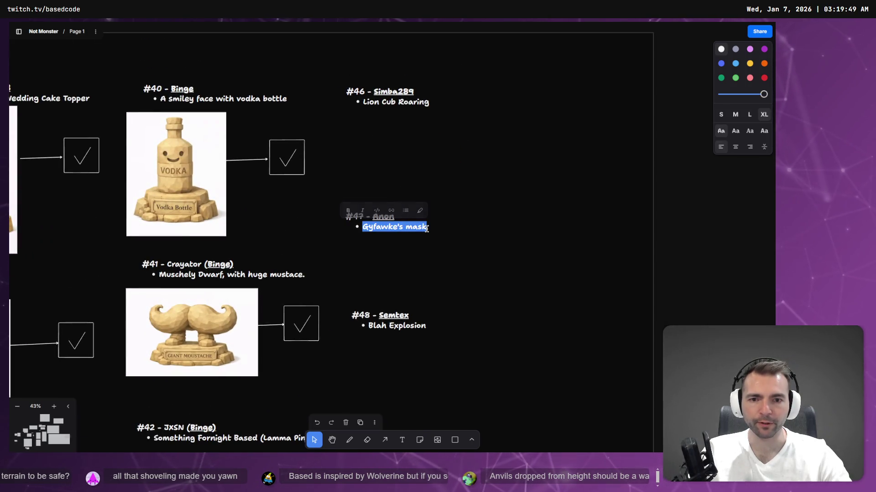
key(alt+Tab)
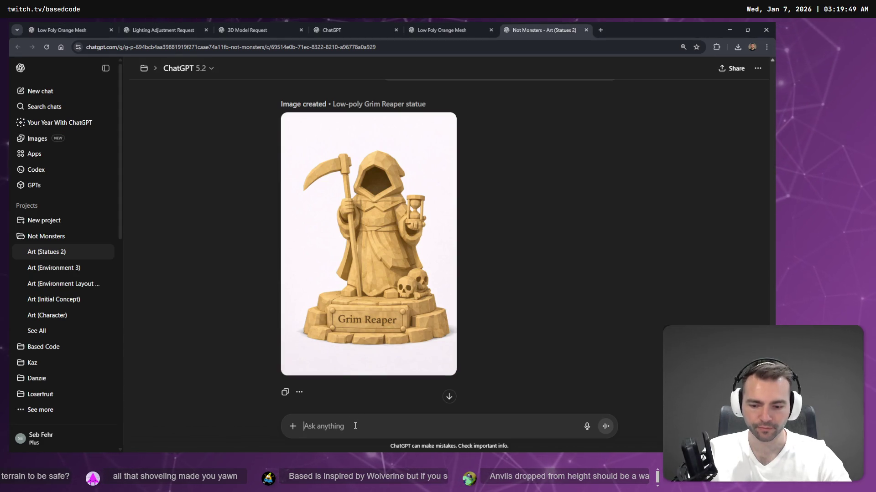
key(super+h)
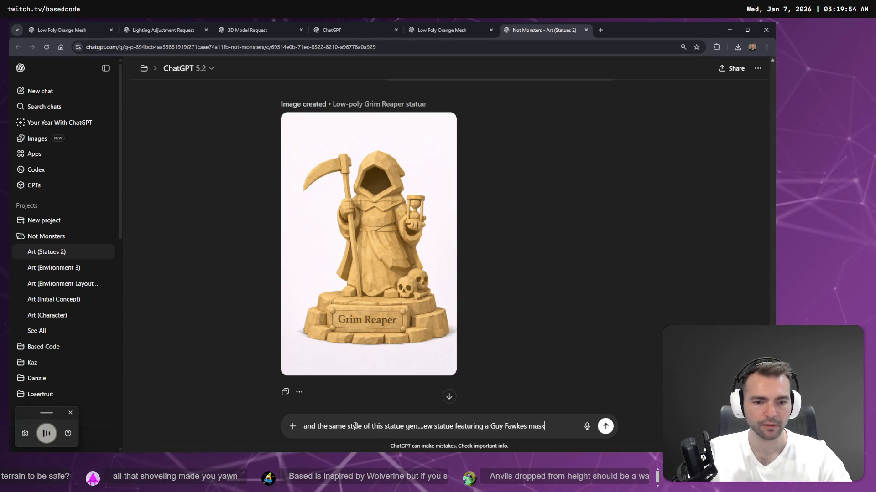
key(Return)
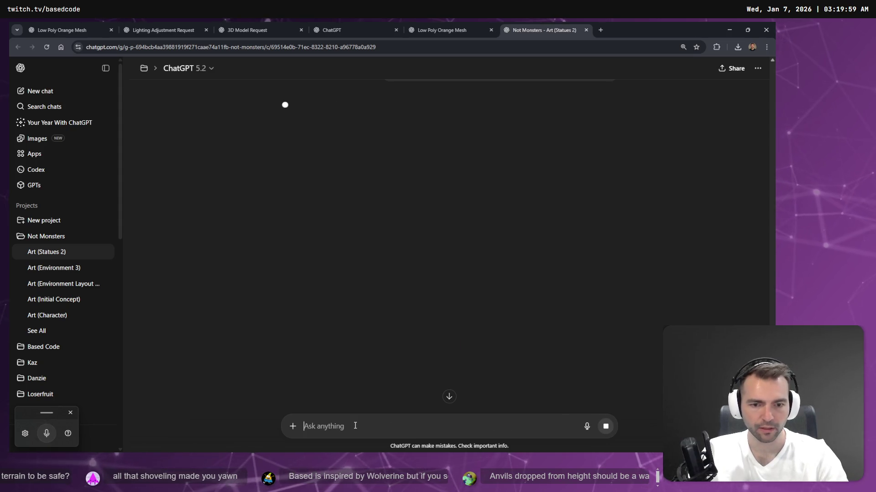
- Check the corn generation, close the 3D Model Request chat and return to the whiteboard
click(443, 24)
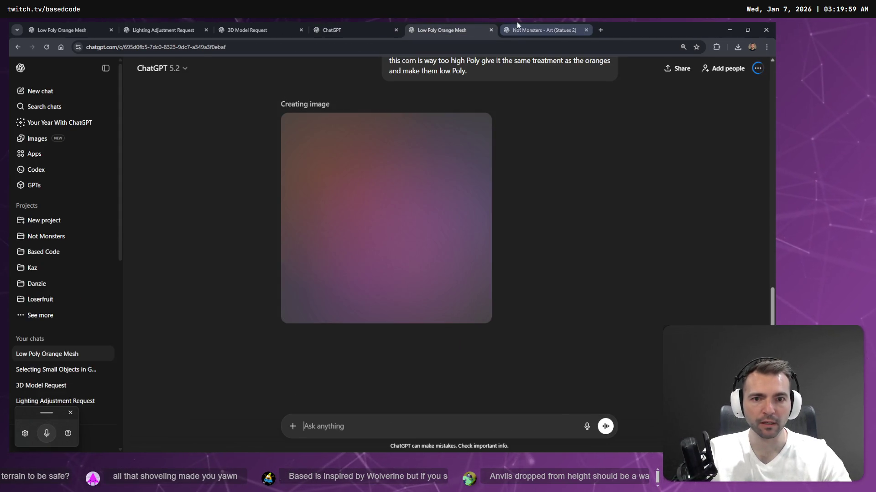
scroll(557, 181, up, 2)
click(356, 30)
scroll(362, 140, up, 3)
scroll(362, 141, up, 2)
scroll(363, 141, down, 3)
click(248, 29)
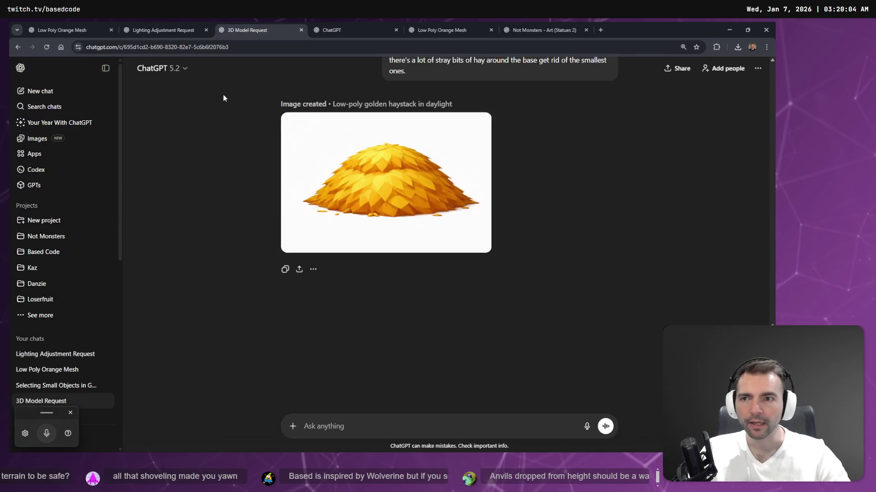
middle_click(222, 29)
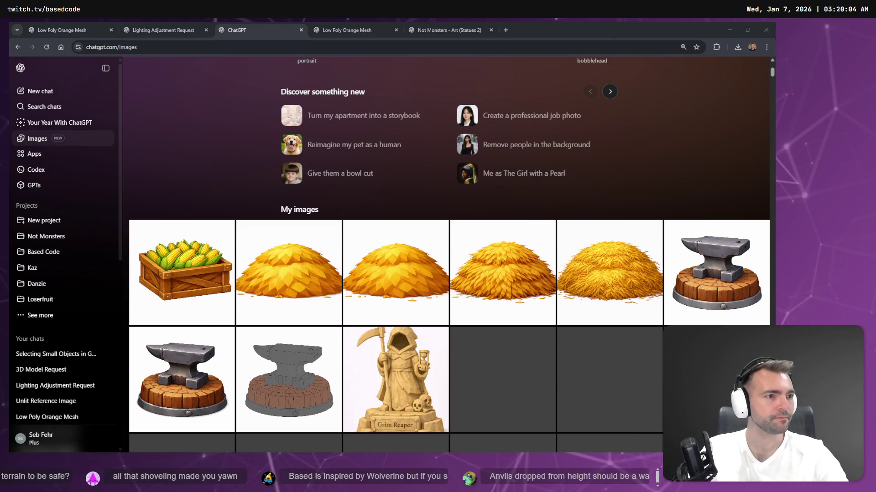
key(alt+Tab)
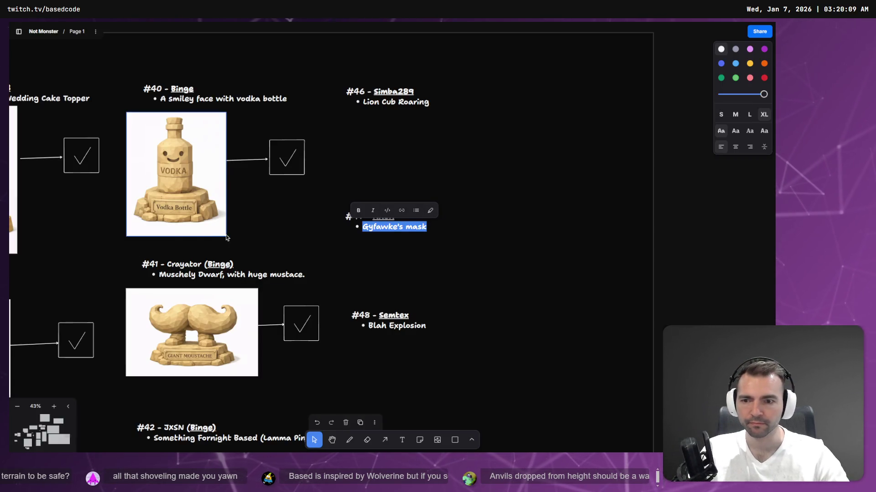
scroll(181, 221, down, 5)
scroll(180, 221, down, 3)
scroll(446, 177, left, 5)
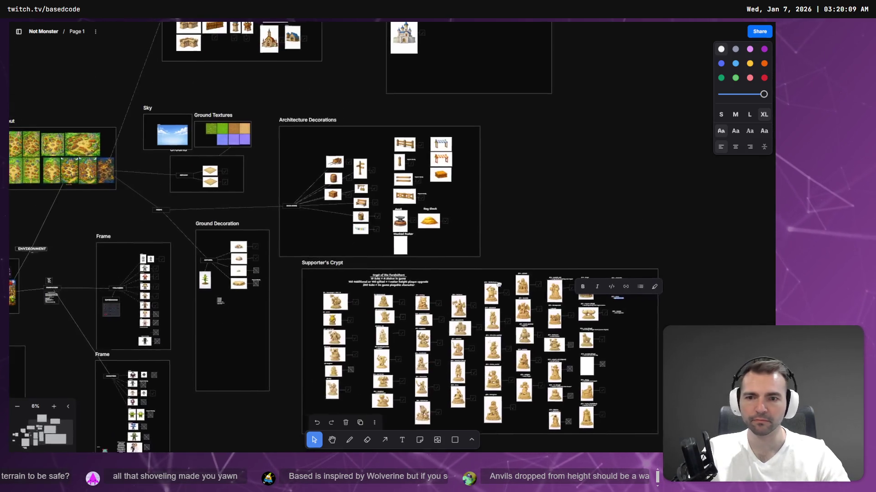
- Scale the Architecture images down toward the top-right and shift them left inside the frame
mouse_move(469, 223)
mouse_down()
mouse_move(565, 141)
mouse_move(597, 127)
mouse_up()
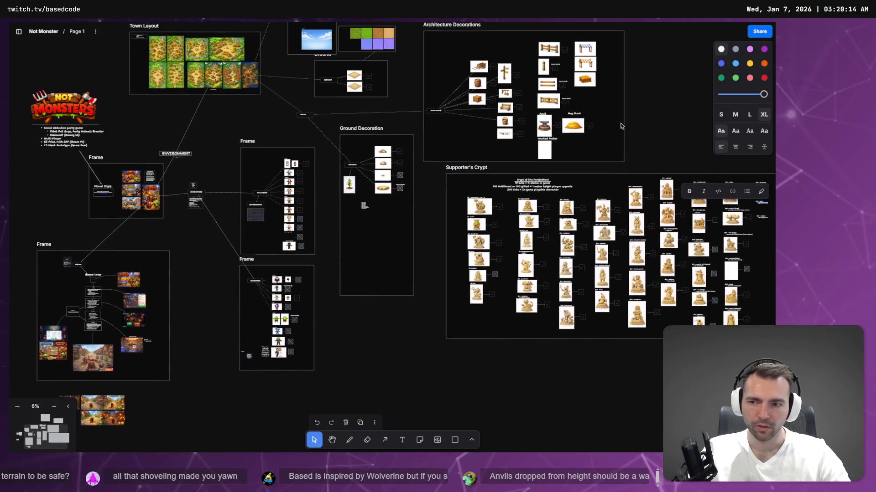
drag(485, 213, 481, 277)
scroll(480, 277, up, 3)
scroll(480, 277, down, 4)
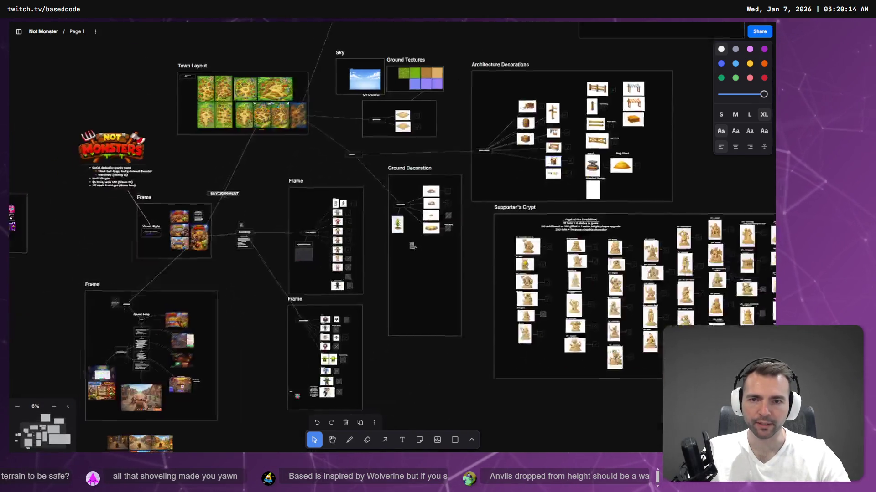
scroll(480, 277, up, 5)
drag(477, 221, 427, 185)
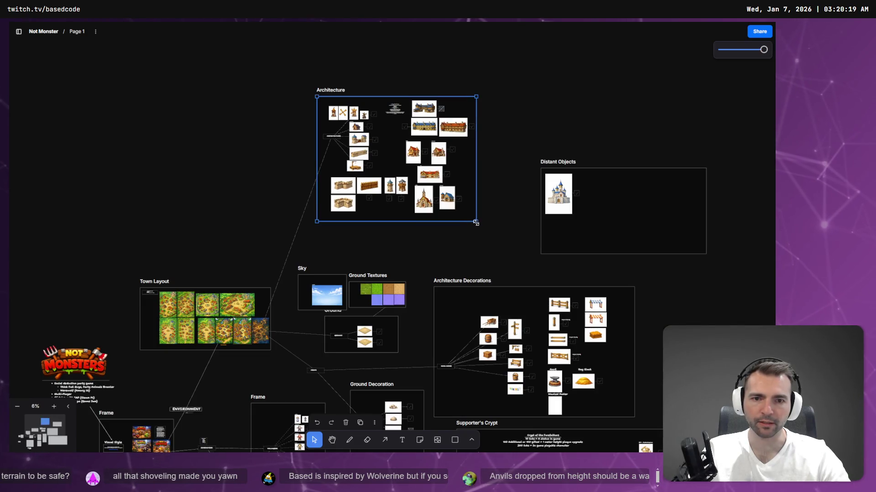
key(ctrl+z)
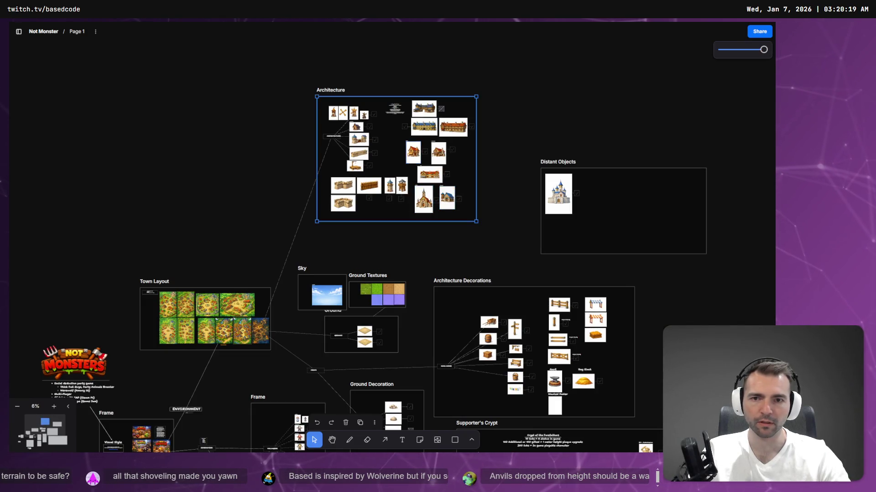
drag(267, 98, 485, 228)
drag(500, 259, 302, 107)
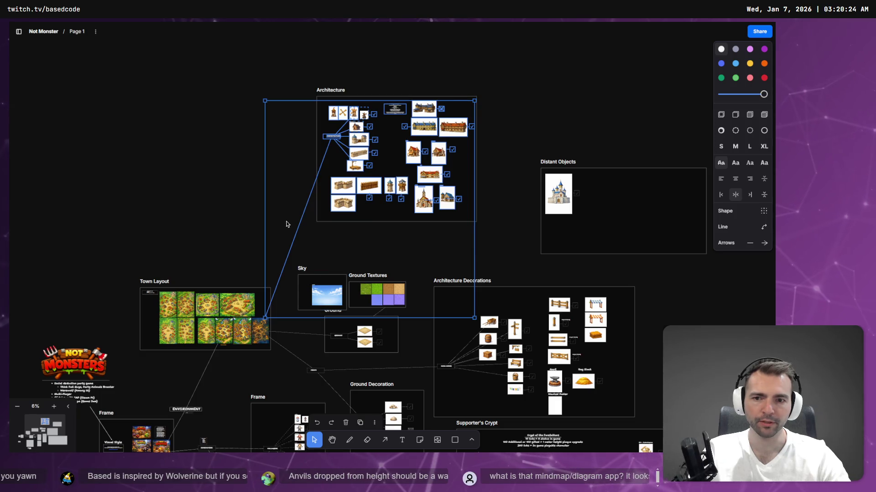
shift+click(298, 231)
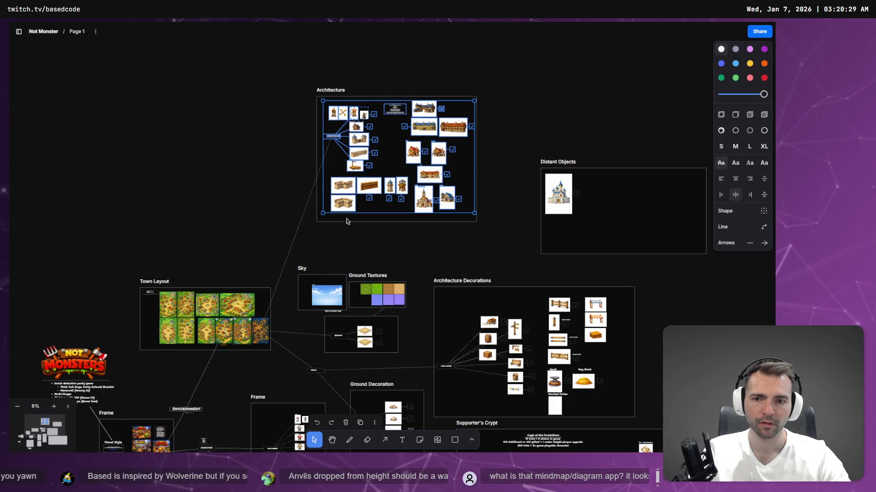
mouse_move(320, 213)
mouse_down()
mouse_move(375, 170)
mouse_move(372, 177)
mouse_up()
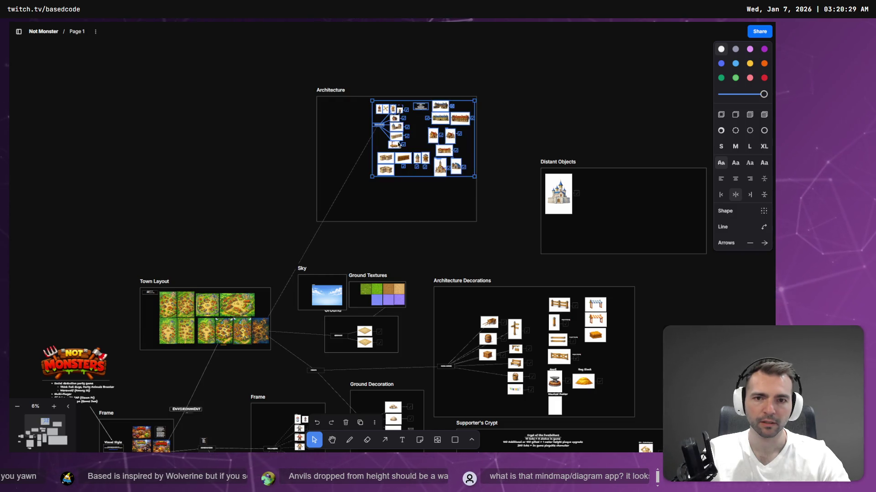
drag(398, 121, 350, 122)
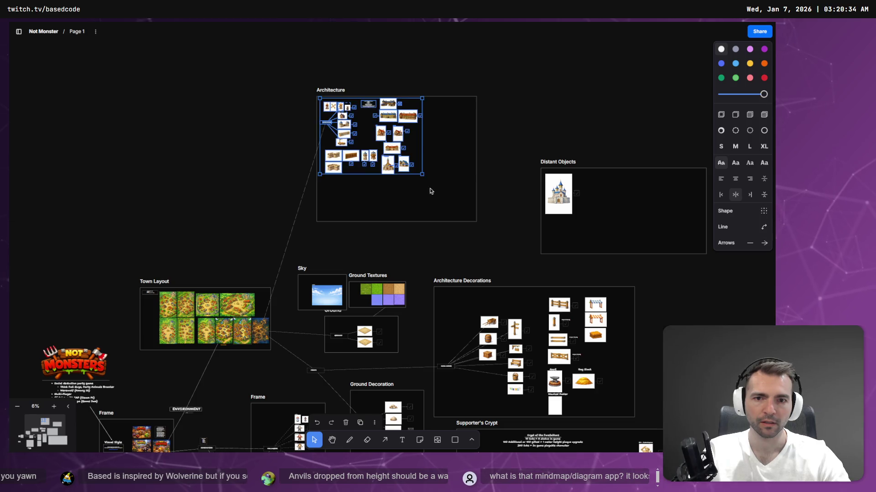
click(448, 213)
- Shrink the Architecture frame around its images and scale them up to fill it
drag(476, 223, 426, 186)
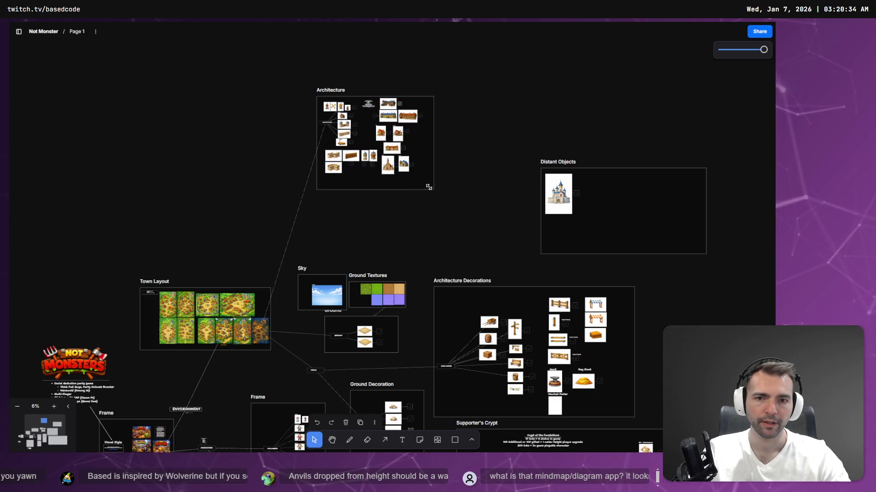
scroll(555, 240, down, 3)
scroll(556, 240, right, 3)
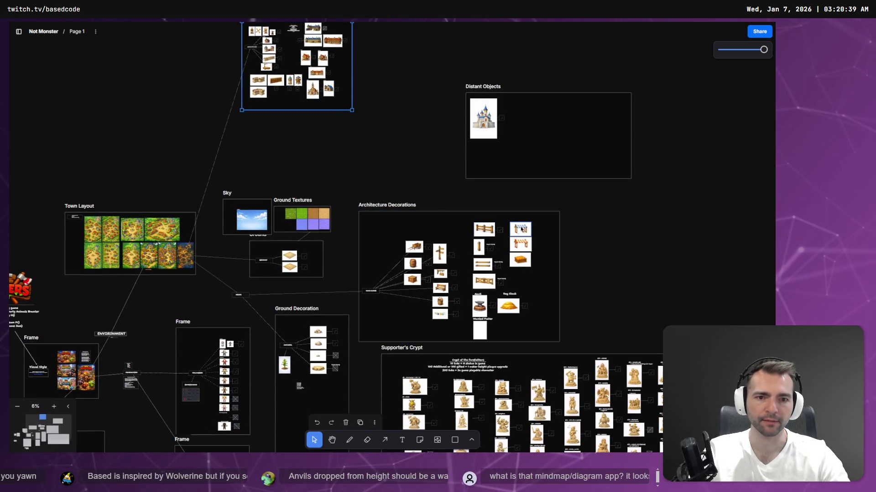
mouse_move(353, 110)
mouse_down()
mouse_move(402, 144)
mouse_move(243, 24)
mouse_up()
mouse_move(348, 98)
mouse_down()
mouse_move(399, 138)
mouse_move(381, 129)
mouse_up()
click(401, 146)
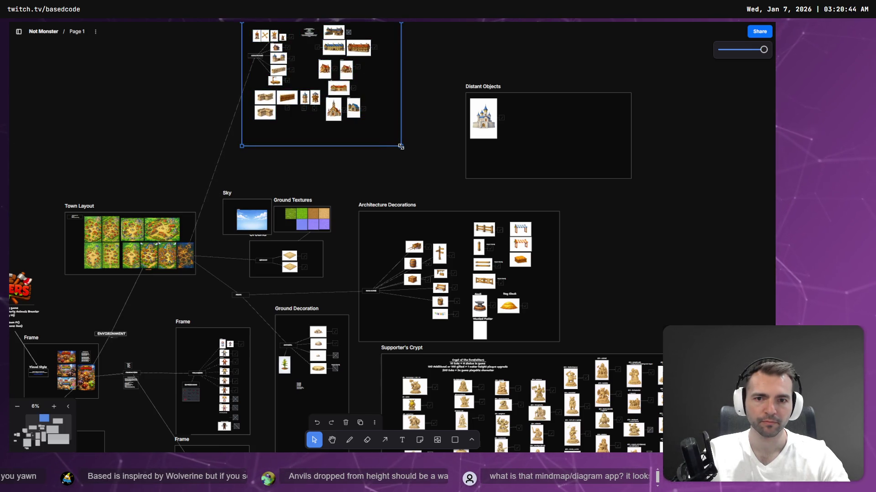
click(413, 131)
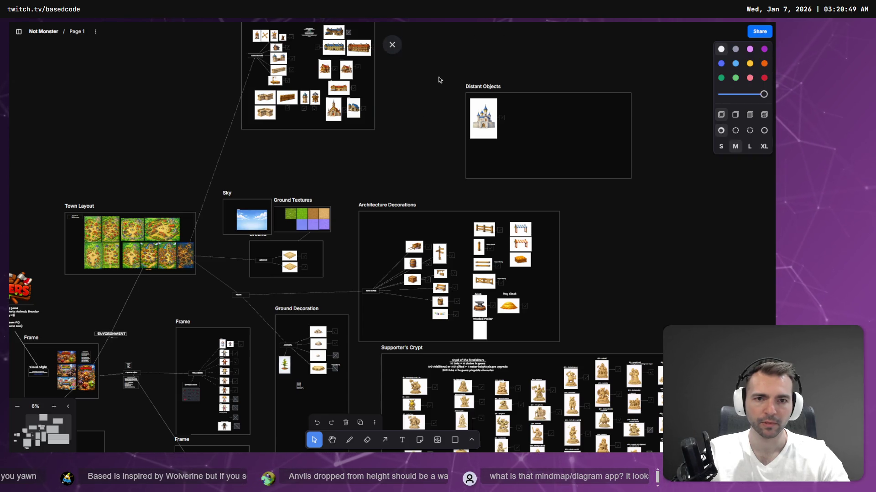
scroll(413, 198, up, 3)
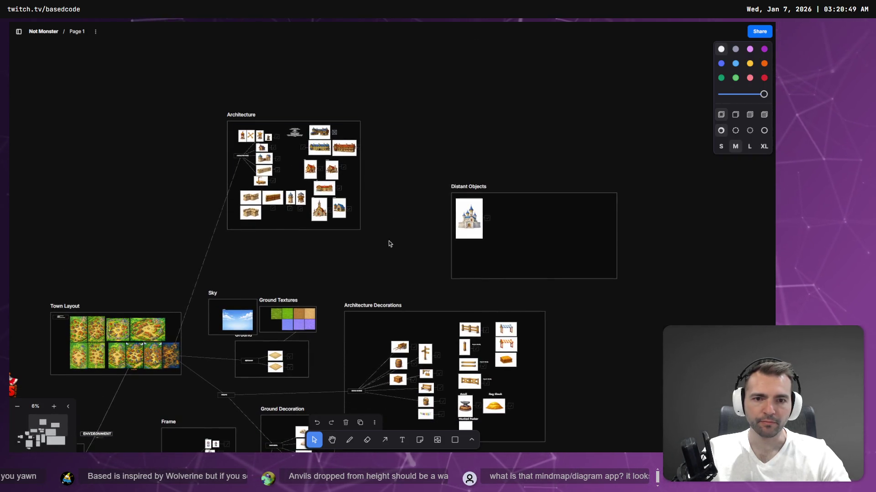
- Move the Distant Objects frame lower left, then switch back to the Godot editor
click(510, 193)
drag(534, 192, 461, 203)
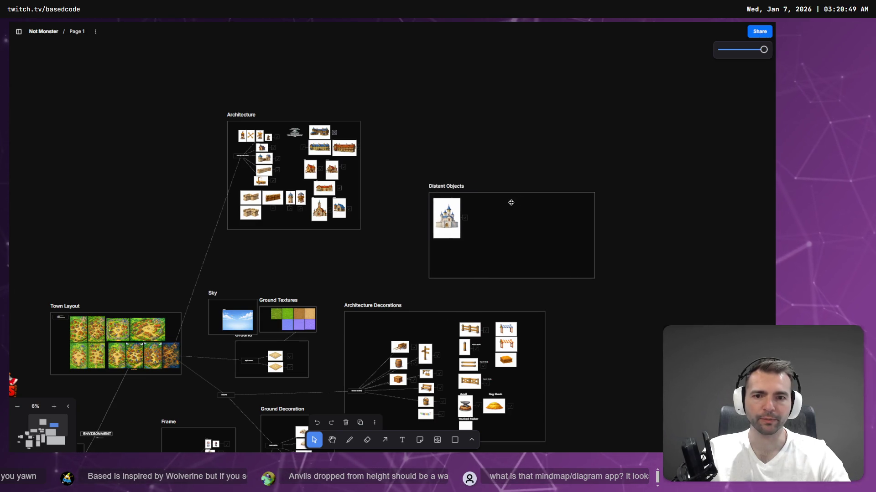
click(474, 150)
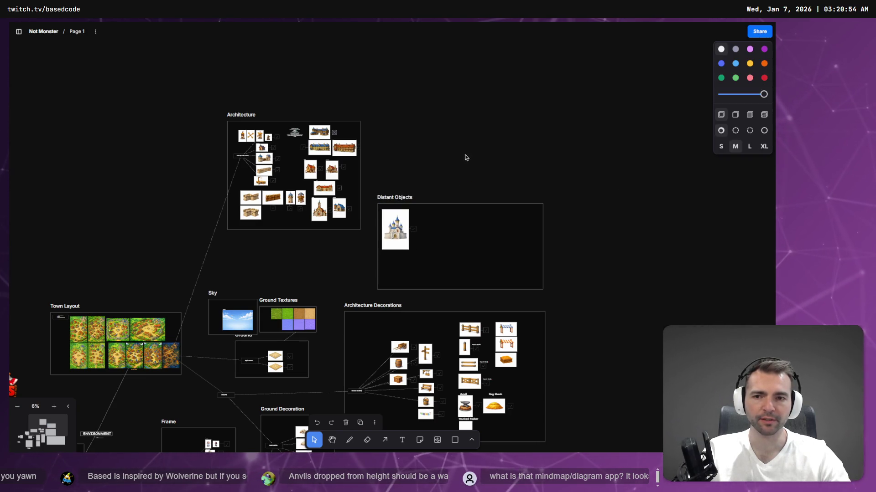
scroll(464, 157, down, 2)
scroll(446, 131, right, 3)
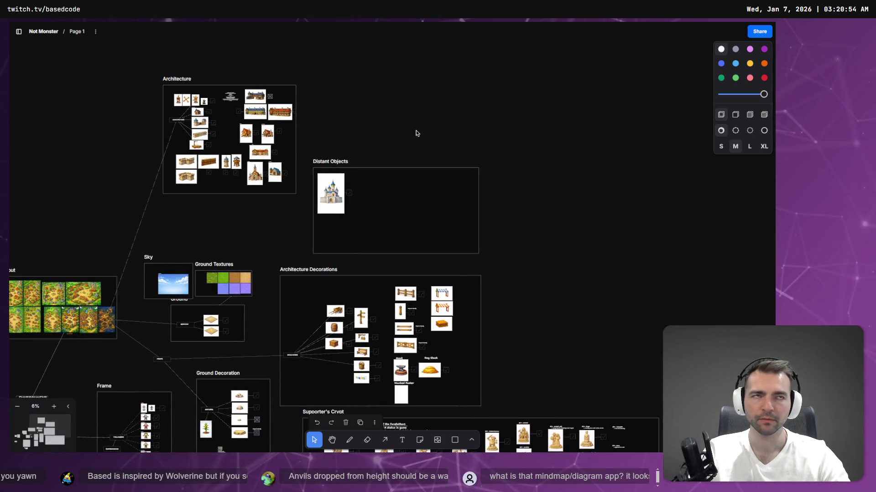
key(ctrl+a)
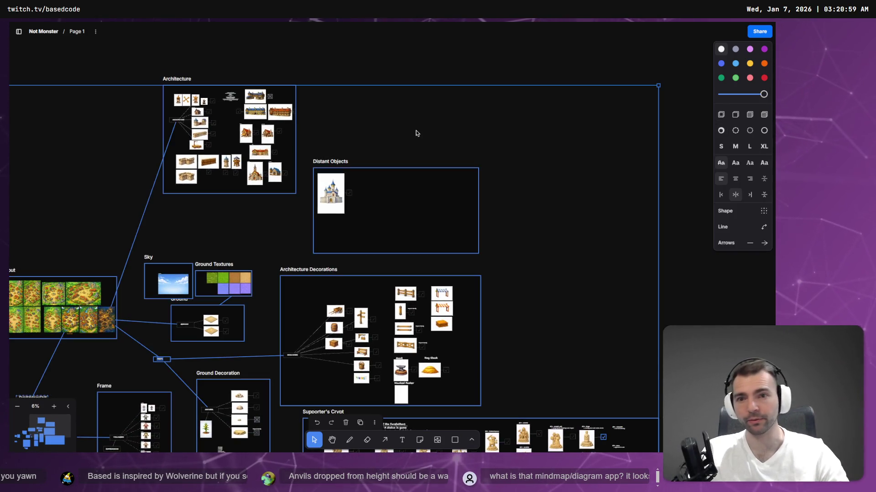
click(415, 133)
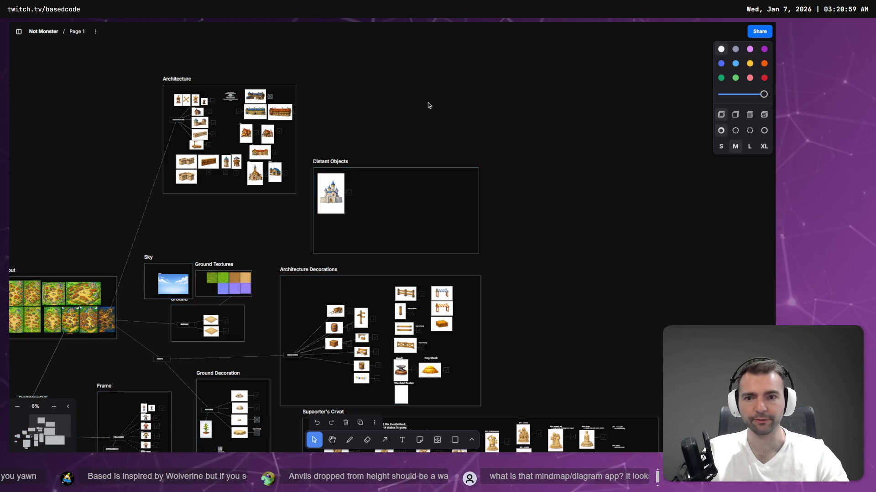
key(alt+Tab)
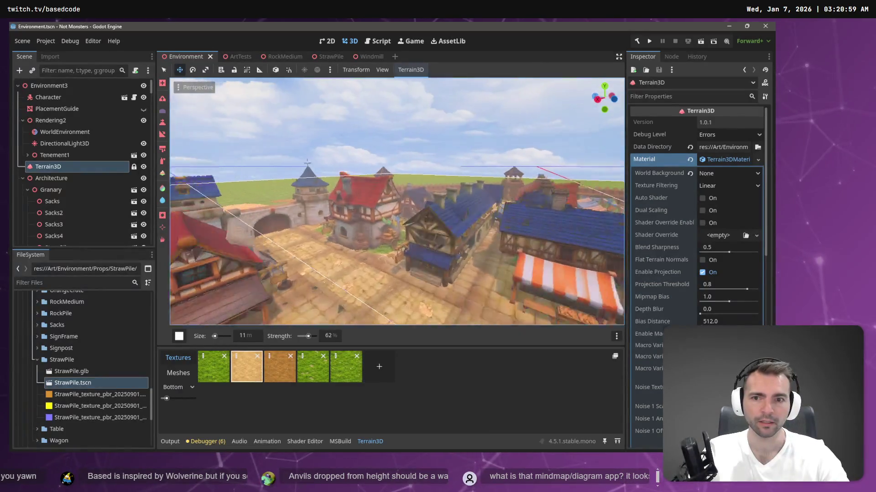
- Copy RockMedium from the ArtTests scene and paste it as a child of Castle in Environment
key(w)
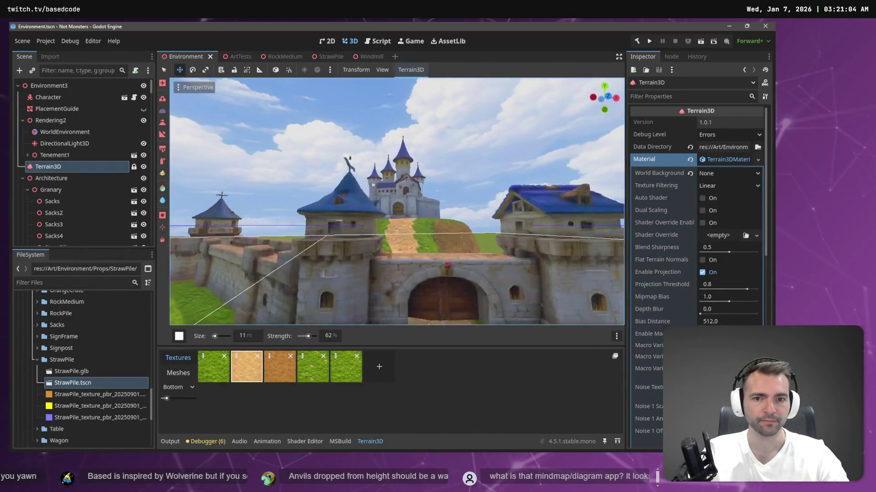
key(s)
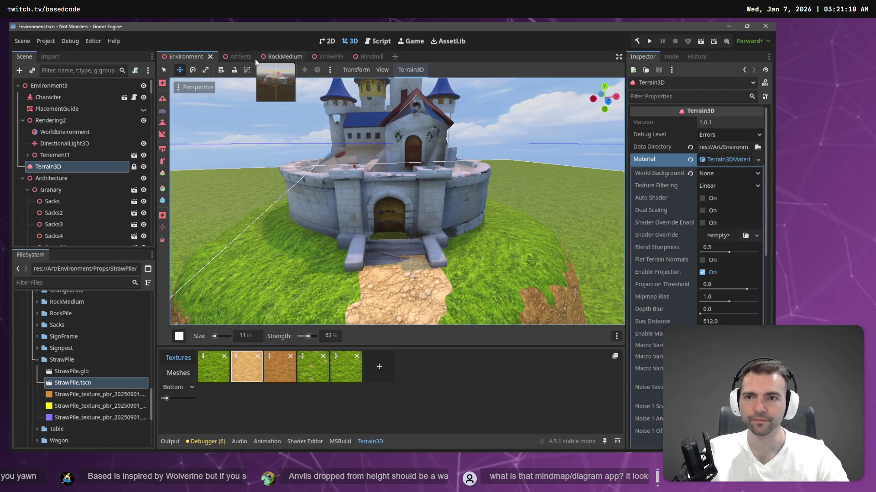
click(243, 57)
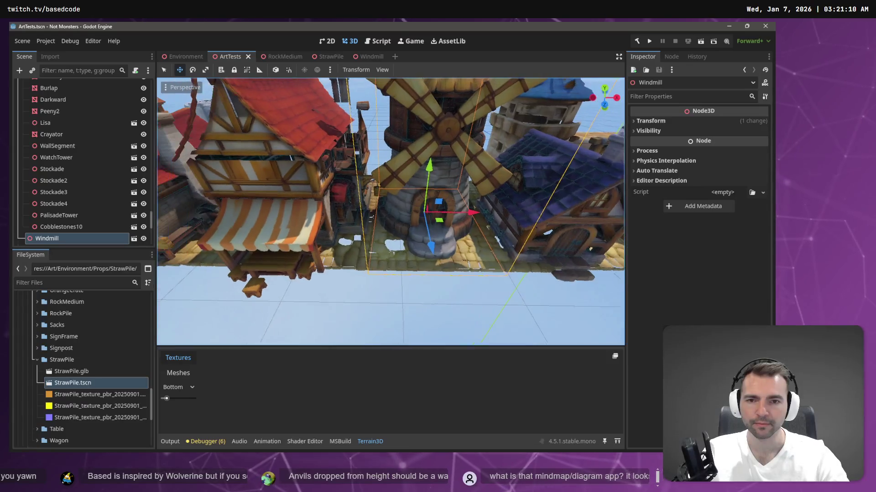
key(s)
key(w)
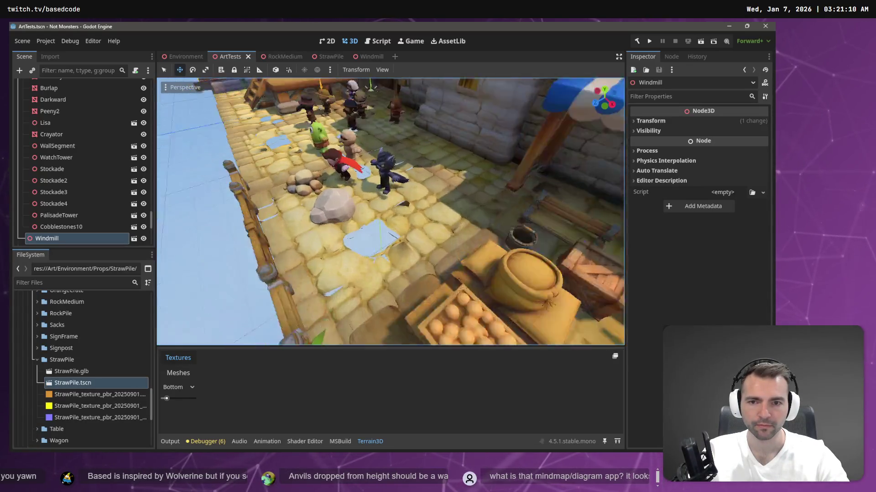
click(340, 208)
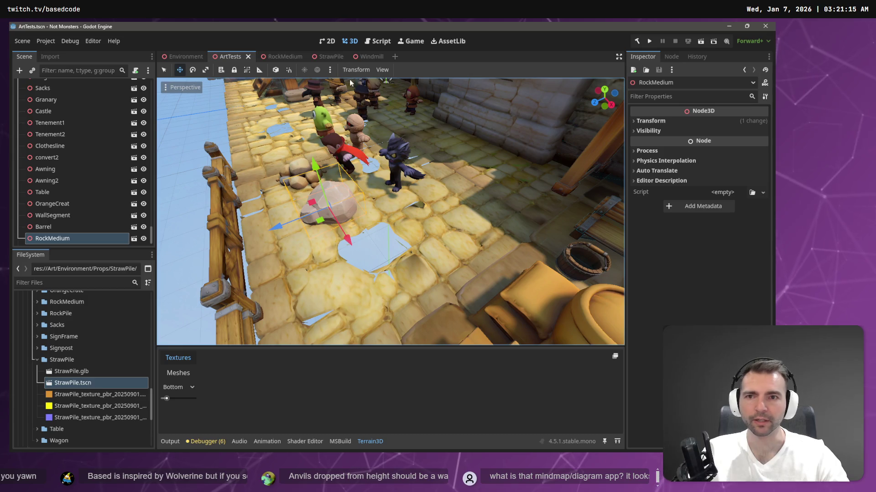
click(183, 56)
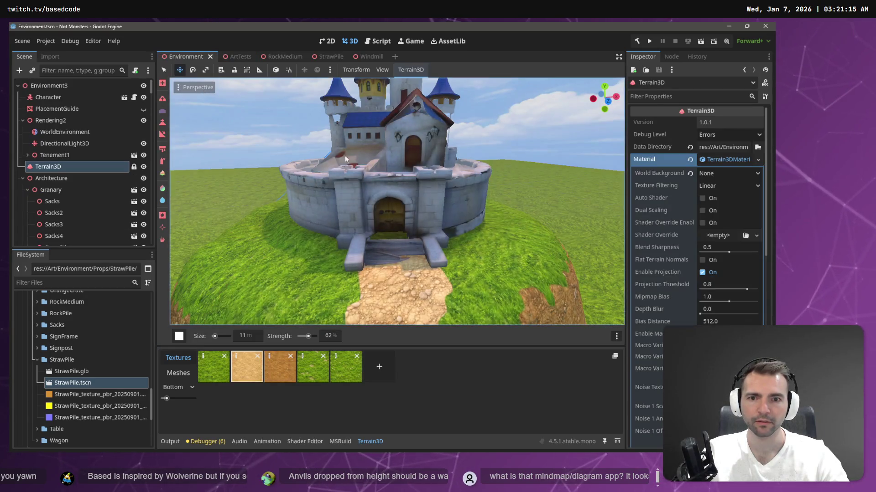
key(ctrl+v)
scroll(498, 226, up, 2)
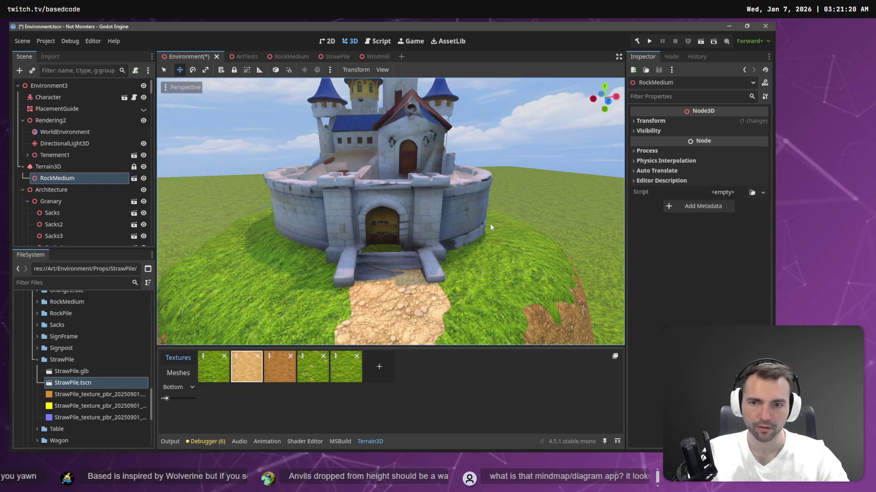
key(ctrl+z)
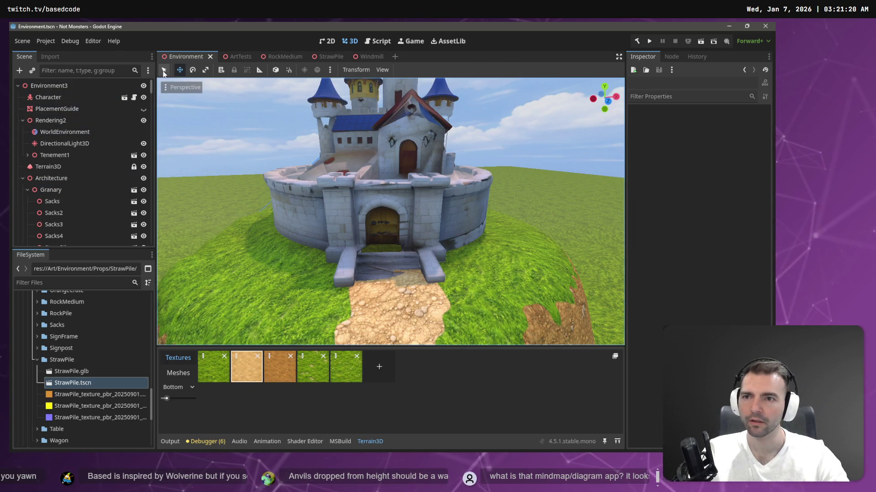
key(q)
click(440, 166)
key(ctrl+v)
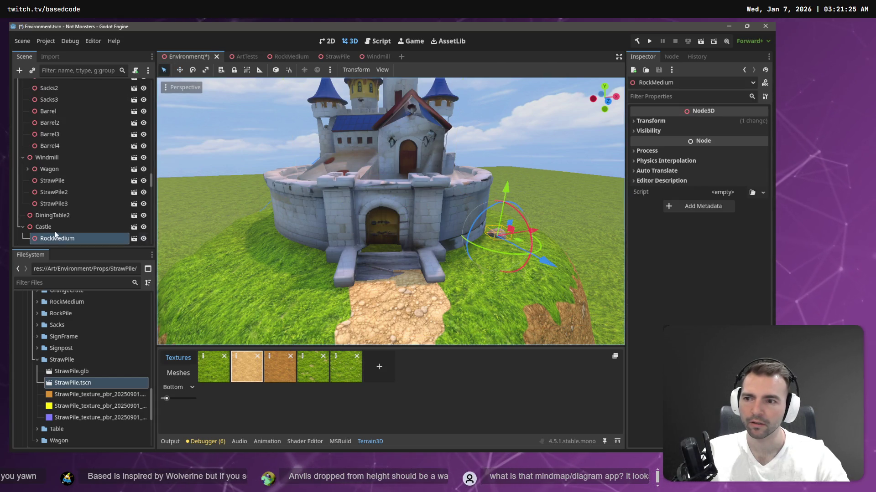
- Set the rock's scale to 5, then correct it to 3 on all axes in the Inspector
key(r)
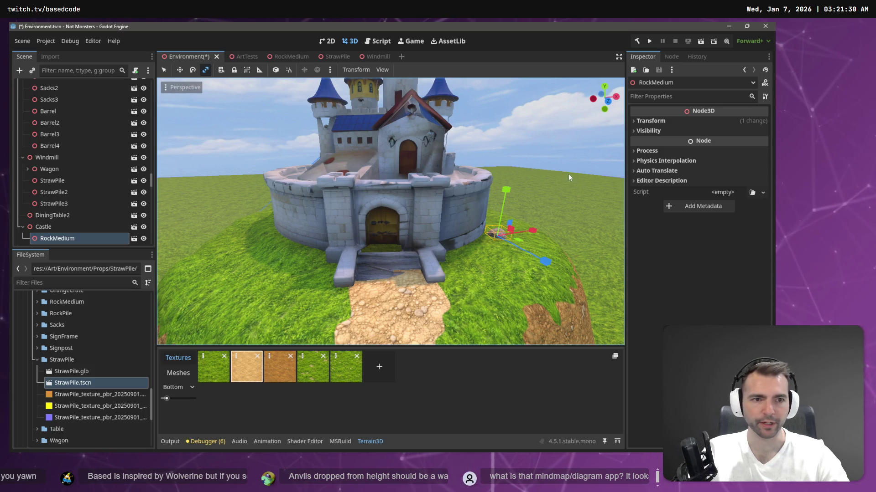
click(648, 131)
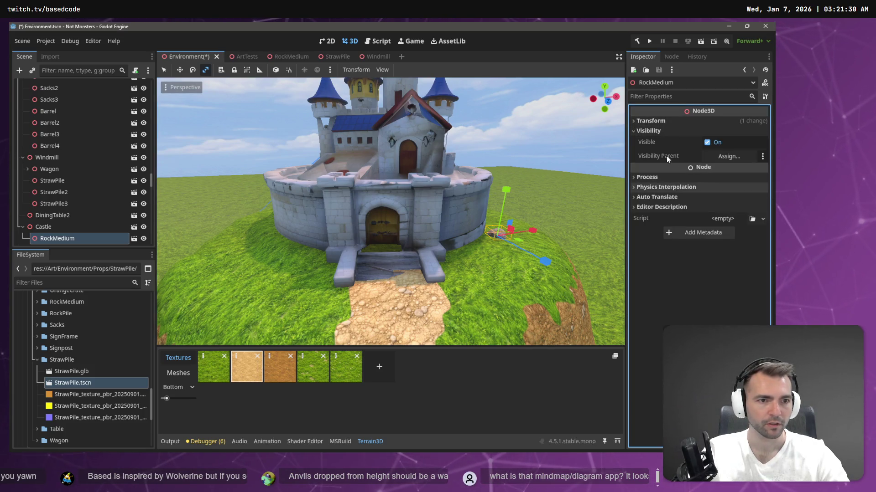
click(650, 121)
click(663, 196)
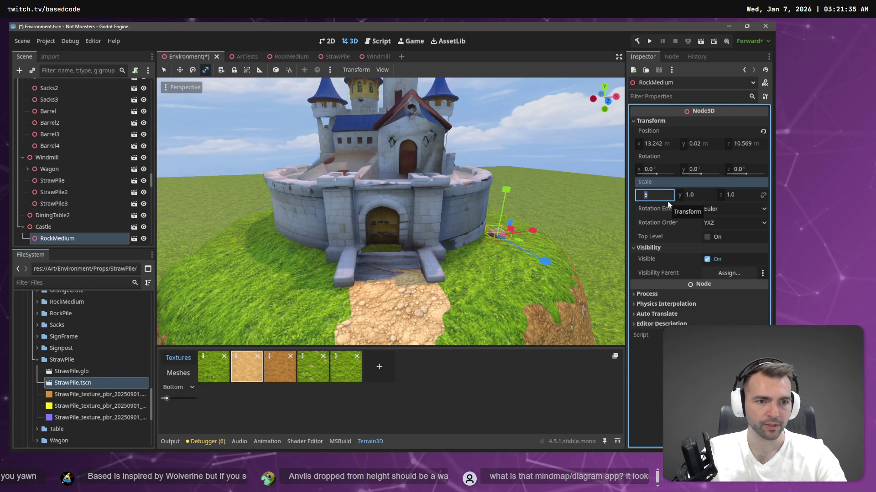
key(Tab)
key(Tab)
text(5)
key(Return)
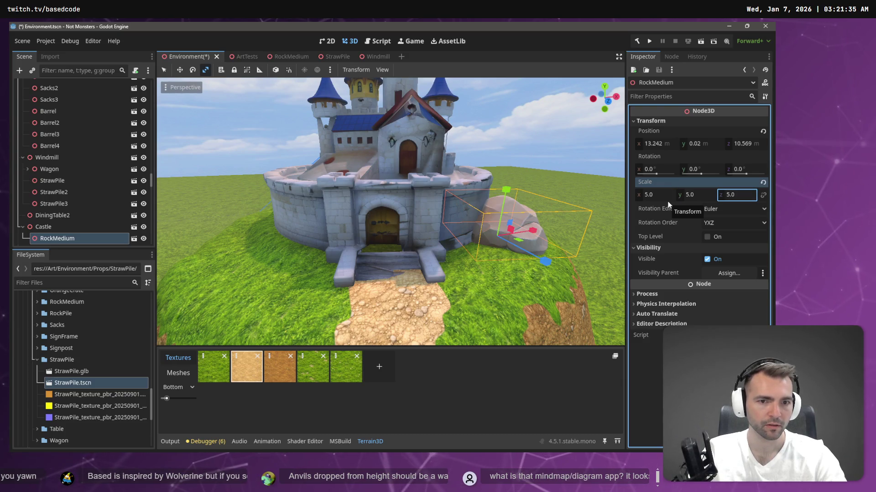
click(662, 196)
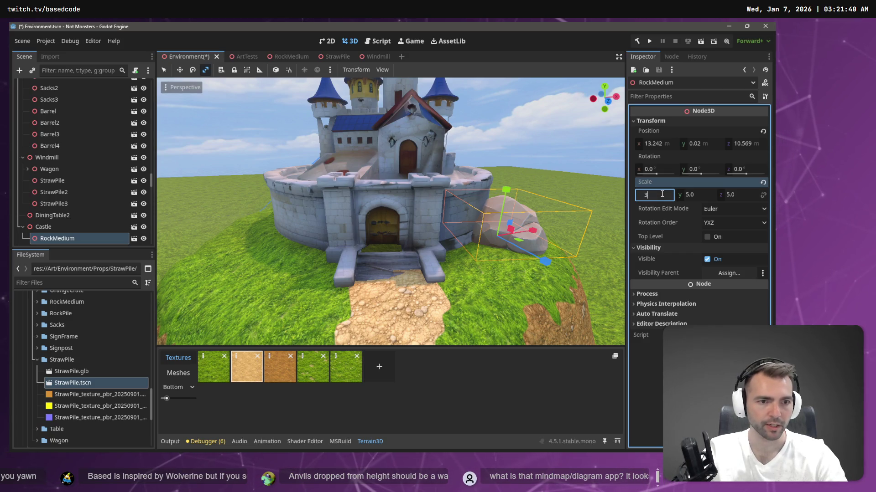
key(Tab)
text(3)
key(Tab)
text(3)
key(Return)
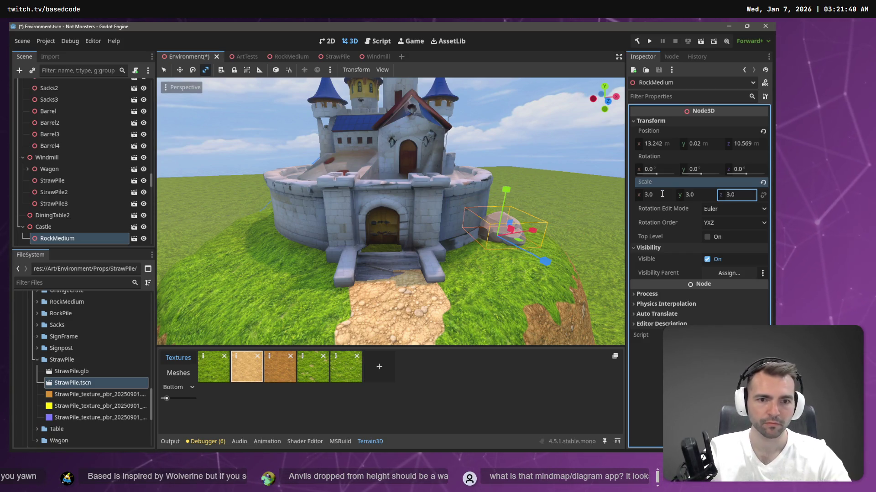
- Move the rock toward the camera beside the path and nudge it along its depth axis
mouse_move(521, 241)
mouse_down()
mouse_move(532, 290)
mouse_move(376, 257)
mouse_up()
key(e)
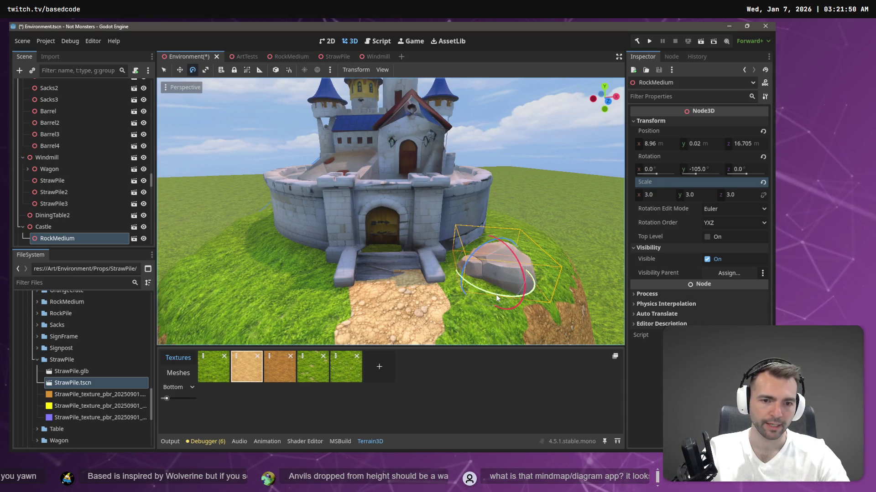
key(w)
drag(511, 276, 503, 268)
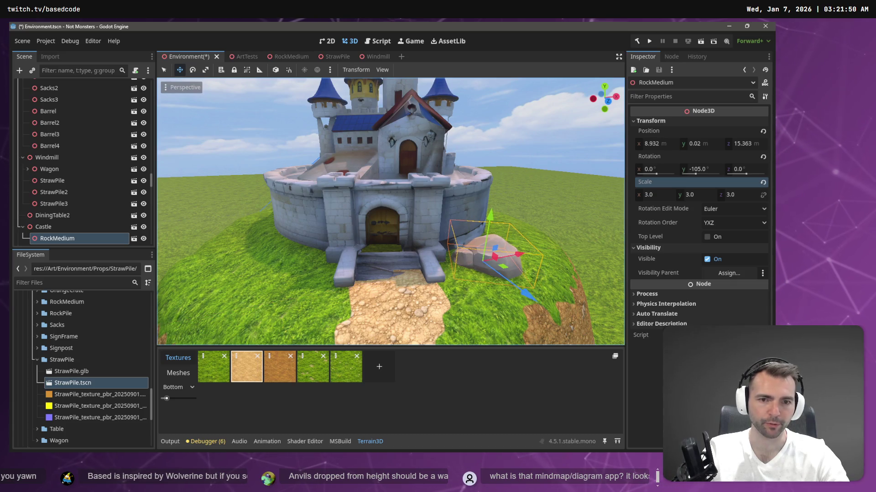
scroll(293, 332, down, 5)
scroll(293, 332, down, 3)
scroll(308, 325, up, 3)
scroll(333, 311, down, 3)
scroll(333, 311, up, 2)
scroll(431, 287, up, 1)
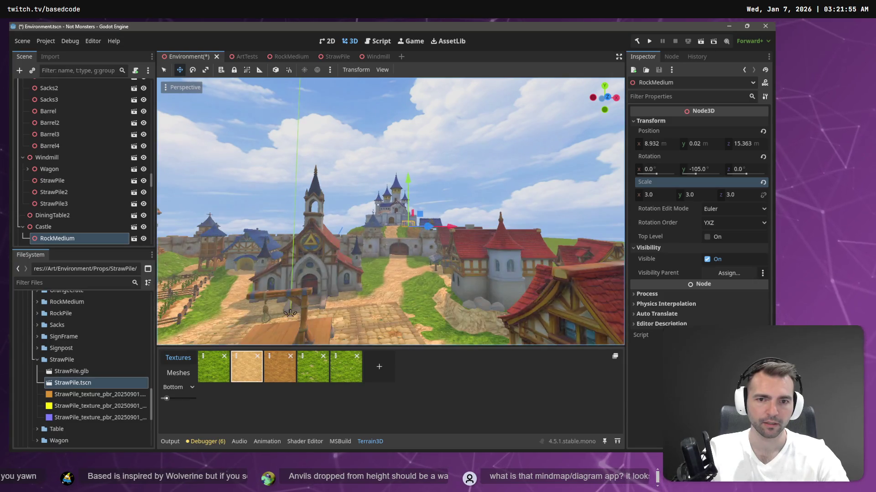
scroll(534, 267, up, 2)
- Duplicate RockMedium beside the gate, slide the copy sideways along X and turn it about the vertical axis
click(525, 182)
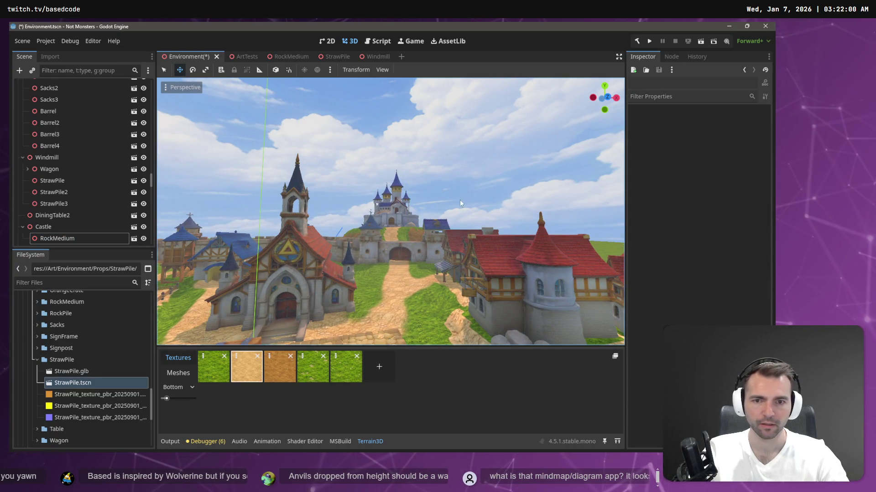
click(407, 224)
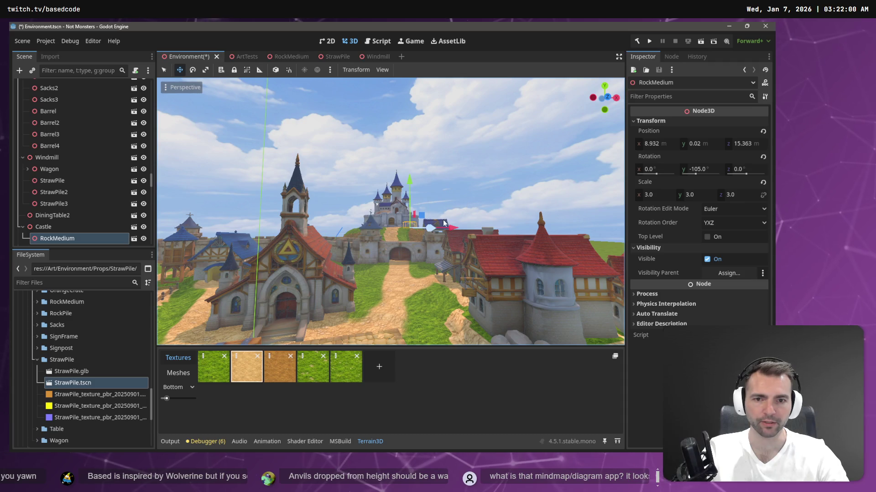
key(ctrl+d)
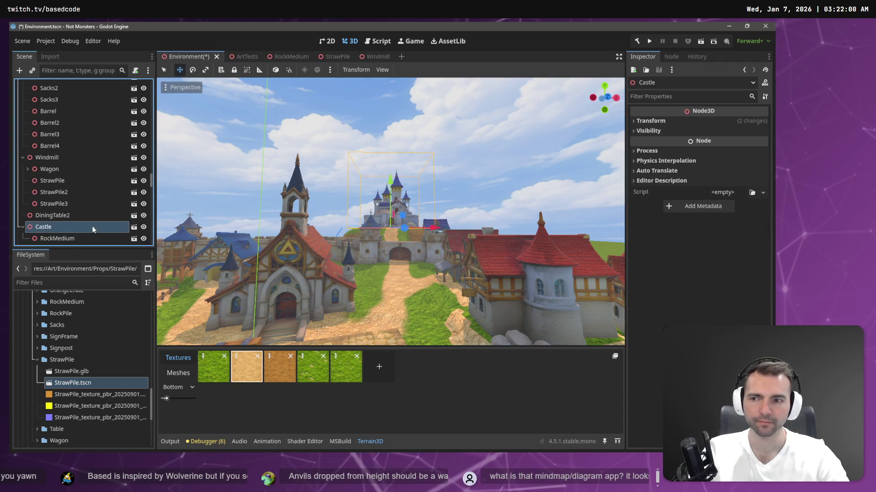
drag(438, 229, 459, 230)
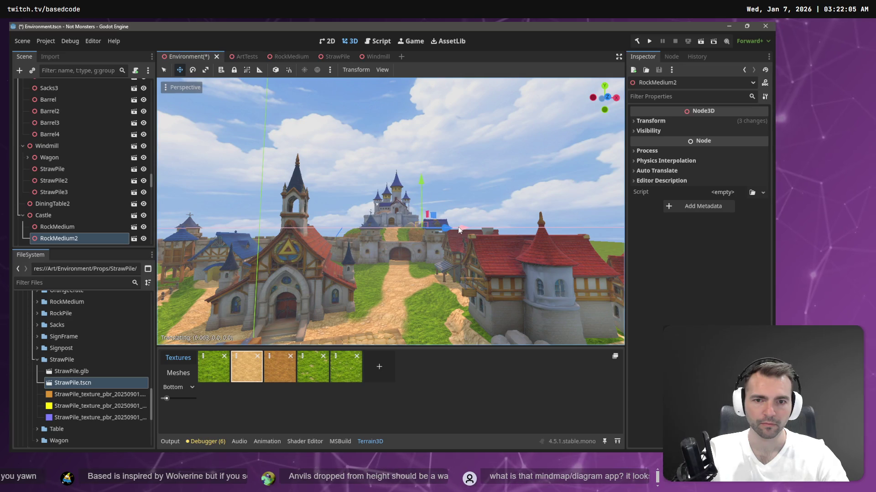
click(458, 227)
key(r)
key(y)
click(381, 228)
scroll(381, 229, up, 5)
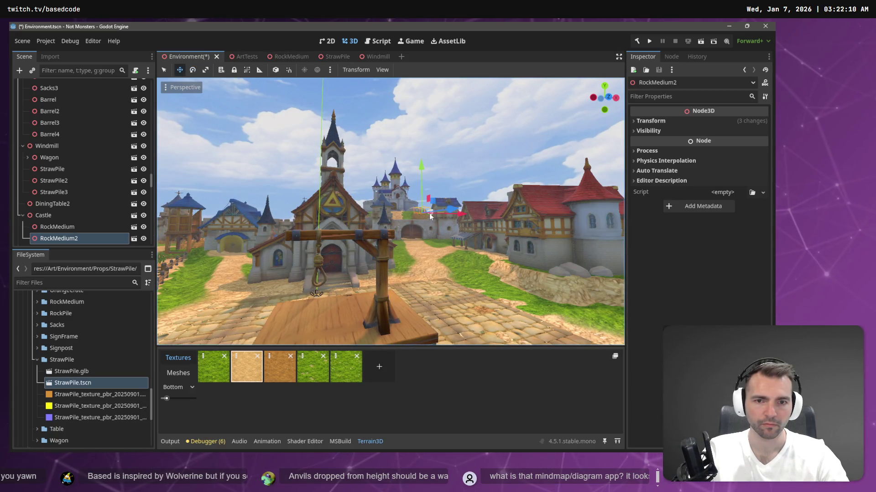
key(w)
click(450, 213)
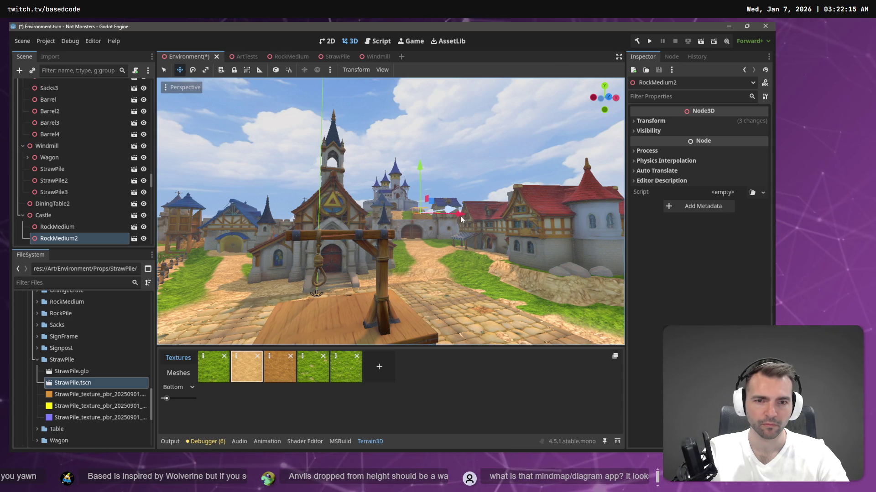
- Reposition RockMedium2 along Z and X, raise it slightly and rotate it a few degrees
key(ctrl+v)
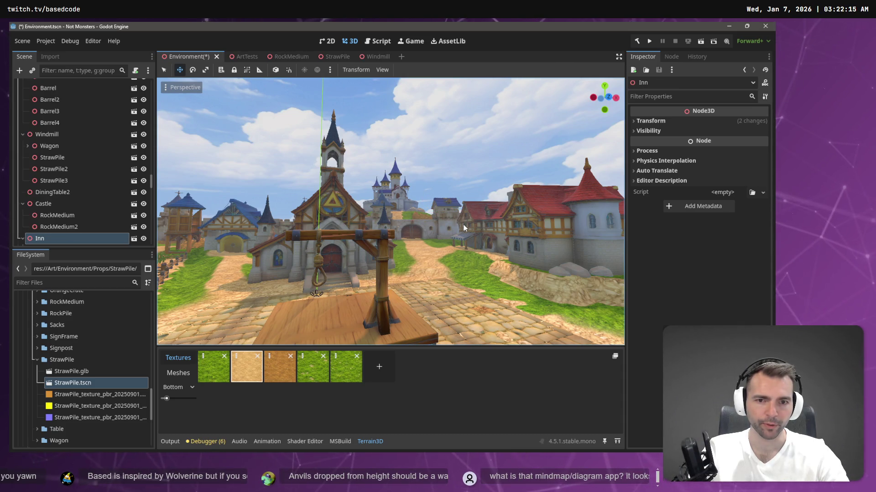
click(460, 219)
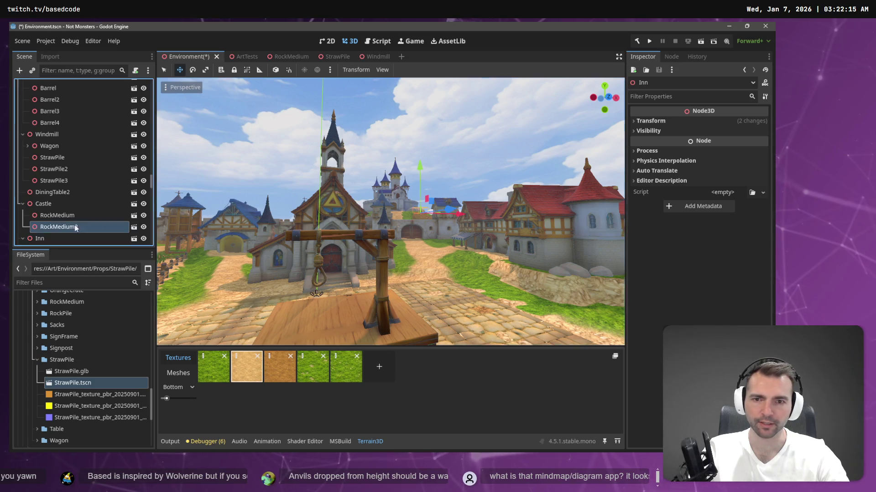
key(g)
key(z)
click(463, 219)
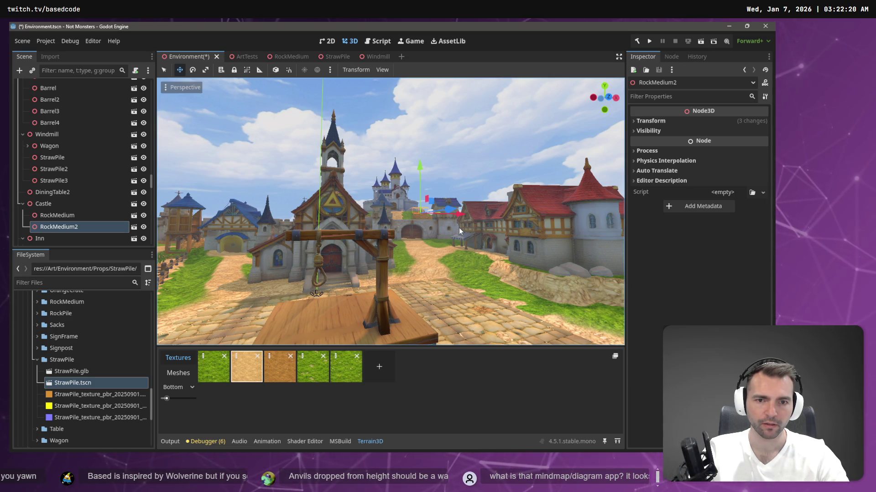
drag(461, 225, 463, 226)
drag(422, 165, 424, 165)
key(e)
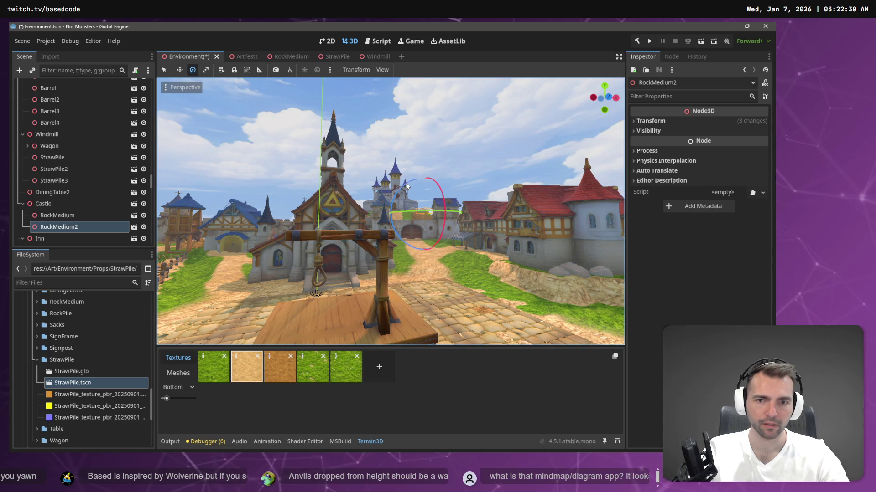
drag(407, 184, 416, 195)
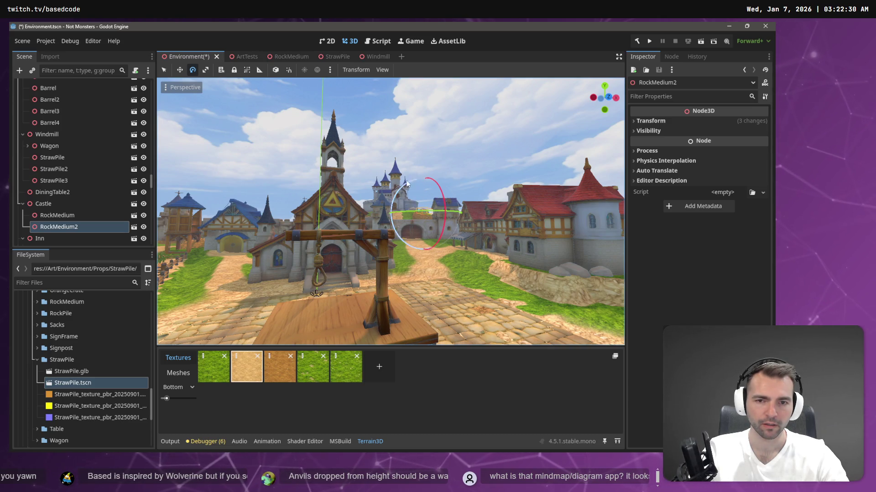
key(w)
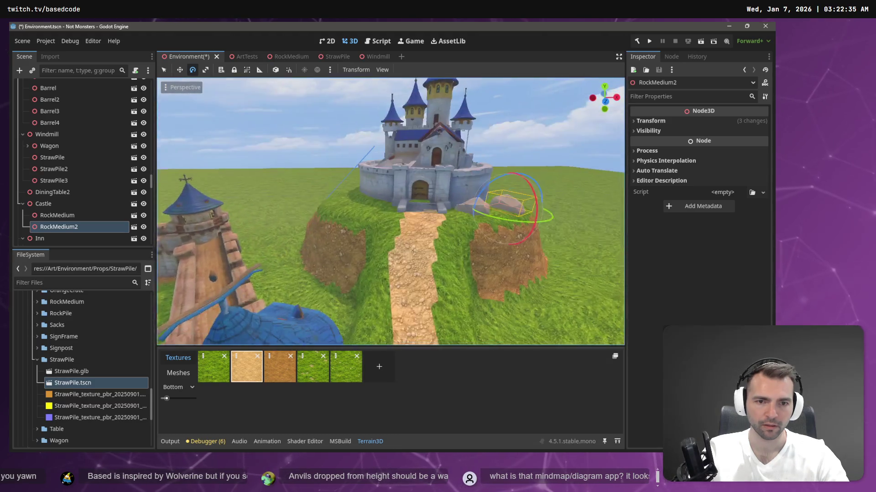
- Duplicate both rocks together and move the copies to the left side of the gate path
ctrl+click(86, 217)
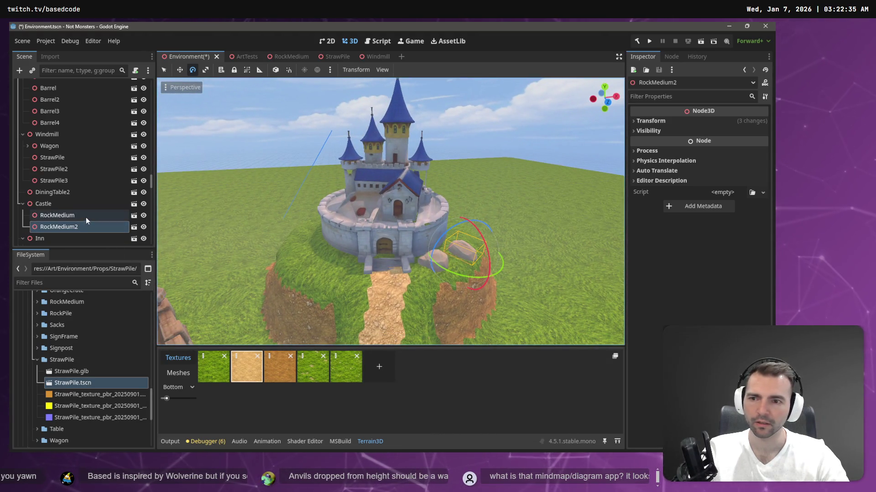
key(w)
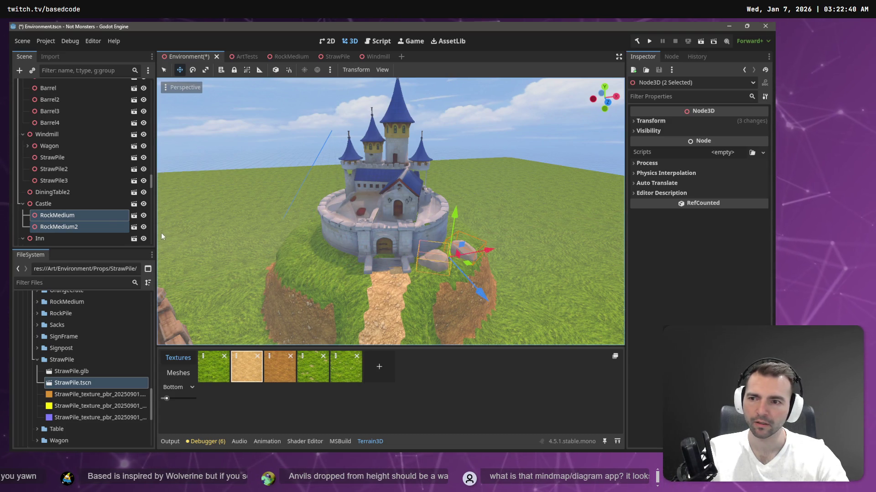
key(ctrl+d)
key(e)
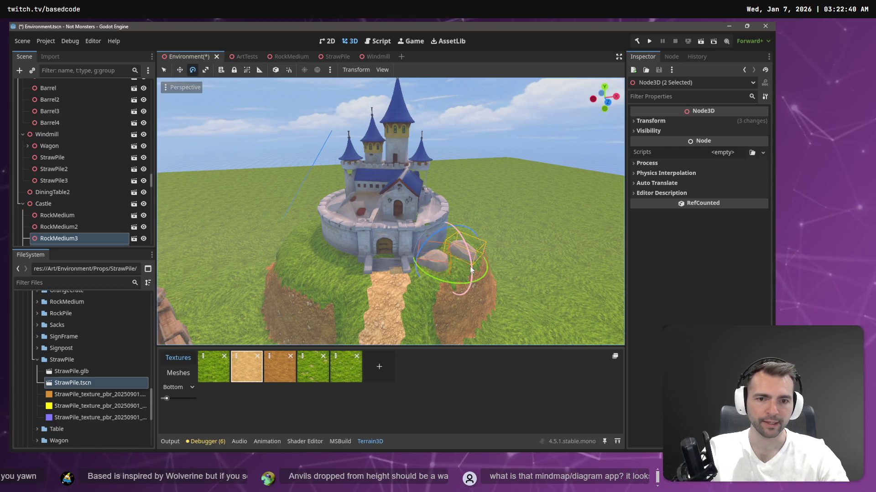
key(e)
mouse_move(428, 268)
mouse_down()
mouse_move(321, 256)
mouse_move(302, 272)
mouse_up()
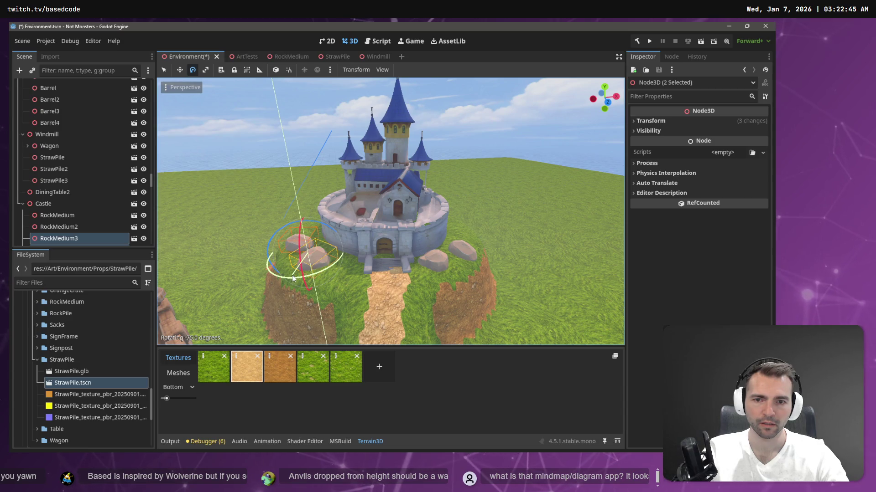
key(w)
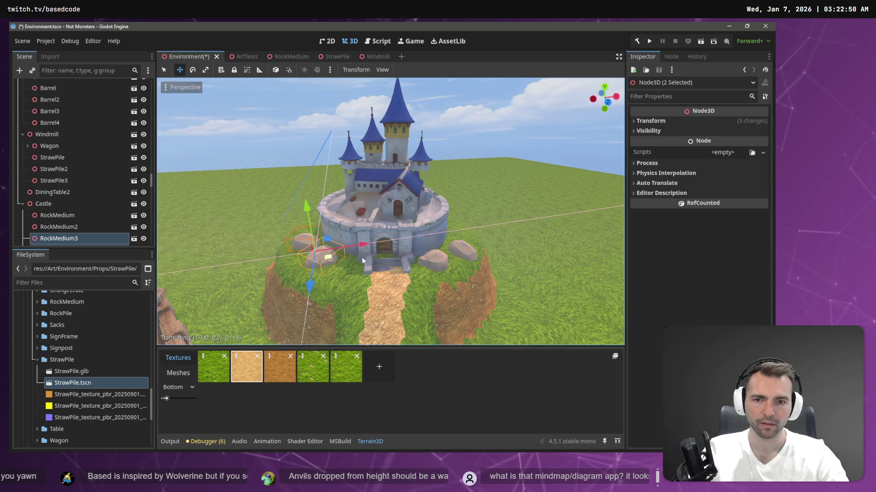
scroll(301, 272, down, 5)
- Fly around the village, slide the copied rocks along Z and refocus on the castle rocks
key(s)
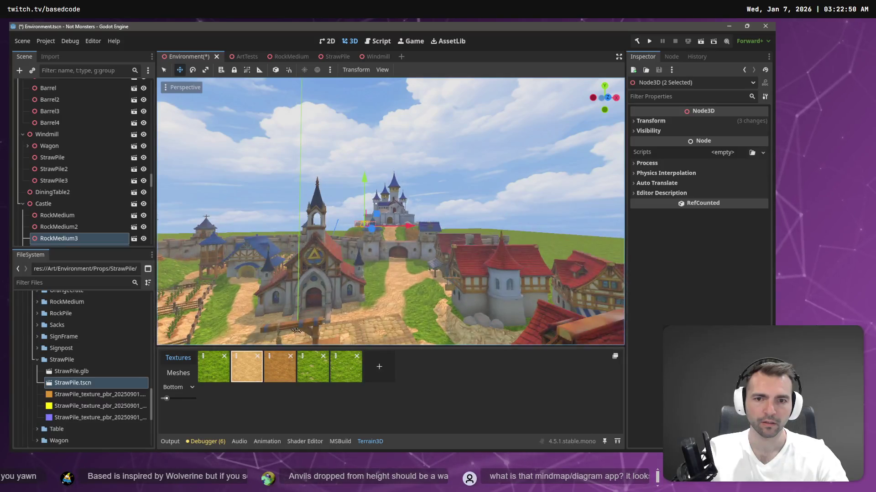
key(w)
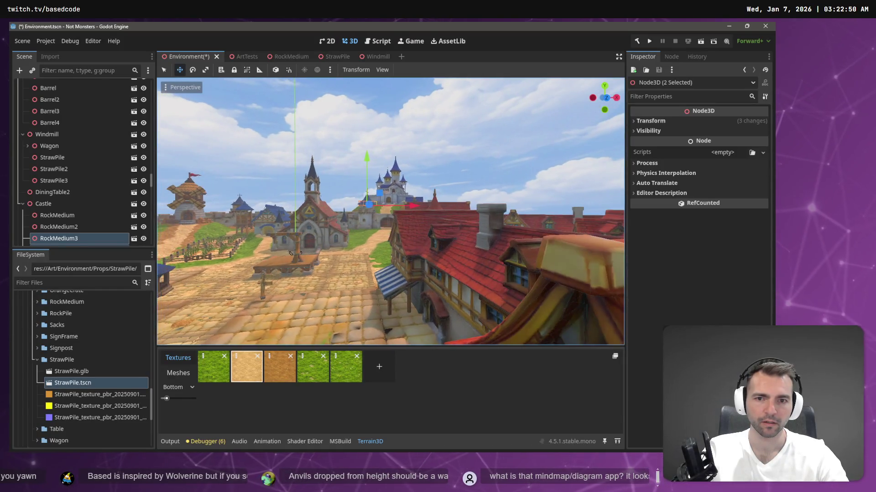
key(a)
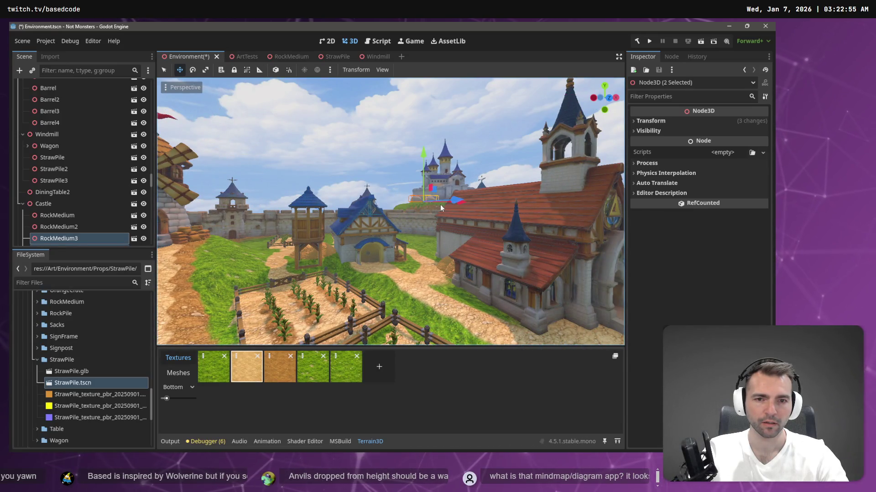
key(s)
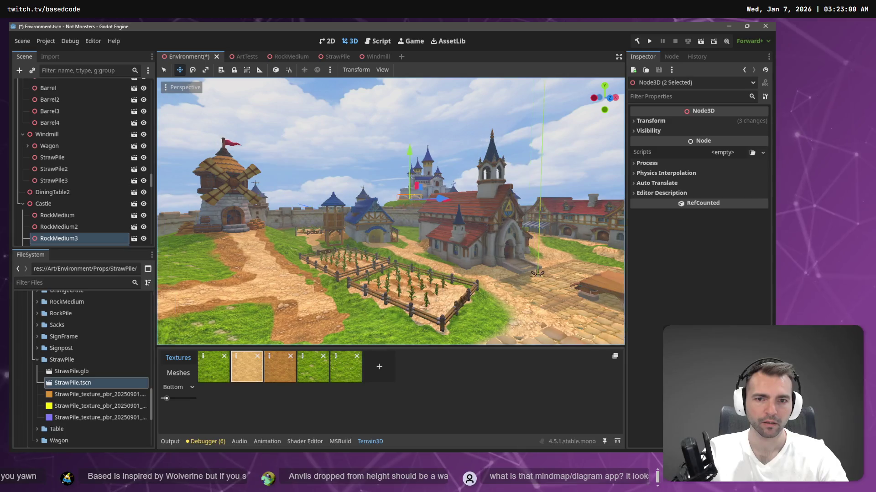
key(a)
drag(452, 201, 443, 202)
key(f)
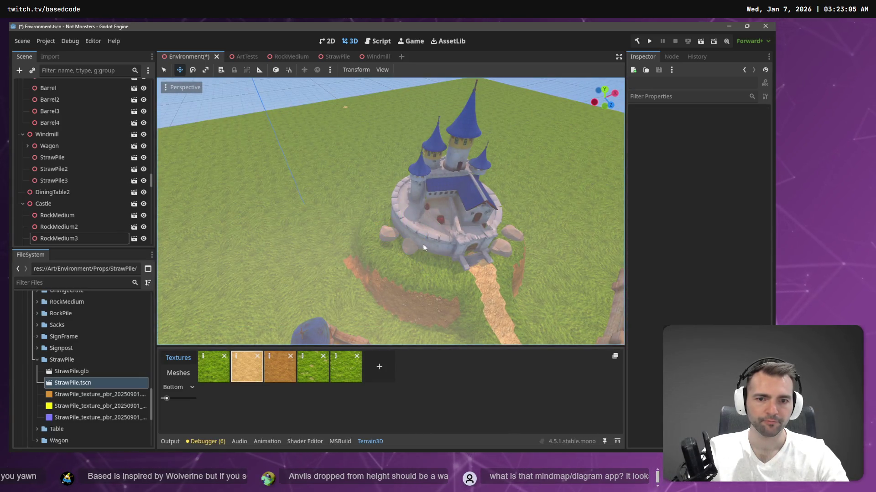
- Move RockMedium4 down beside the path and duplicate it, placing the copy up and left
click(412, 252)
drag(431, 252, 459, 271)
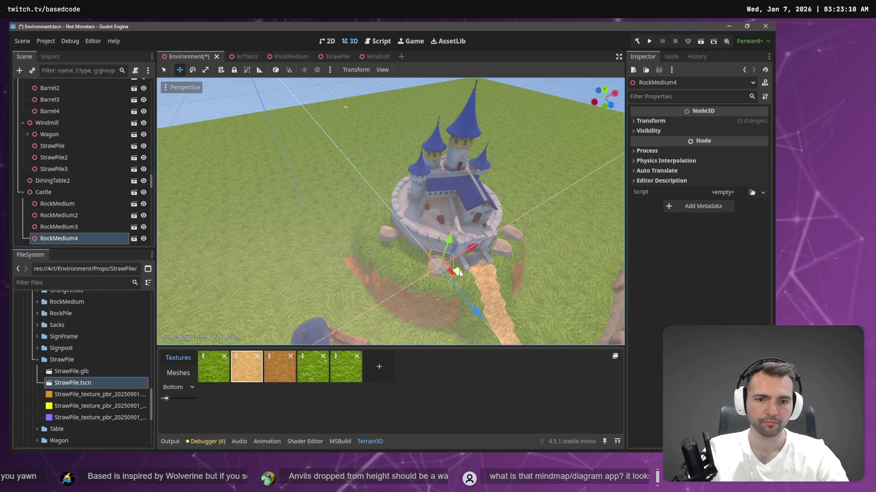
key(ctrl+d)
drag(461, 274, 423, 259)
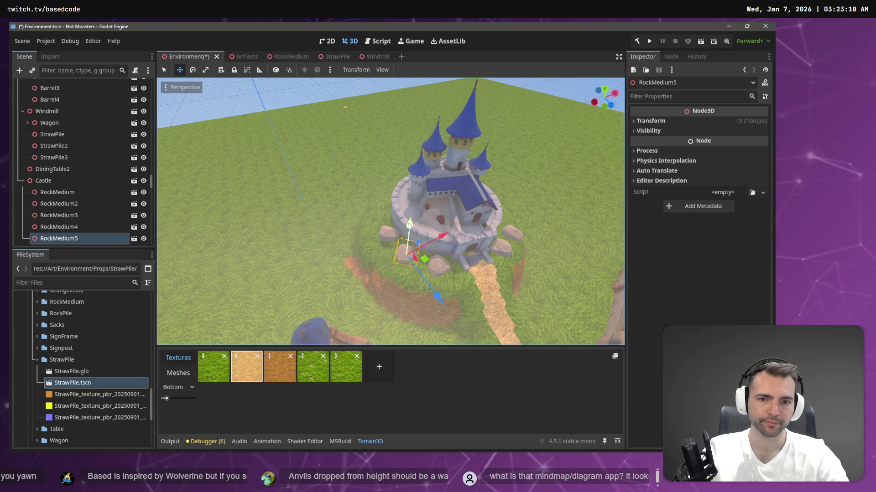
- Set RockMedium3's Transform Scale to 4 on x, y and z in the Inspector
click(388, 236)
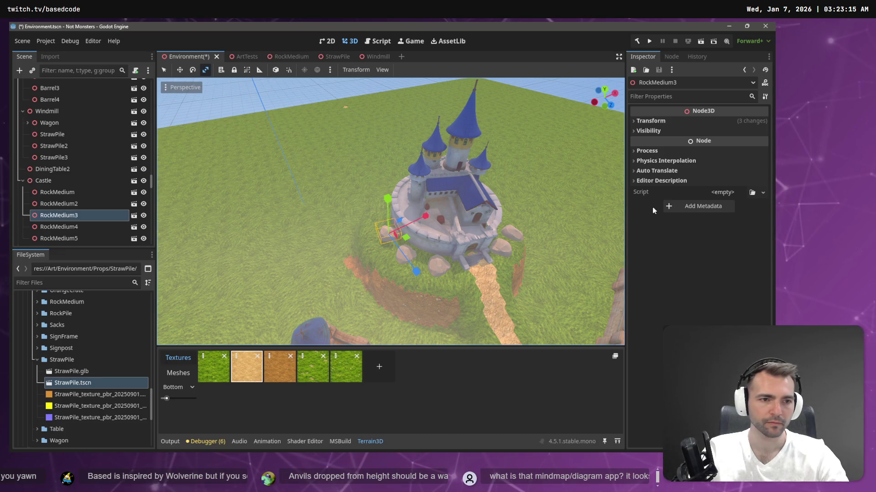
click(668, 120)
click(665, 193)
text(4)
key(Tab)
text(4)
key(Tab)
text(4)
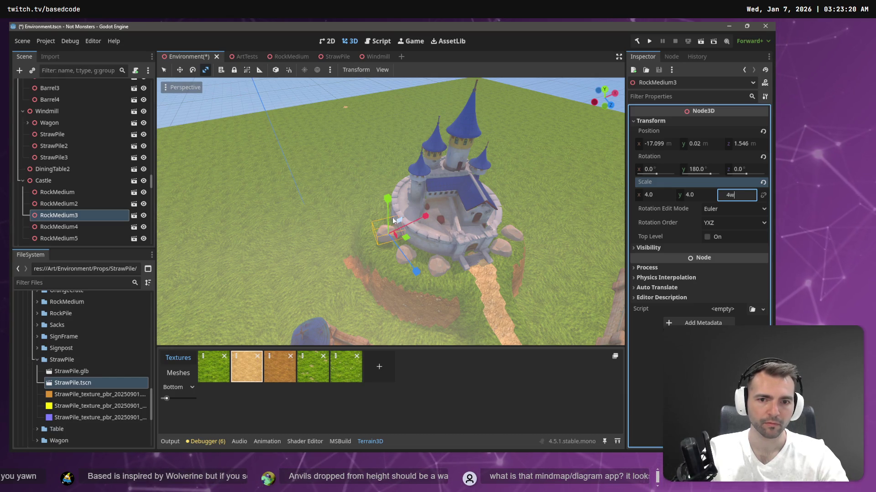
text(w)
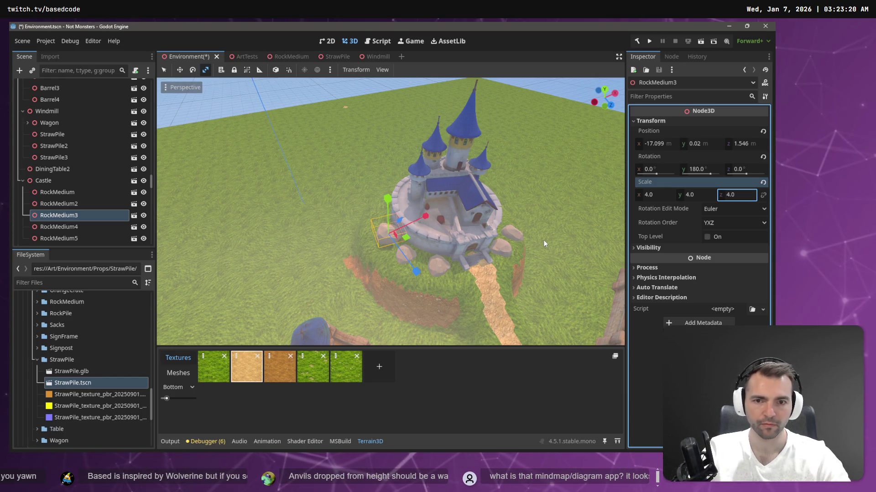
- Paste a rock copy under Castle as RockMedium6, move it along X and turn it slightly
right_click(485, 257)
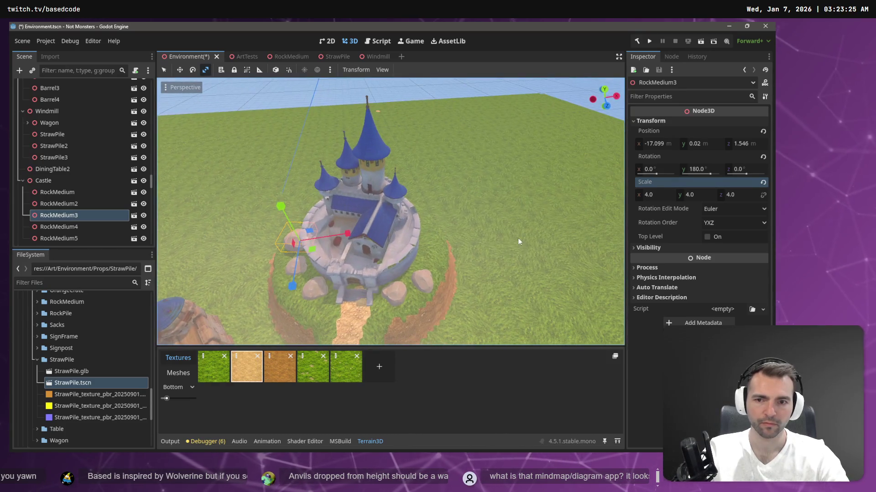
click(67, 183)
key(ctrl+v)
key(w)
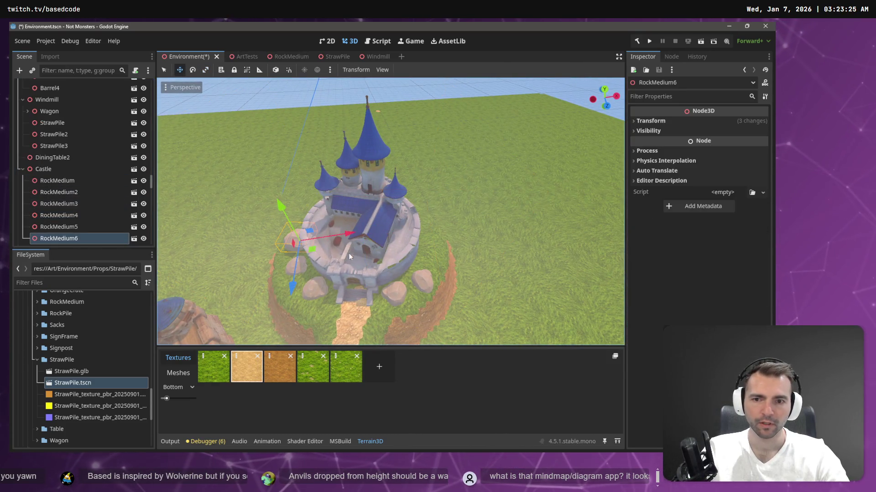
key(x)
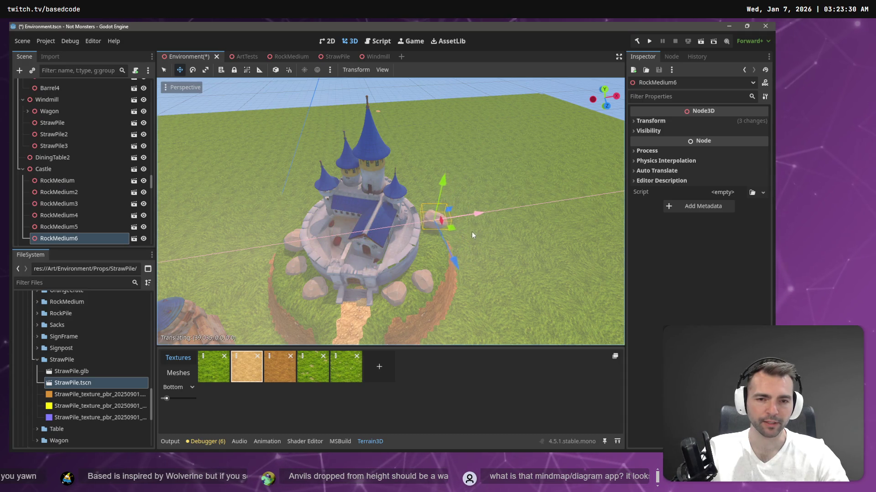
key(e)
mouse_move(452, 244)
mouse_down()
mouse_move(430, 256)
mouse_move(450, 257)
mouse_up()
click(422, 258)
key(w)
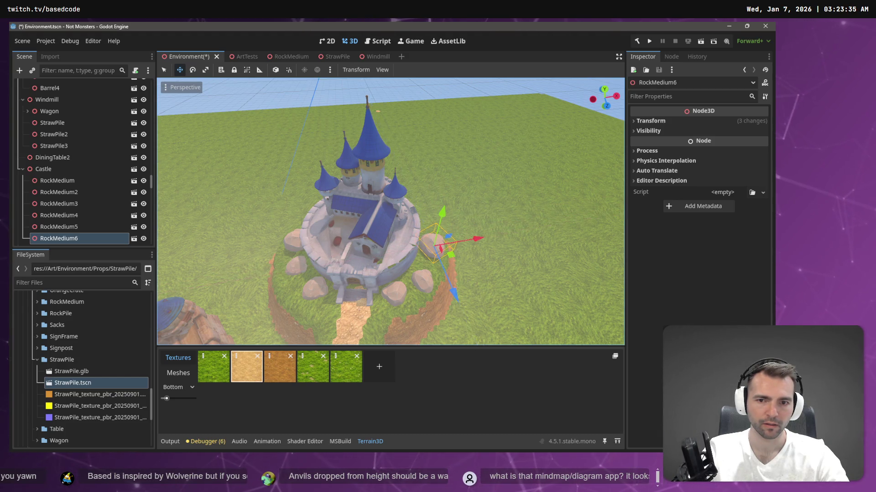
scroll(450, 258, down, 5)
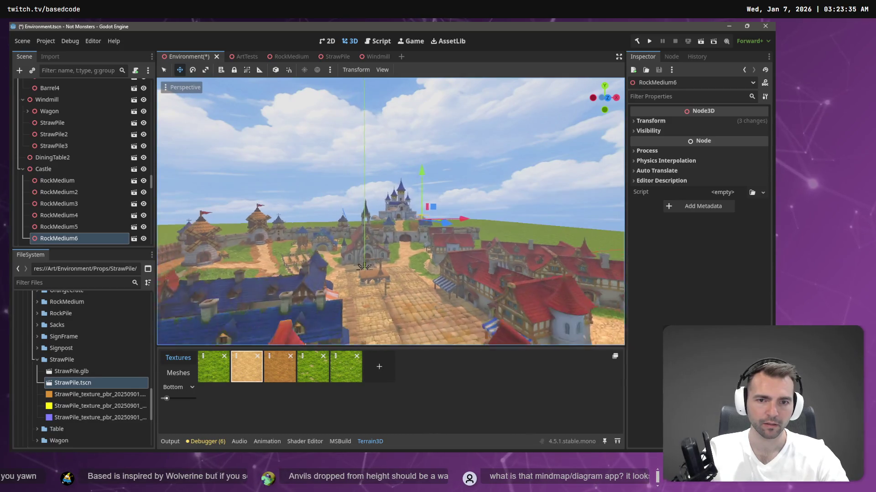
scroll(390, 212, down, 3)
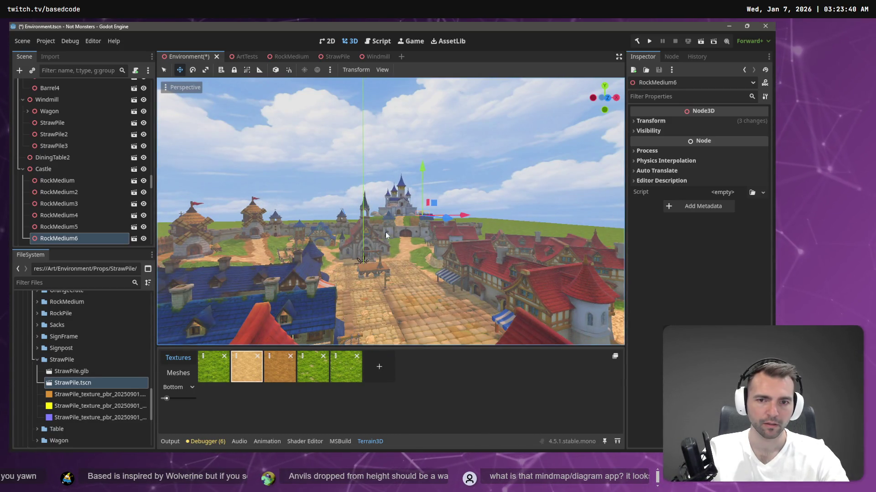
- Lower RockMedium3 about a metre into the ground, save the scene and launch the game with F5
click(372, 216)
scroll(372, 217, up, 5)
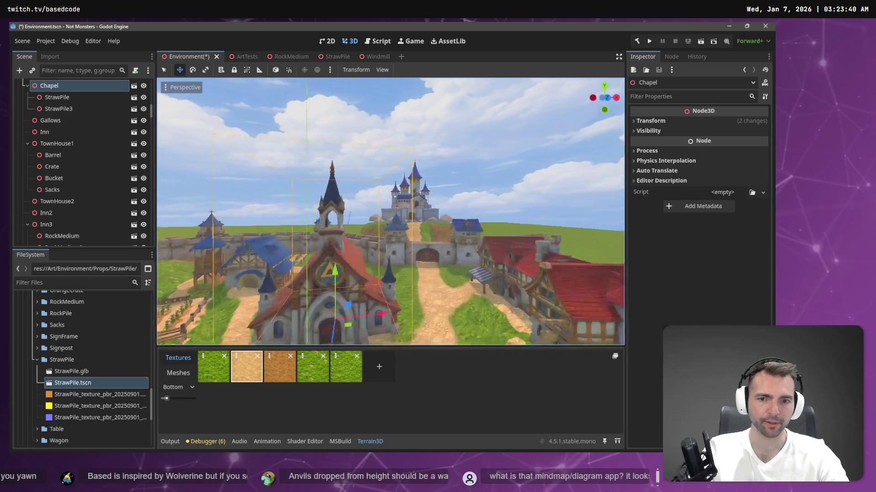
scroll(361, 223, up, 3)
click(373, 242)
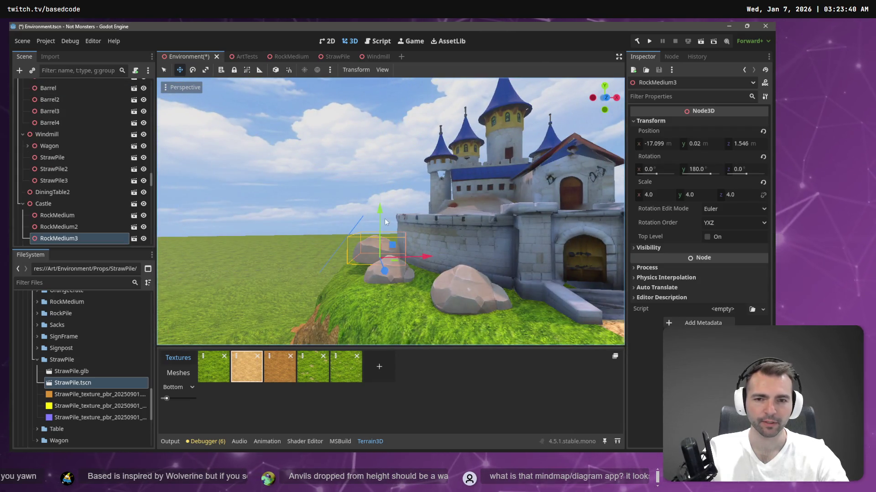
drag(380, 208, 387, 231)
scroll(386, 230, down, 10)
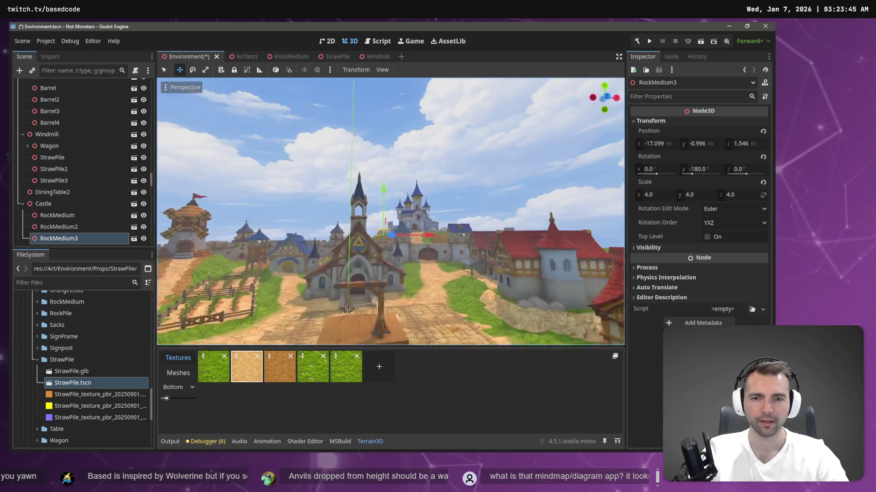
key(ctrl+s)
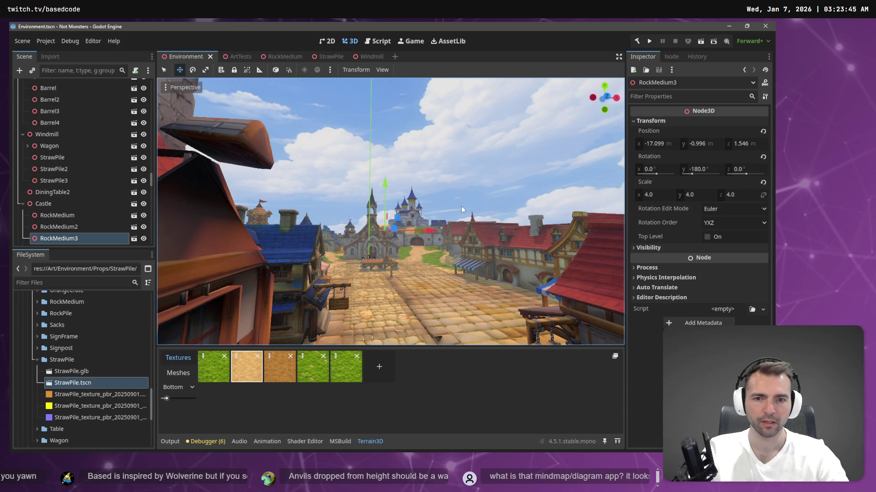
click(484, 162)
key(F5)
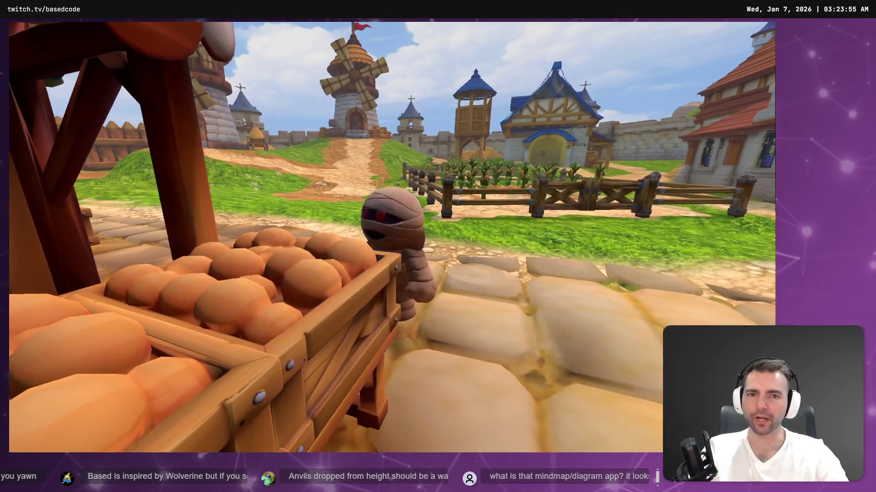
- Walk the mummy forward onto the grass in the running game
key(w)
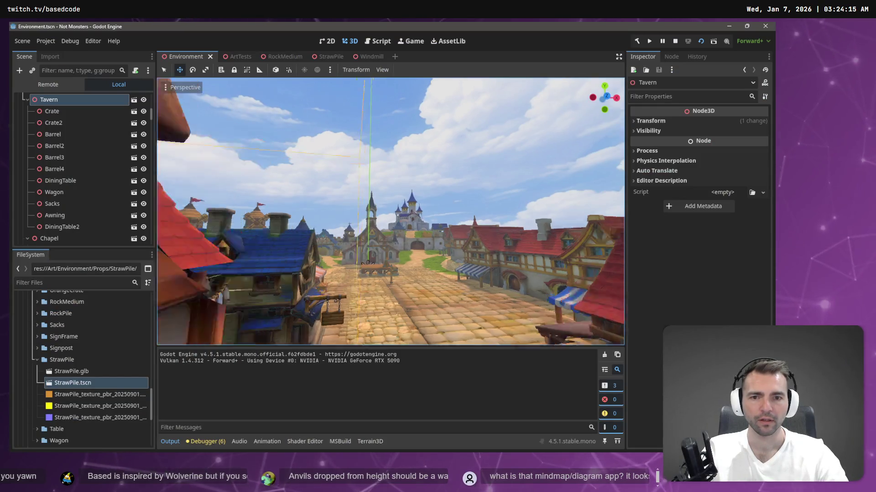
- Rotate RockMedium5 and RockMedium4 around their vertical axes beside the castle
key(w)
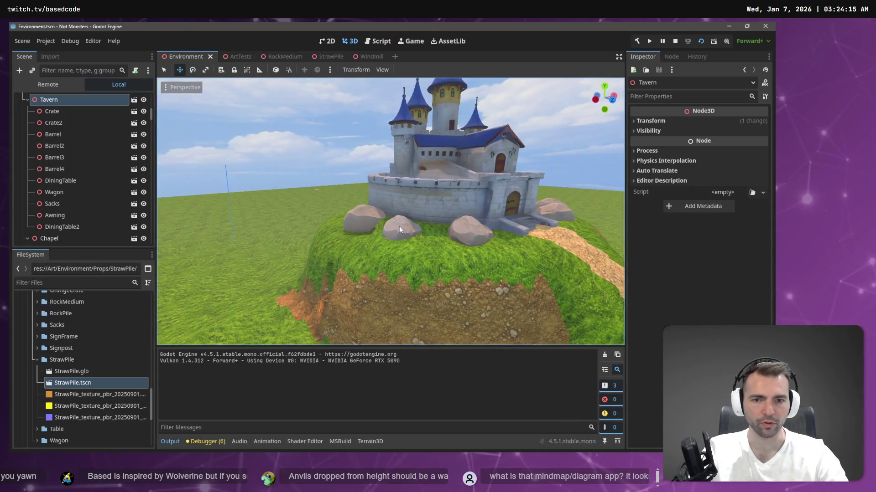
click(401, 227)
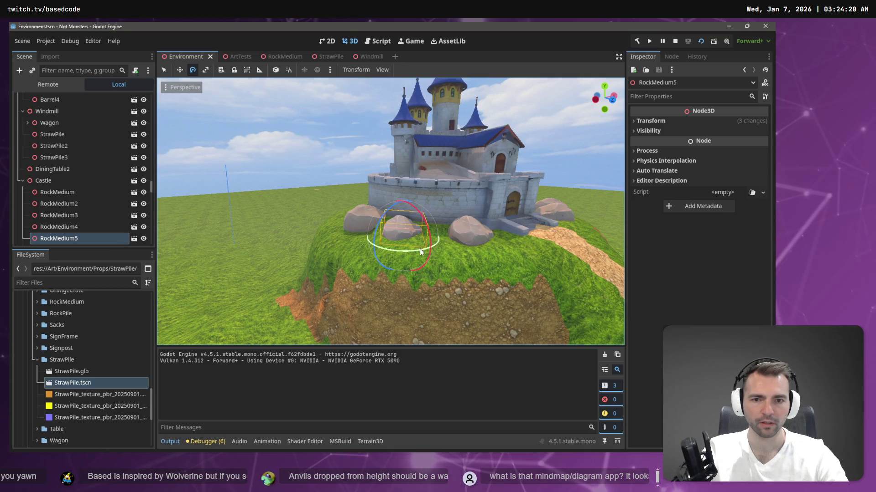
drag(420, 252, 403, 255)
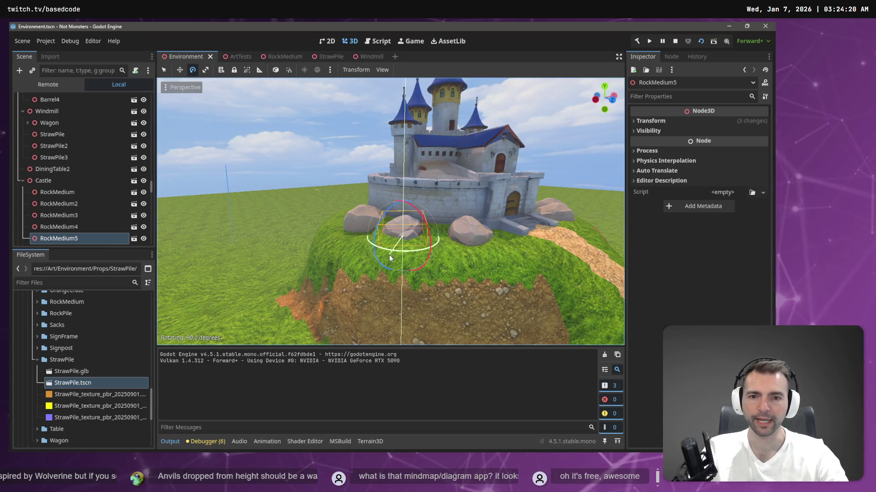
click(470, 233)
drag(499, 257, 624, 138)
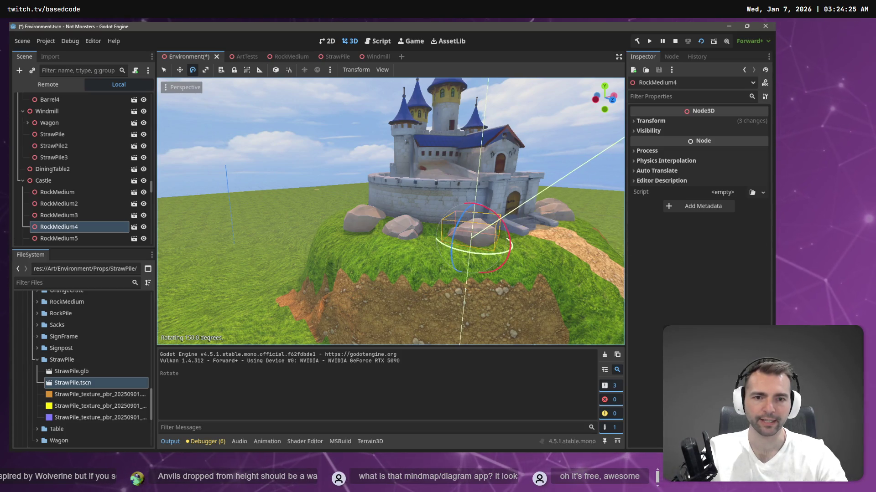
drag(473, 250, 496, 250)
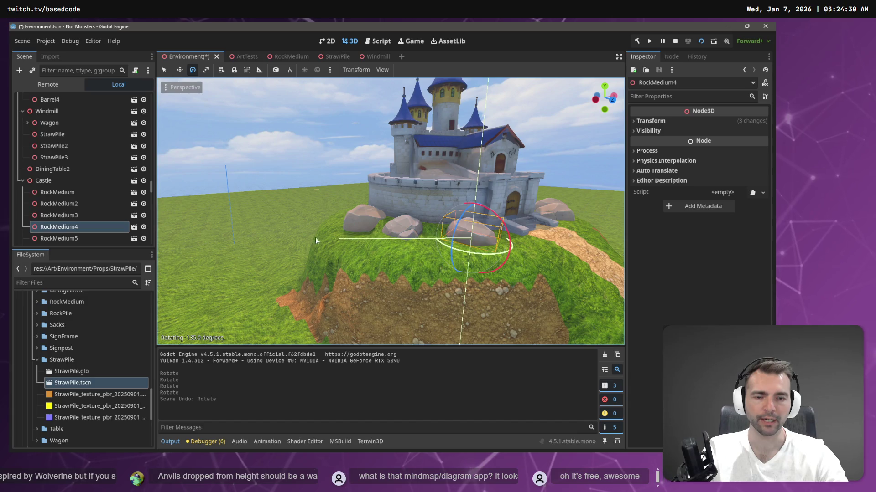
drag(244, 187, 504, 201)
- Shift RockMedium4 back and sink it lower into the hill, save the scene and run the game again
key(w)
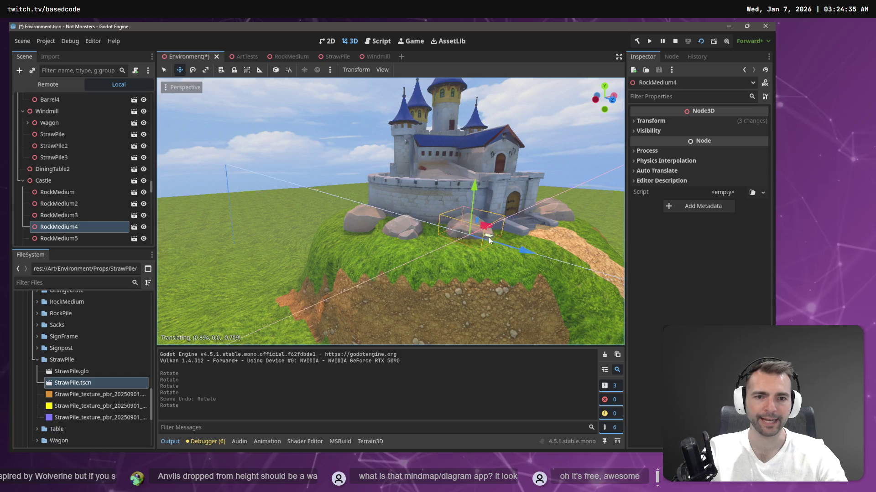
drag(492, 245, 483, 236)
drag(468, 185, 468, 189)
key(ctrl+s)
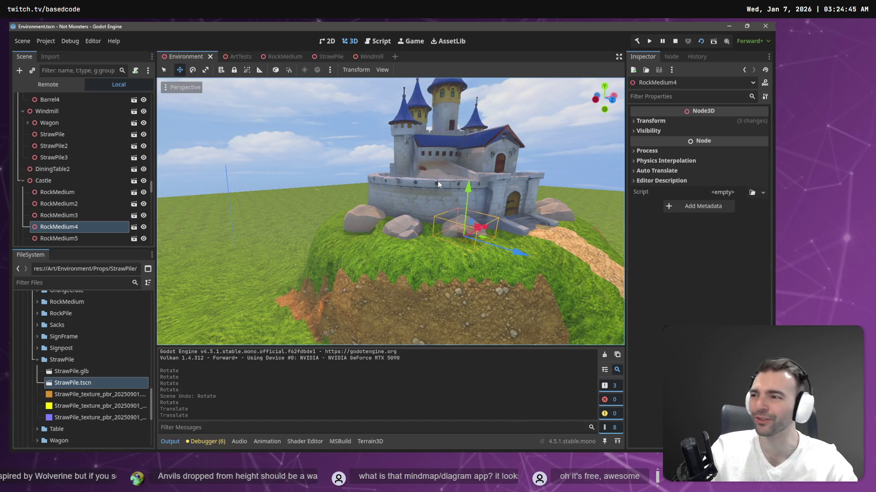
right_click(451, 169)
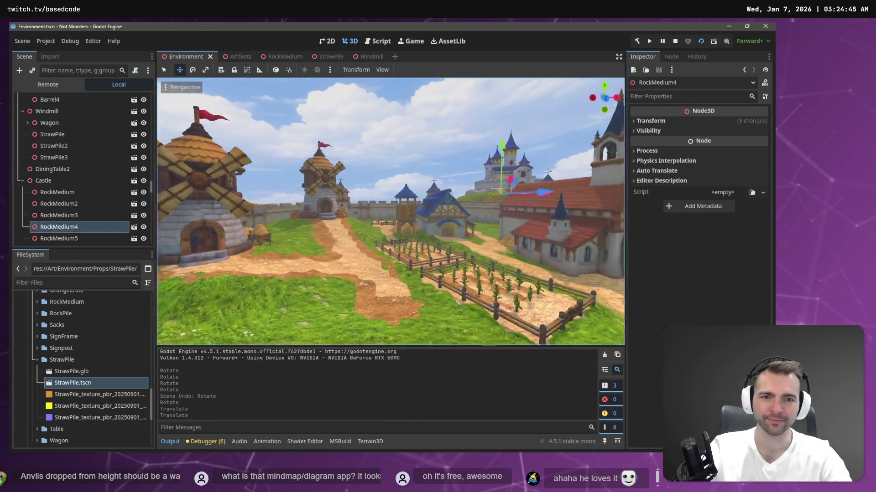
right_click(461, 167)
key(F5)
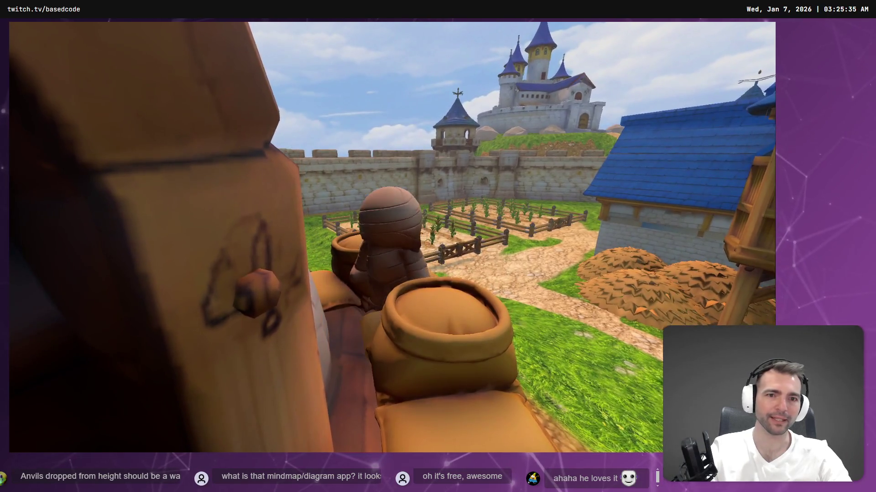
- Stop the running game with F8 to return to the editor
key(F8)
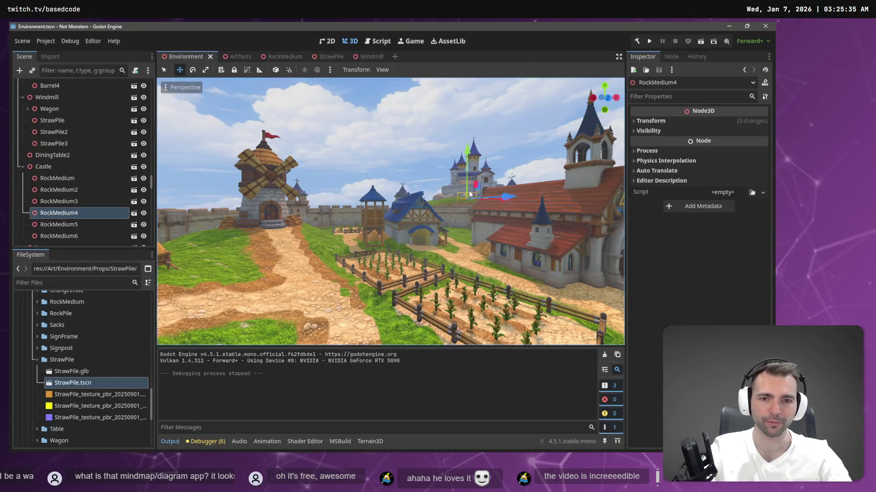
- Paste a rock under Castle as RockMedium7 and place it to the left among the rocks
right_click(469, 195)
key(w)
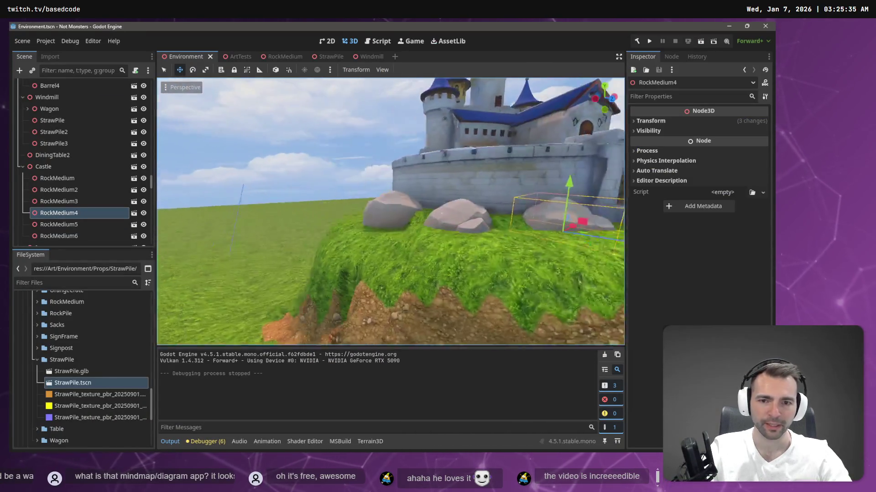
key(s)
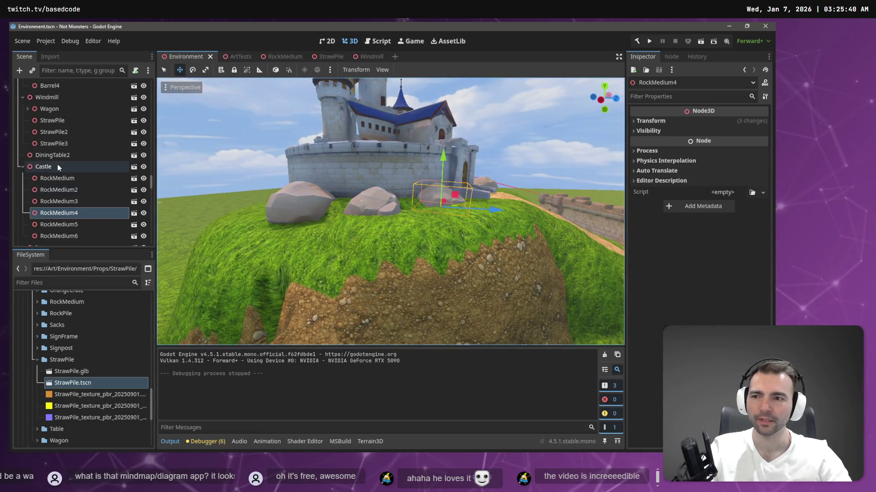
click(57, 165)
key(ctrl+v)
drag(455, 207, 421, 209)
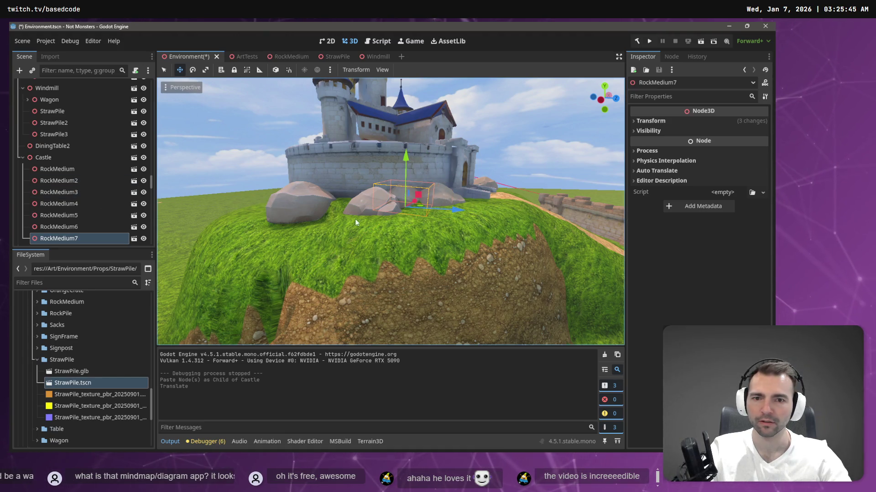
- Paste RockMedium8 under Castle, set it further left by the wall, turn it and save the scene
click(65, 158)
key(ctrl+v)
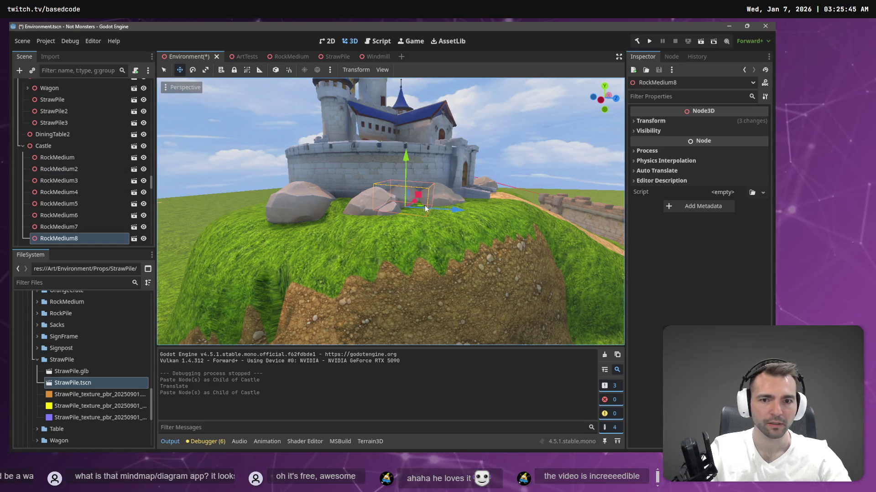
drag(423, 206, 371, 207)
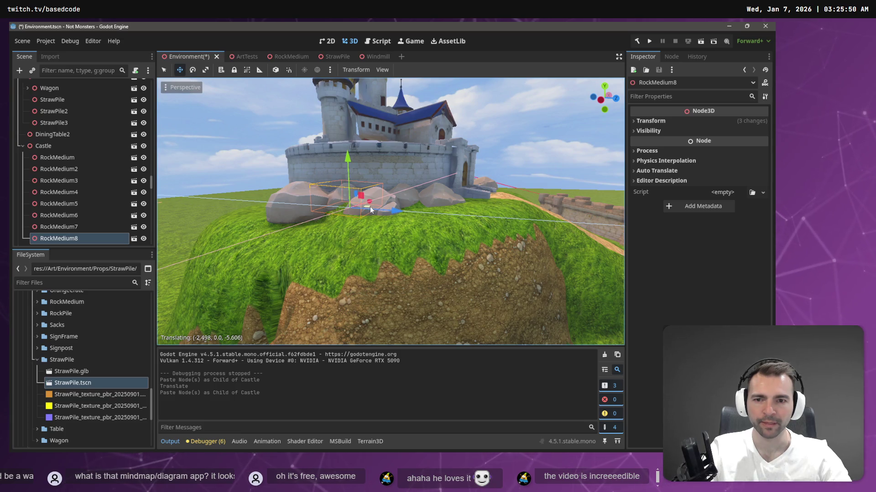
drag(370, 208, 369, 209)
key(e)
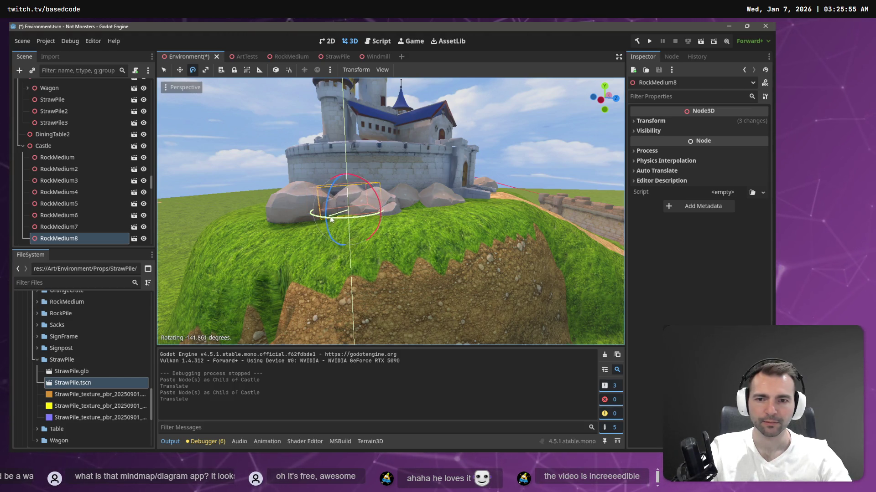
drag(341, 217, 341, 217)
click(515, 131)
key(ctrl+s)
key(s)
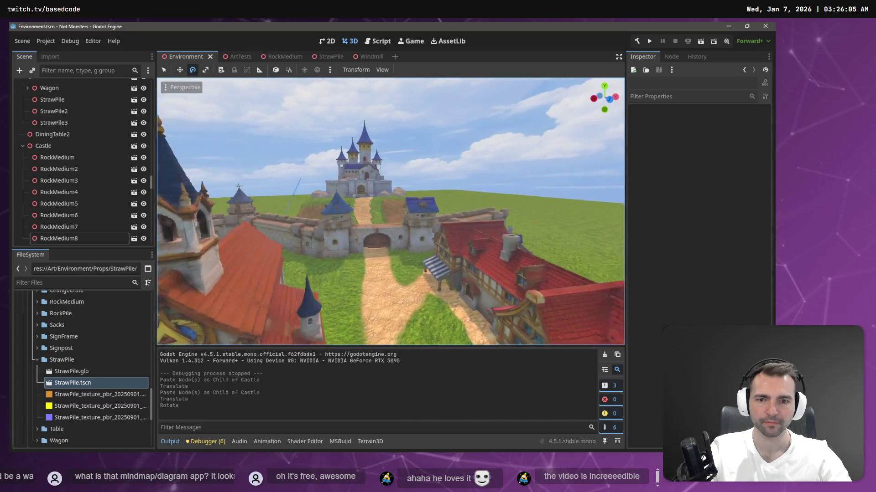
- Raise RockMedium6 slightly on the hillside
key(w)
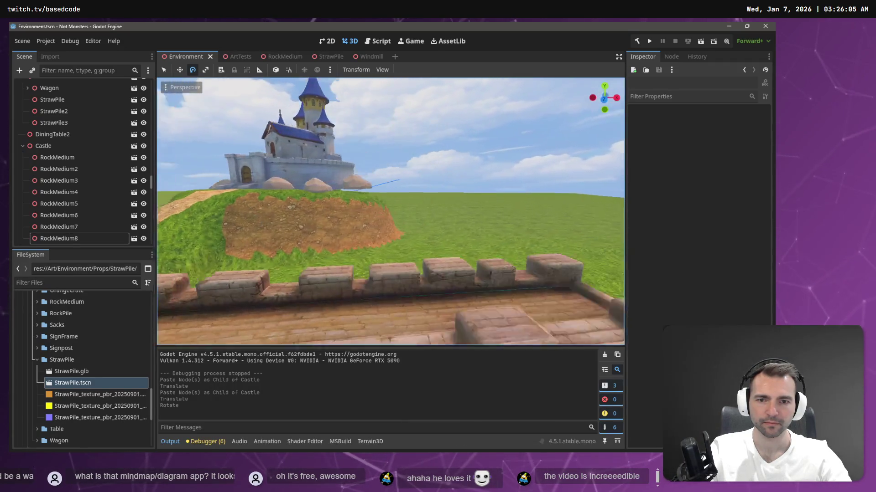
click(364, 167)
key(w)
mouse_move(369, 148)
mouse_down()
mouse_move(364, 118)
mouse_move(374, 150)
mouse_up()
key(r)
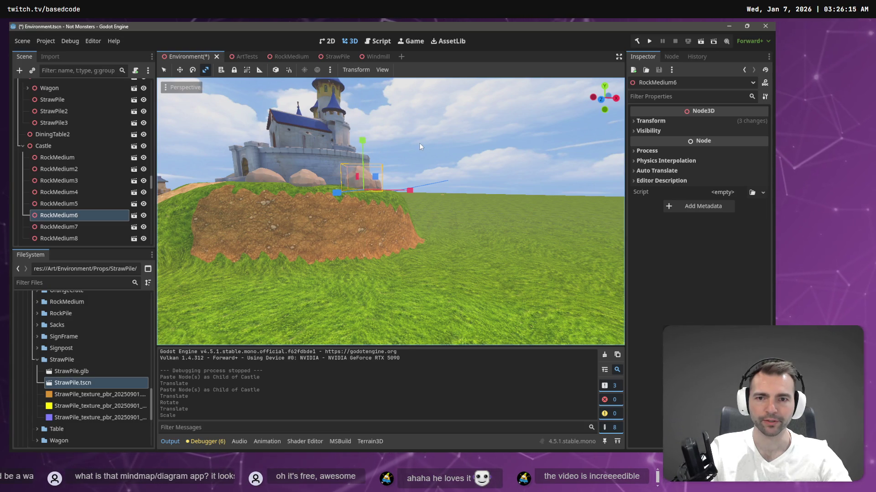
click(420, 143)
- Paste a new rock RockMedium9 under Castle, move it to the castle's left side and resize it
key(w)
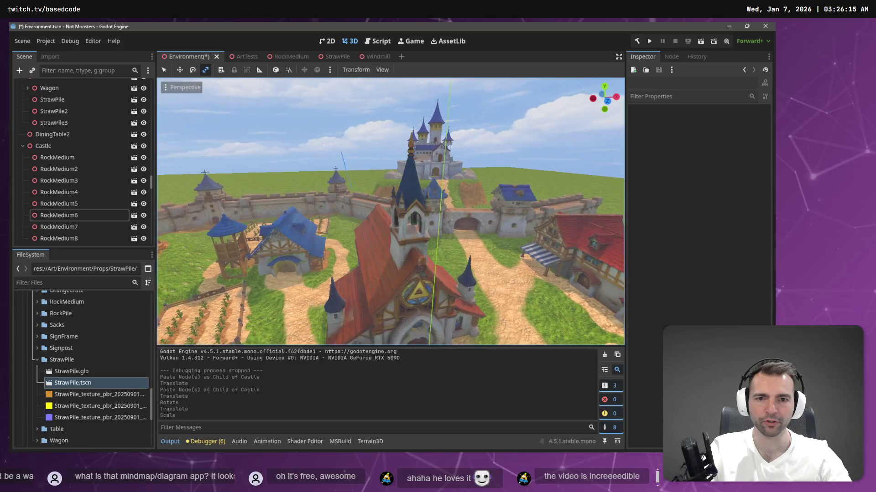
key(s)
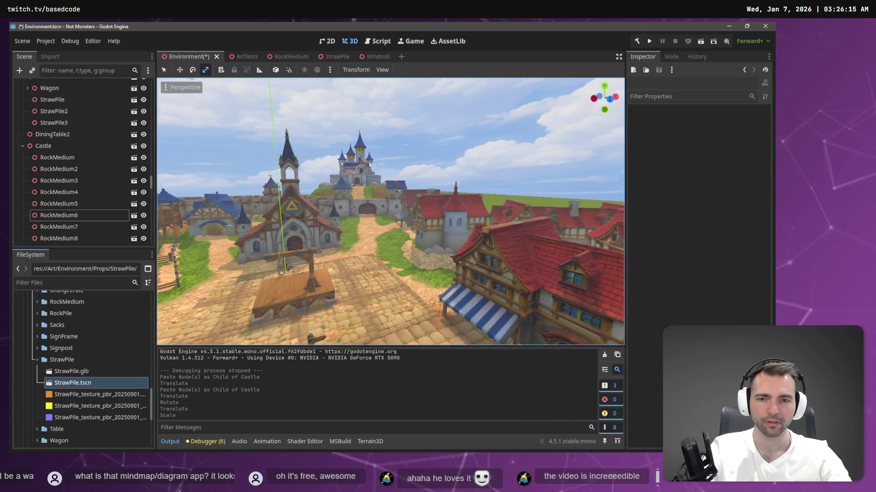
key(w)
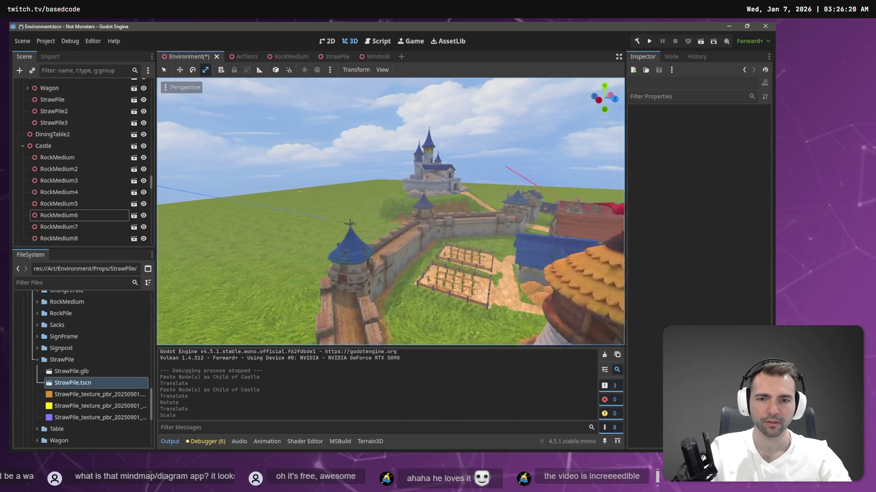
key(w)
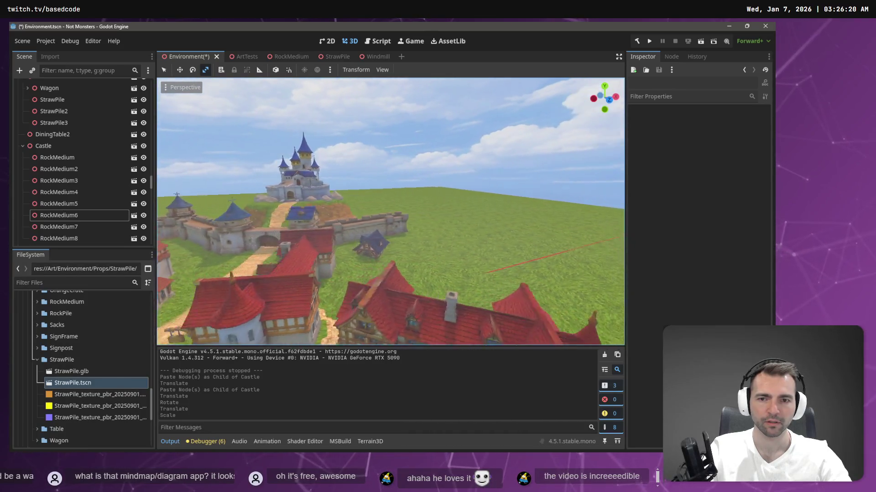
click(426, 241)
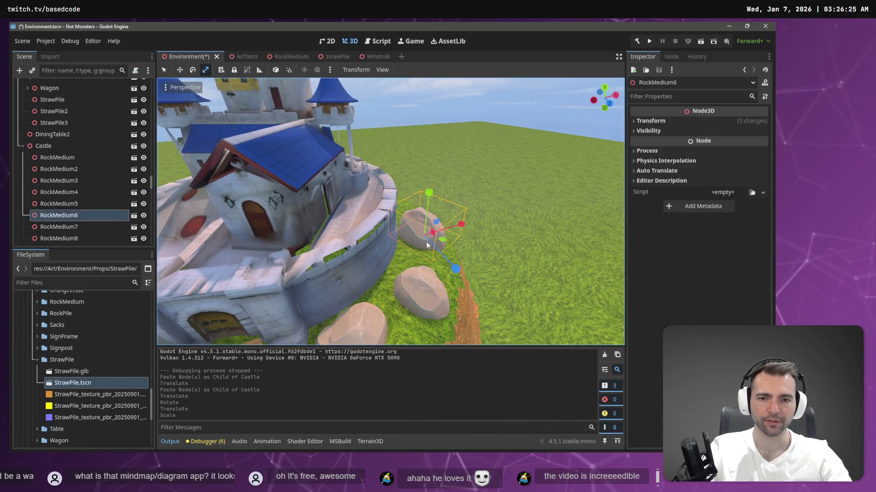
scroll(432, 276, down, 5)
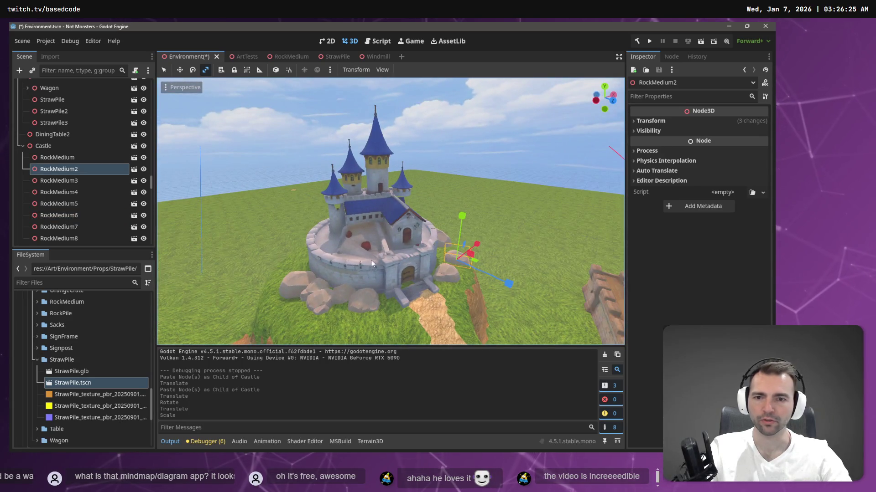
key(ctrl+v)
key(w)
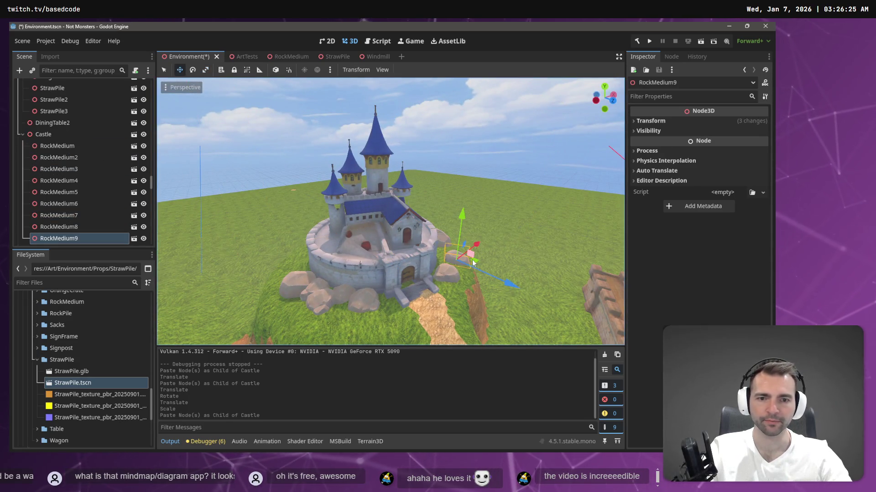
drag(478, 268, 316, 263)
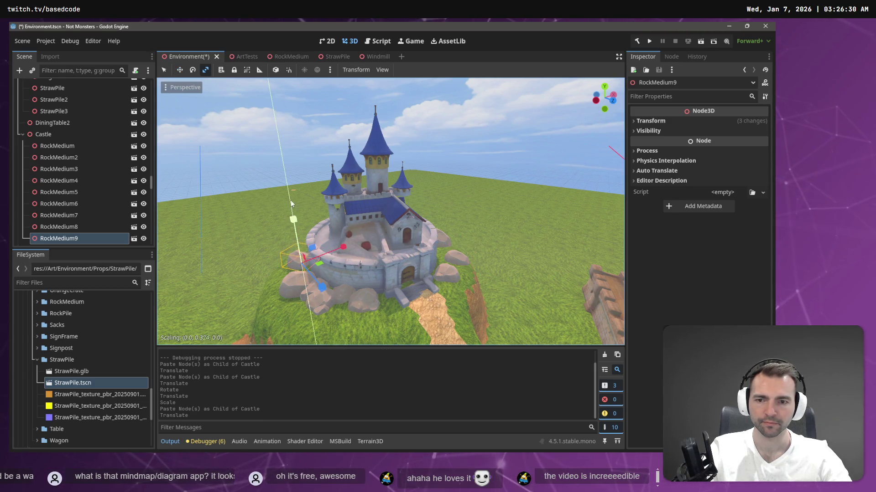
drag(298, 144, 311, 155)
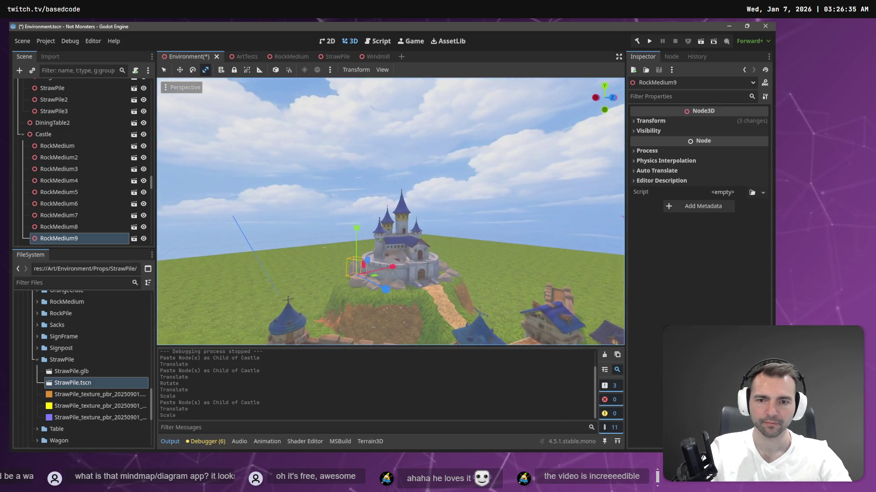
scroll(315, 191, up, 2)
scroll(314, 190, up, 3)
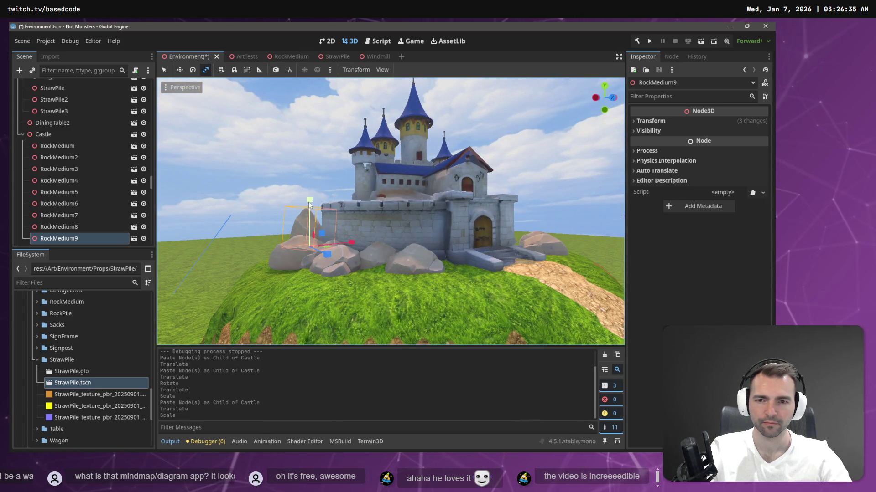
drag(311, 215, 317, 210)
scroll(316, 211, down, 5)
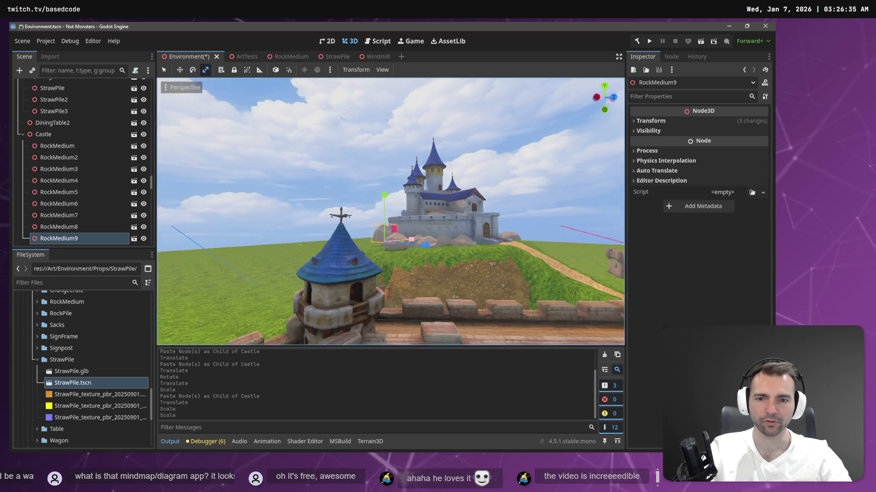
- Save the village scene and run the game to test it
key(ctrl+s)
key(w)
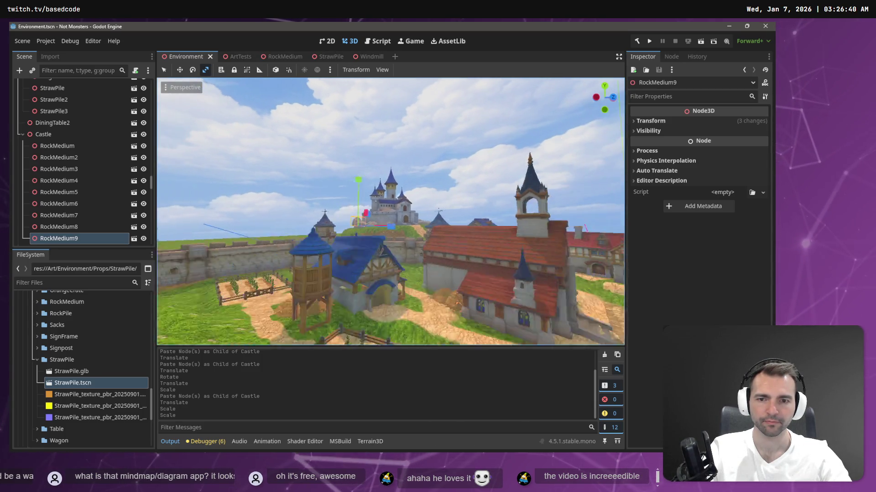
key(s)
click(500, 159)
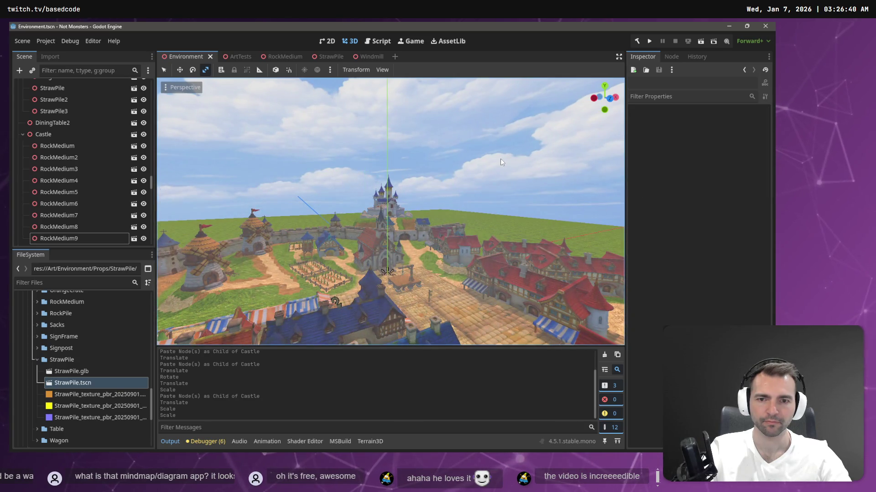
key(F5)
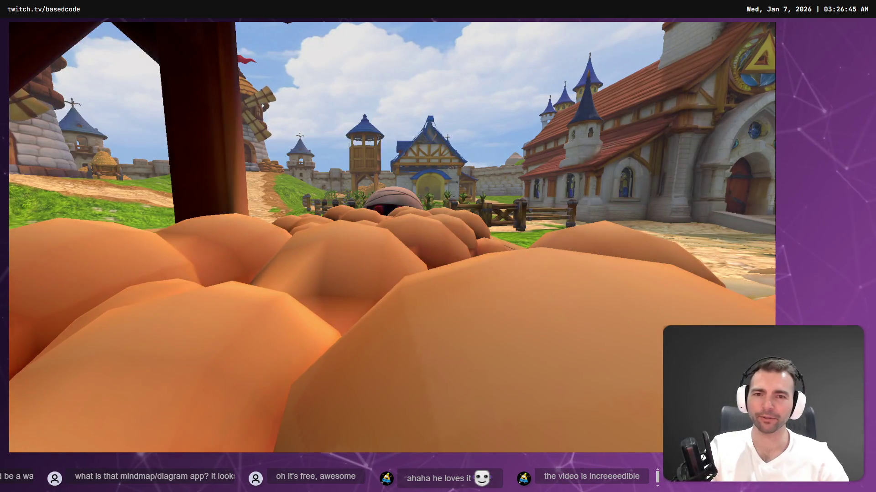
key(w)
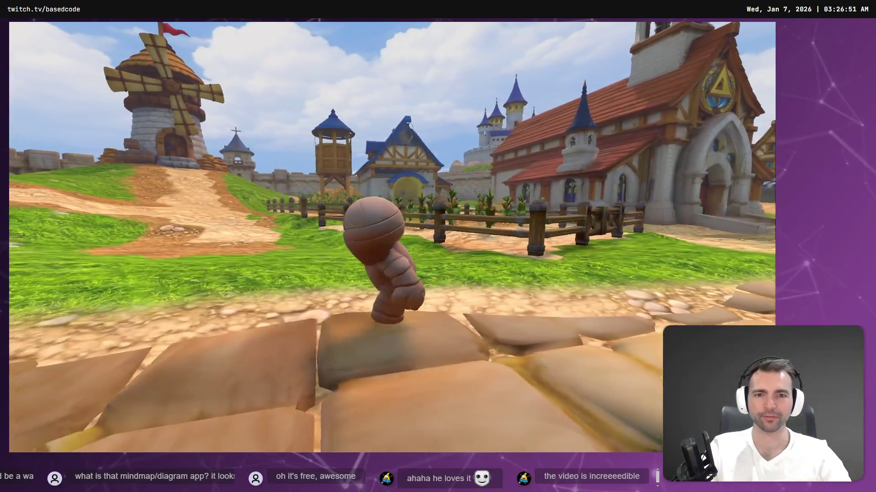
key(a)
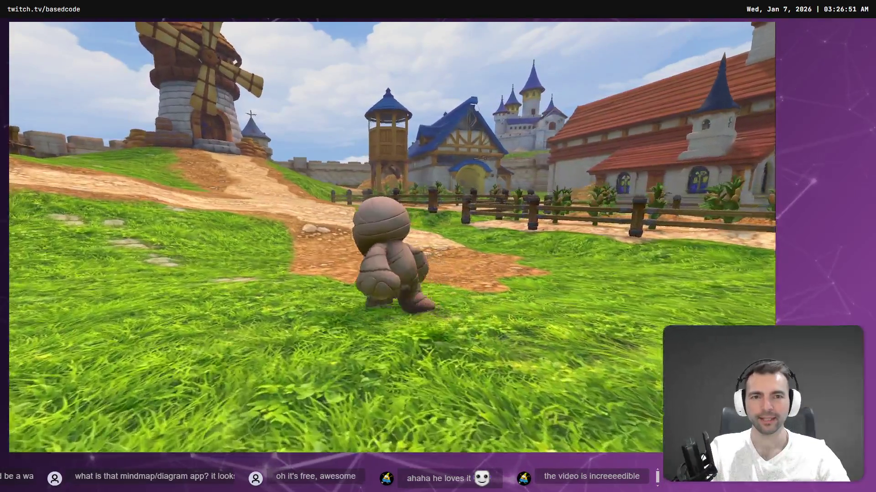
key(w)
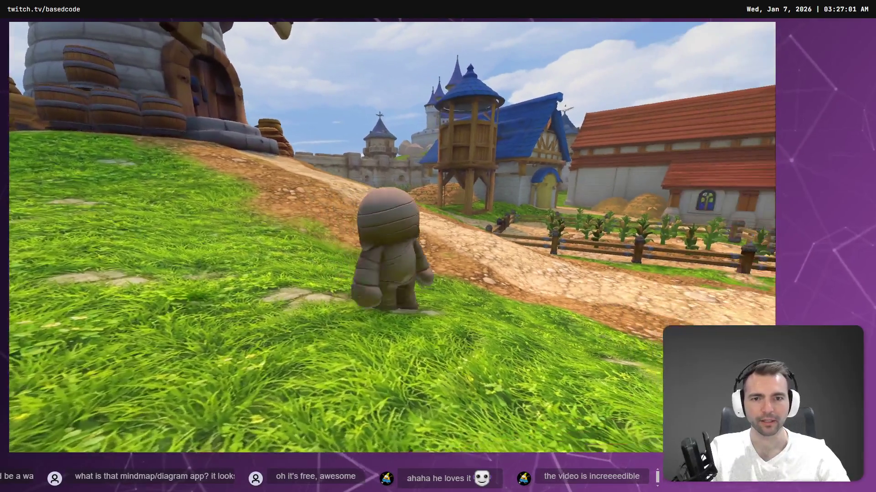
key(F8)
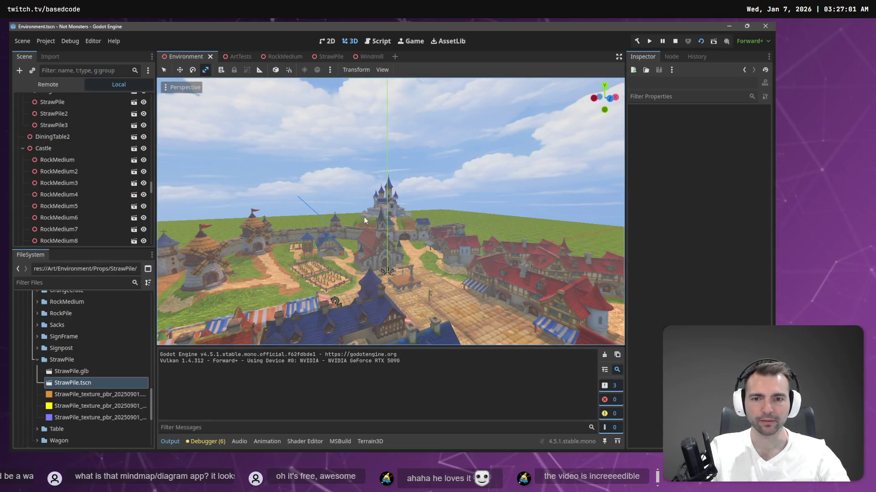
- Raise RockMedium9 straight up, check it in a test run, stop the game and undo the lift
click(363, 212)
key(f)
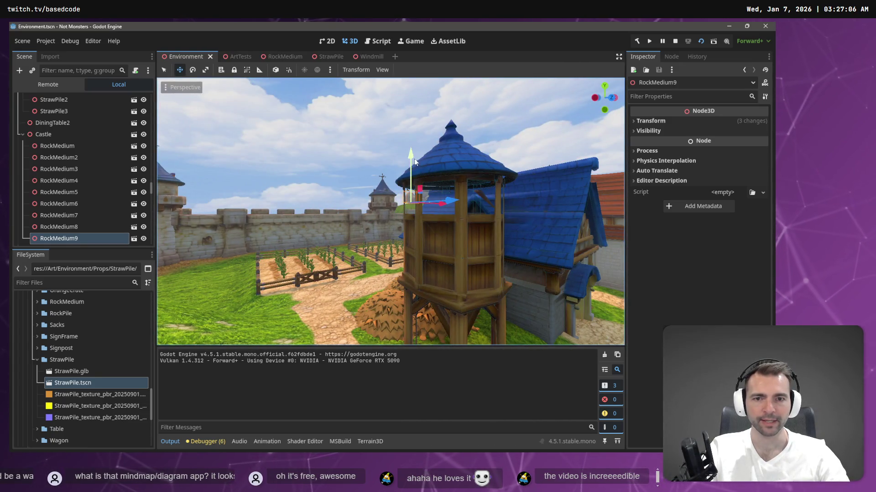
drag(414, 159, 414, 160)
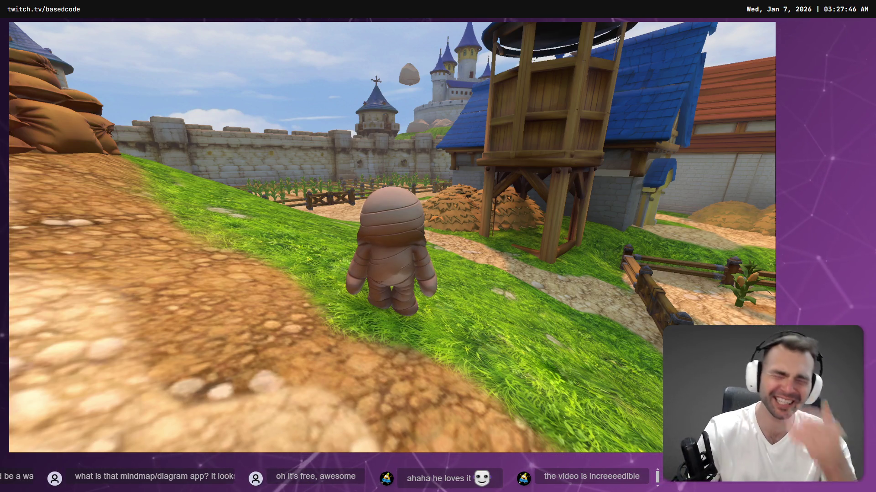
key(F8)
key(ctrl+z)
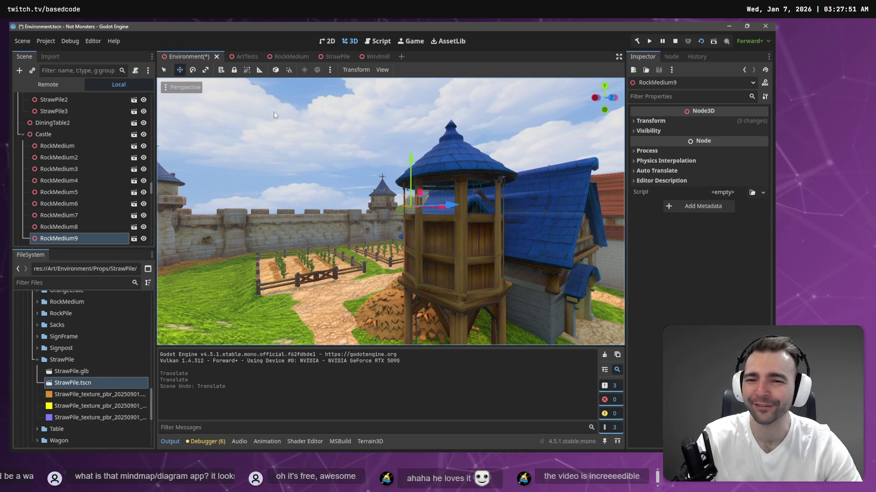
right_click(254, 146)
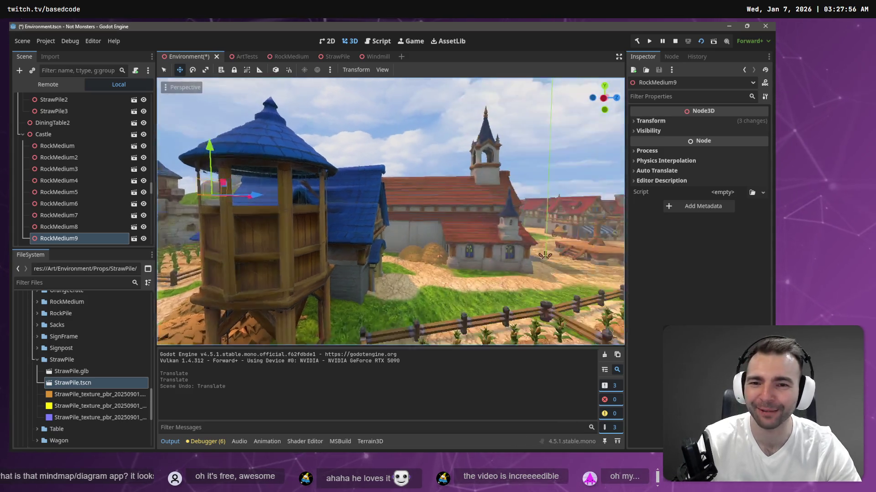
key(w)
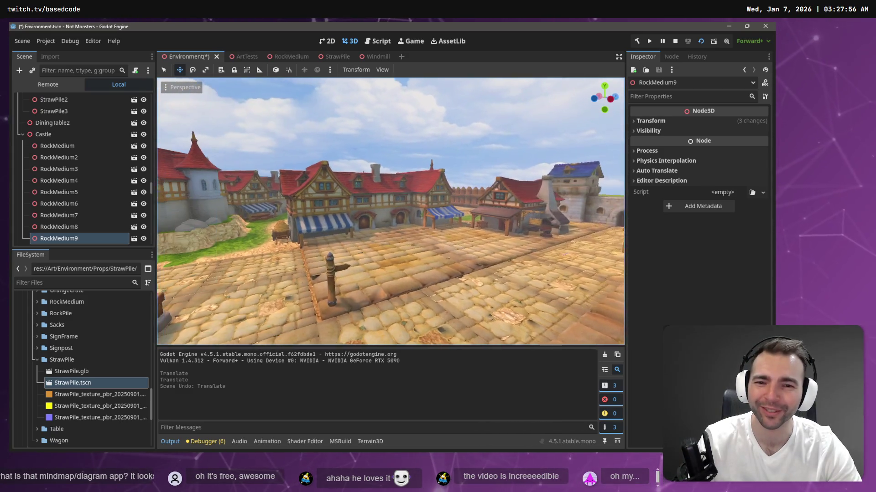
key(F5)
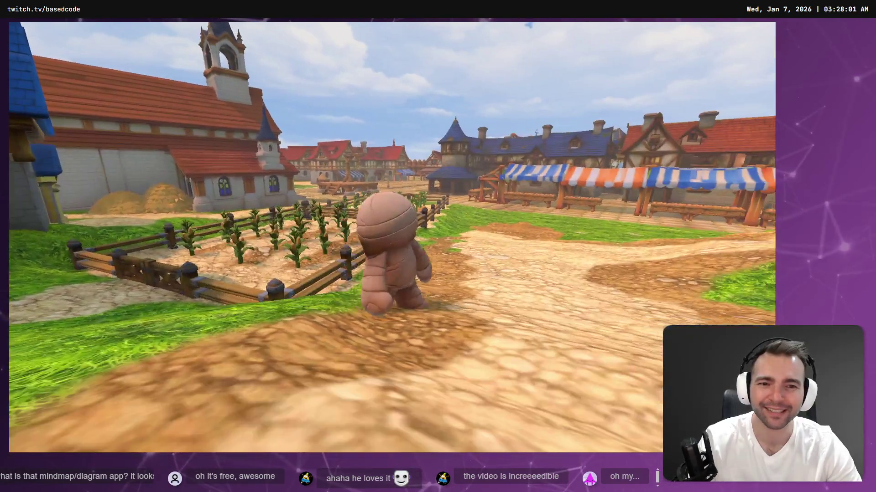
key(F8)
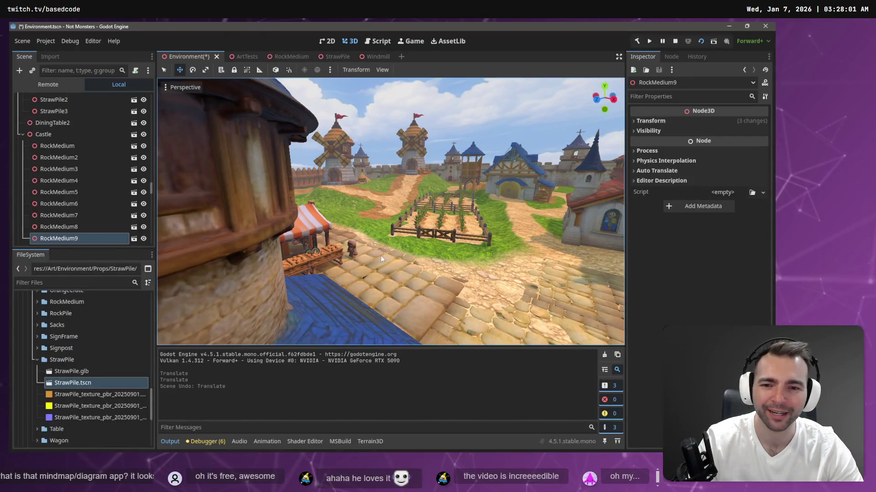
right_click(322, 248)
key(w)
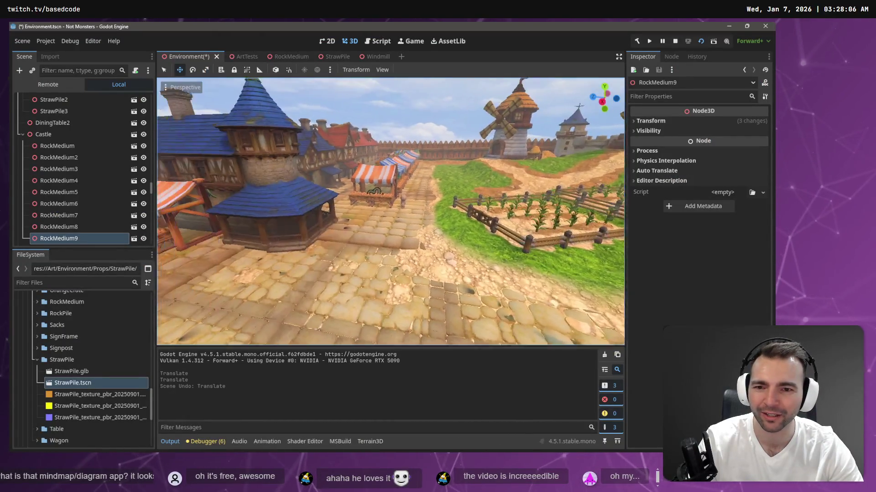
key(F5)
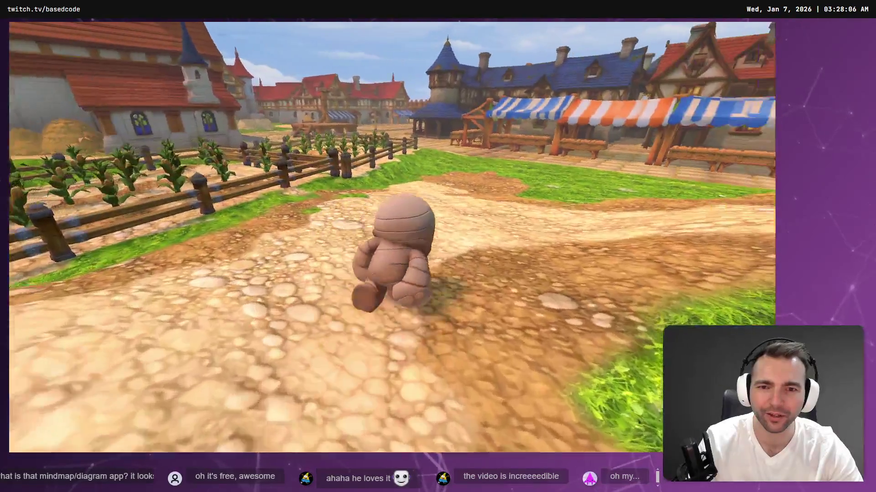
- Restart the test run, run the mummy across the village field, then fly toward the castle wall
key(F8)
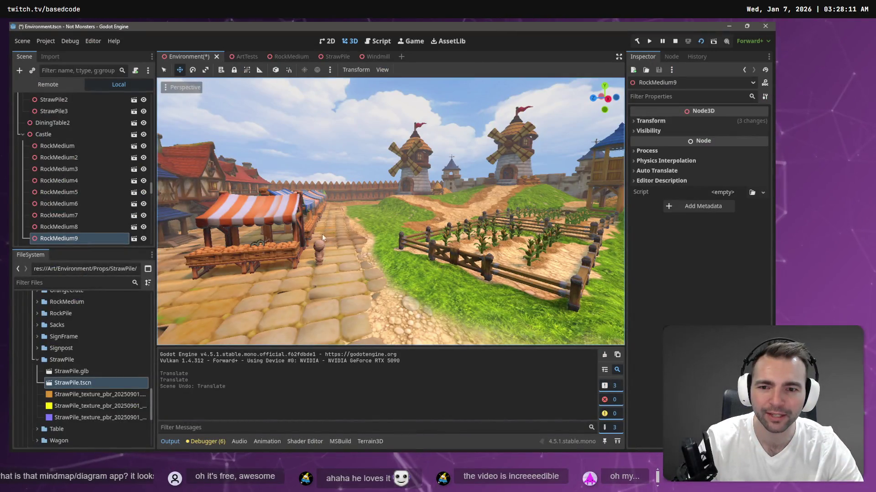
key(F5)
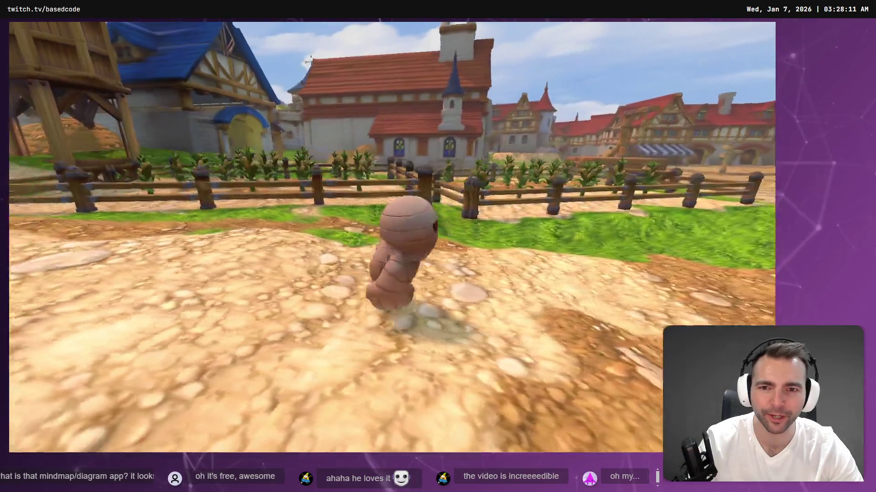
key(w)
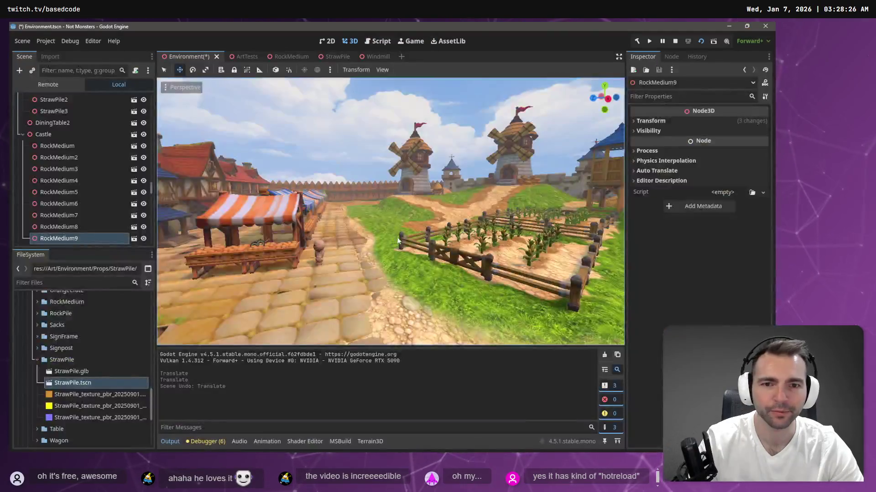
key(w)
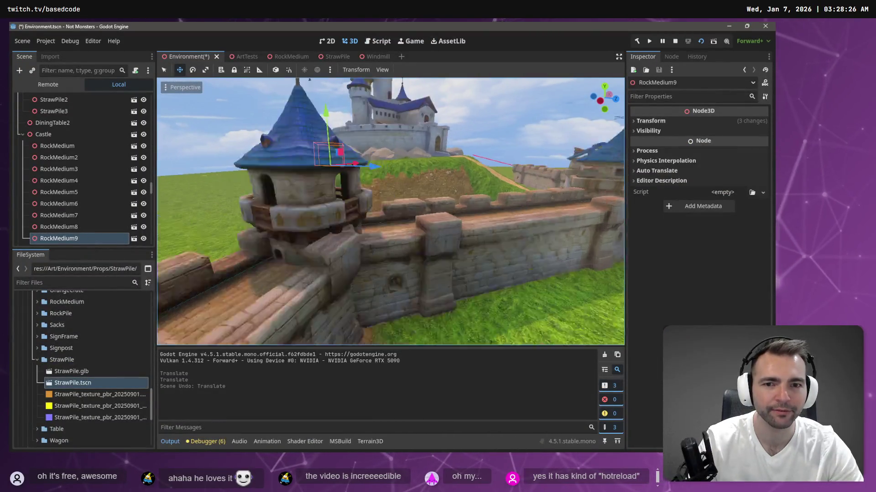
- Select RockMedium8 on the castle hilltop, nudge it, and rotate it about 20 degrees
key(s)
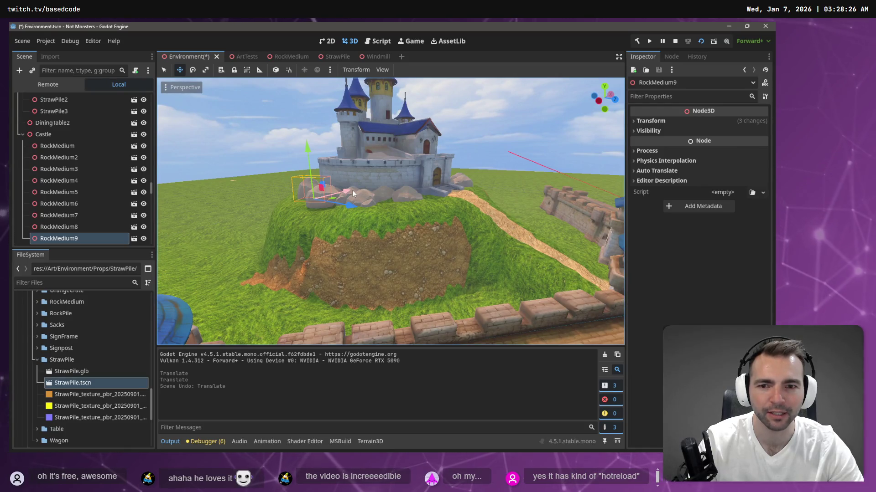
key(w)
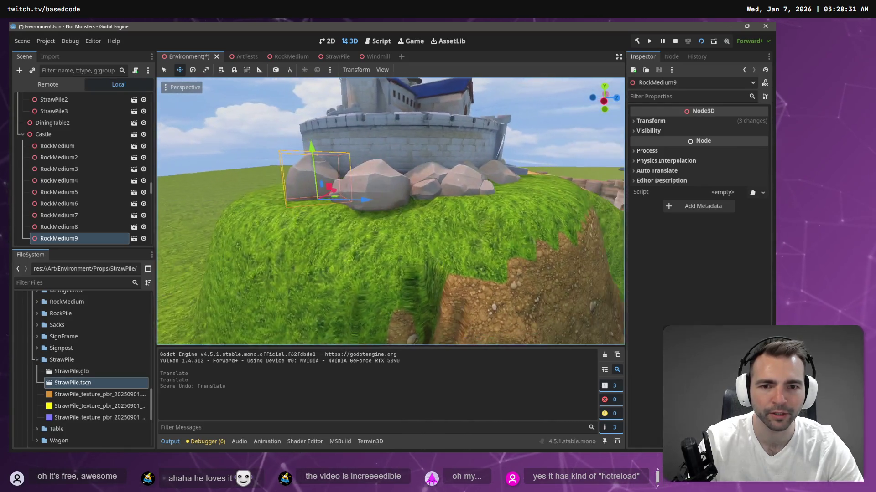
click(400, 198)
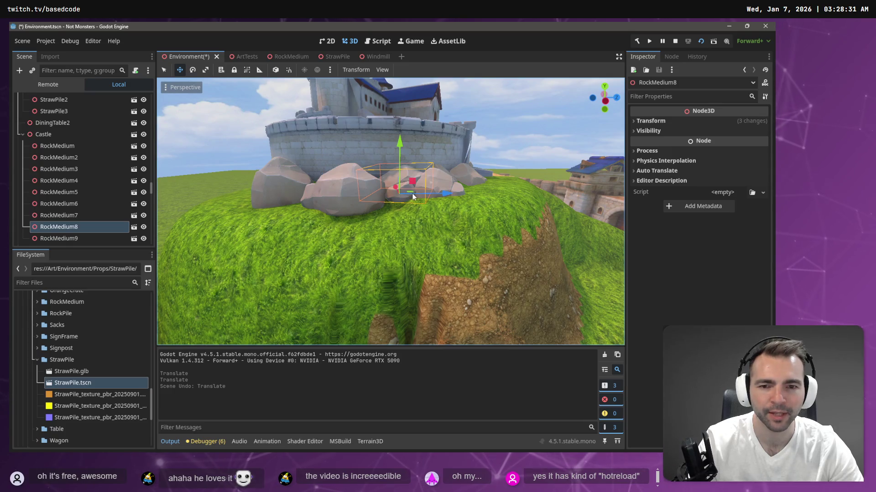
drag(406, 197, 409, 196)
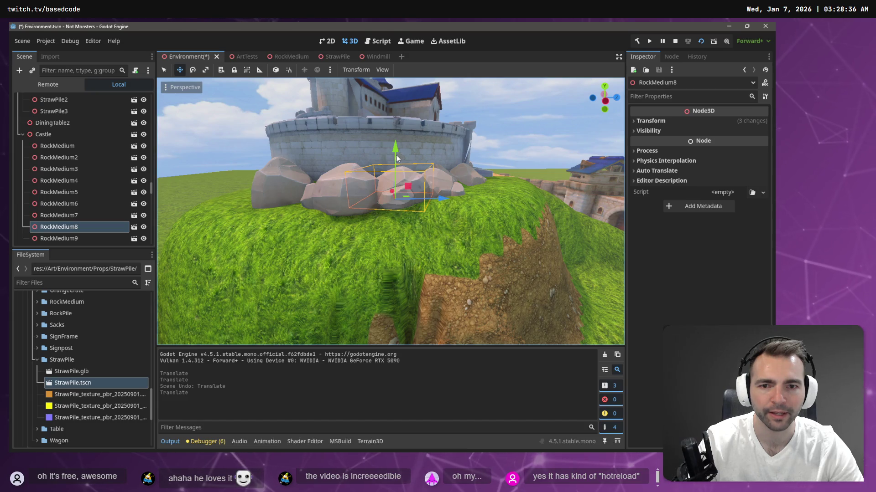
key(e)
drag(395, 155, 399, 192)
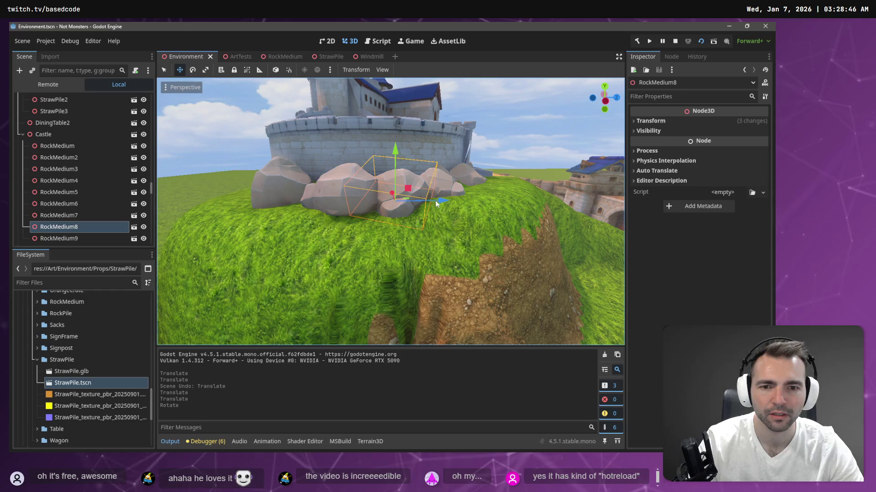
- Slide RockMedium8 left around the tower base further along the hill
drag(435, 200, 315, 204)
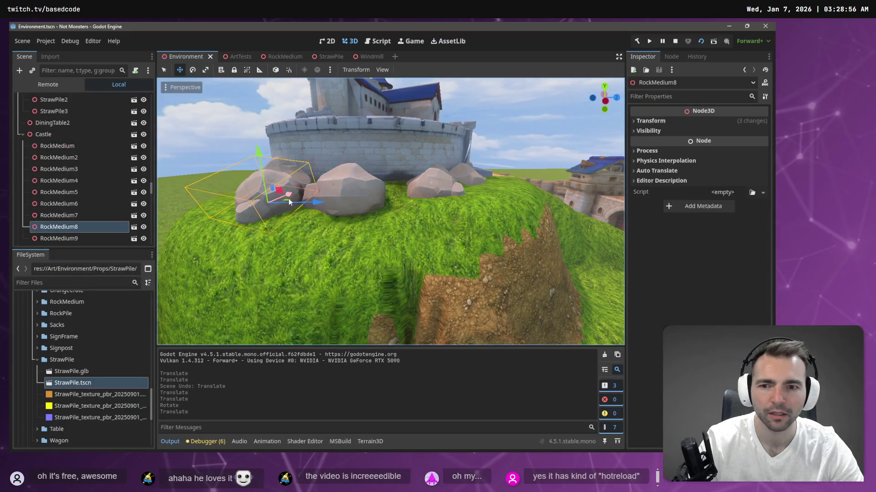
drag(288, 201, 338, 202)
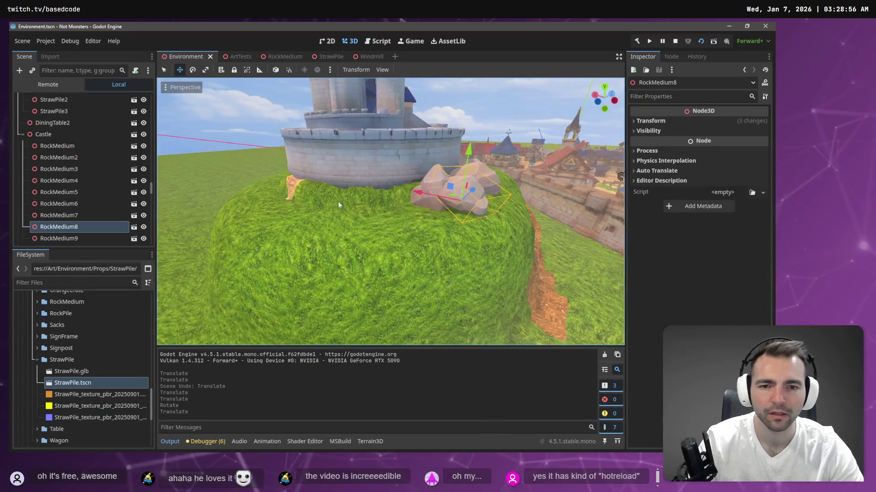
mouse_move(451, 196)
mouse_down()
mouse_move(400, 209)
mouse_move(408, 206)
mouse_up()
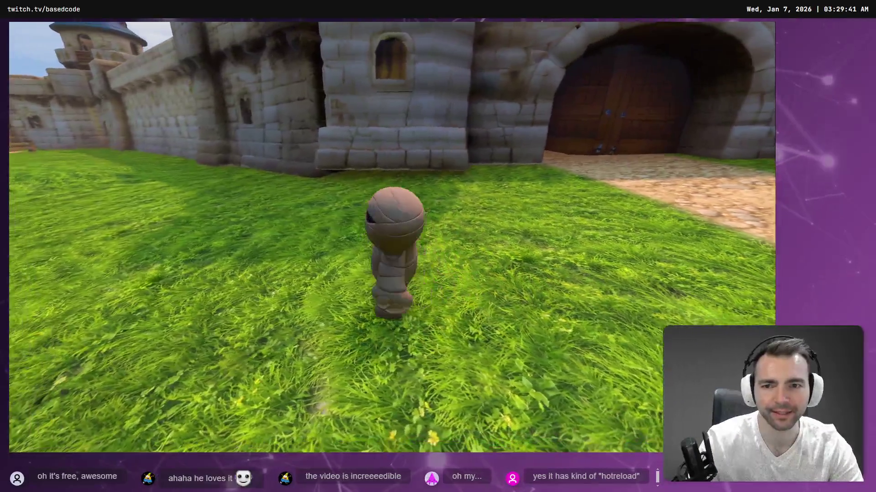
key(F8)
key(w)
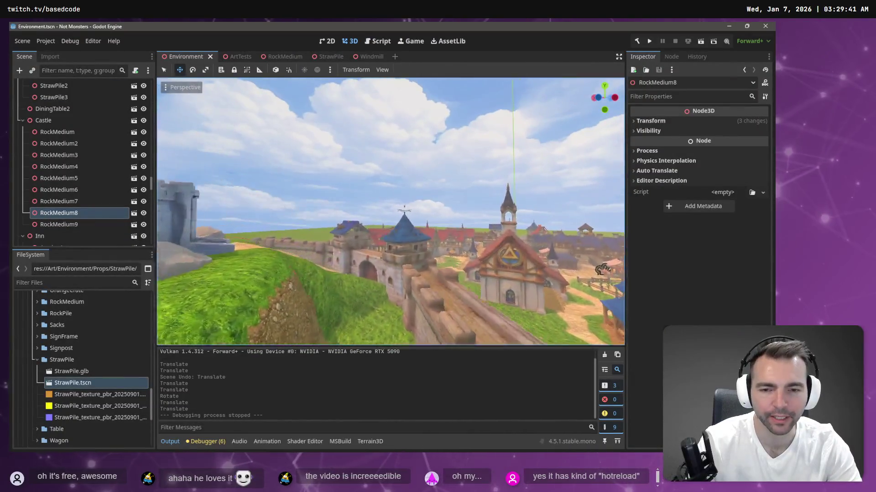
- Move along the castle wall to the gate, select CittyGate2 and save the scene
key(s)
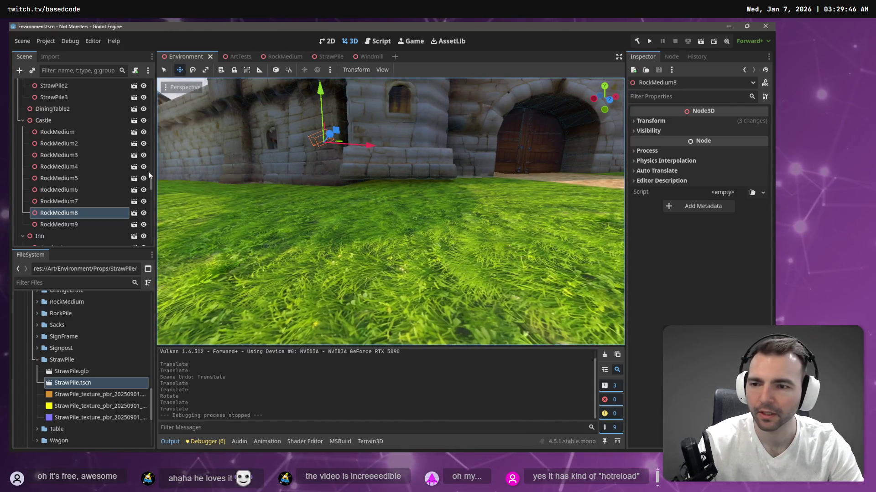
scroll(152, 184, up, 2)
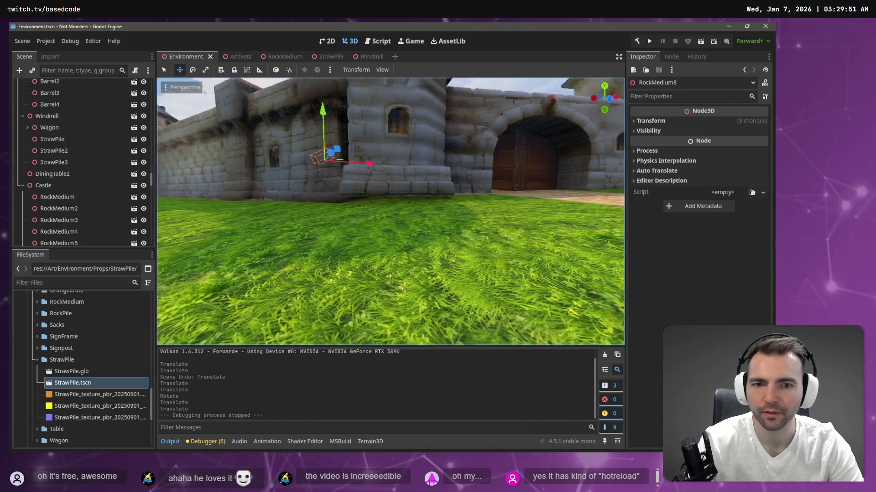
key(d)
key(a)
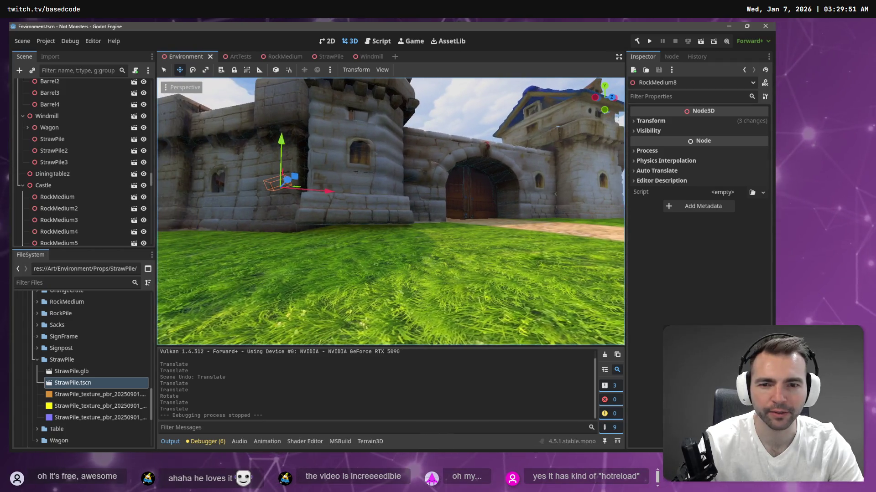
key(a)
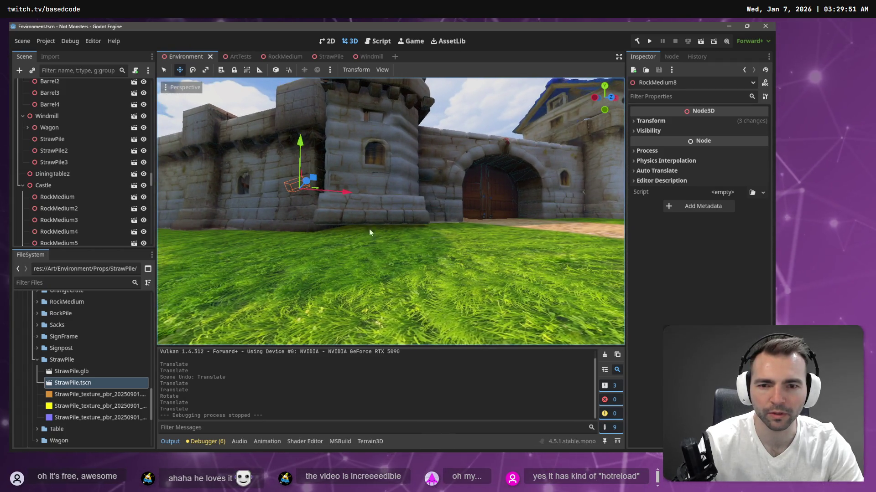
scroll(150, 178, up, 3)
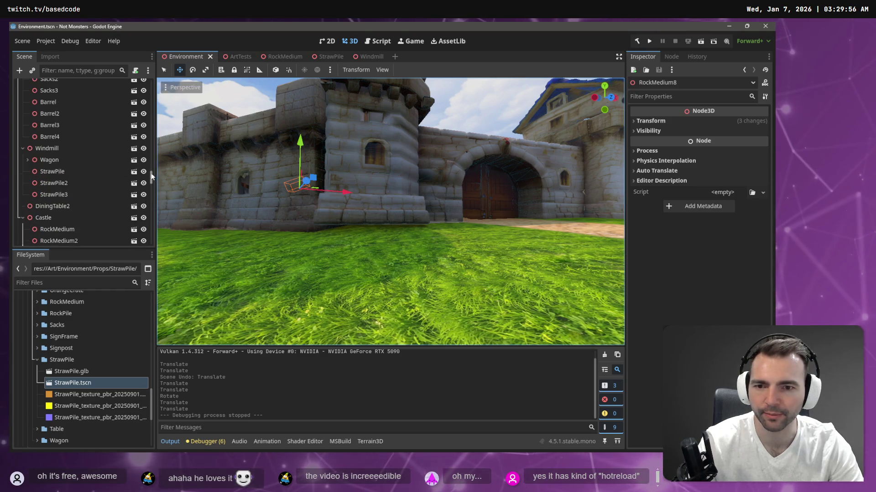
click(414, 105)
key(f)
key(ctrl+s)
- Nudge CittyGate2 slightly along X, save the scene, and launch a test run
drag(424, 179, 420, 182)
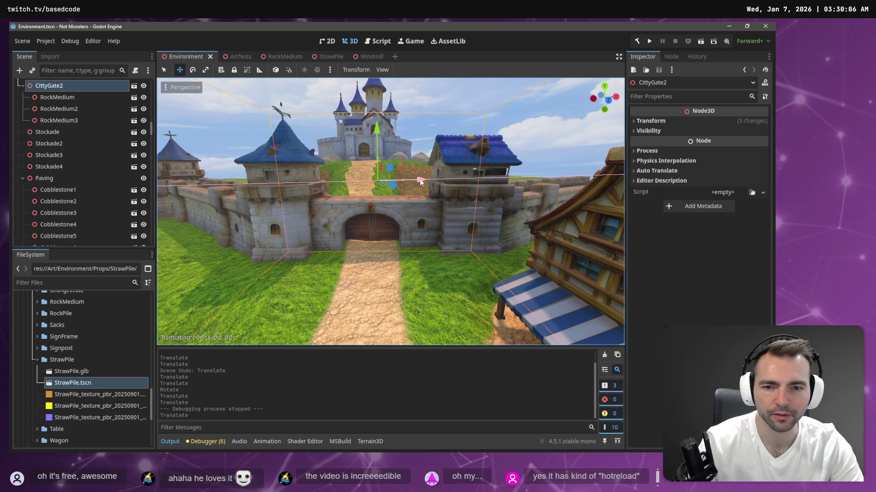
drag(420, 181, 421, 182)
key(ctrl+s)
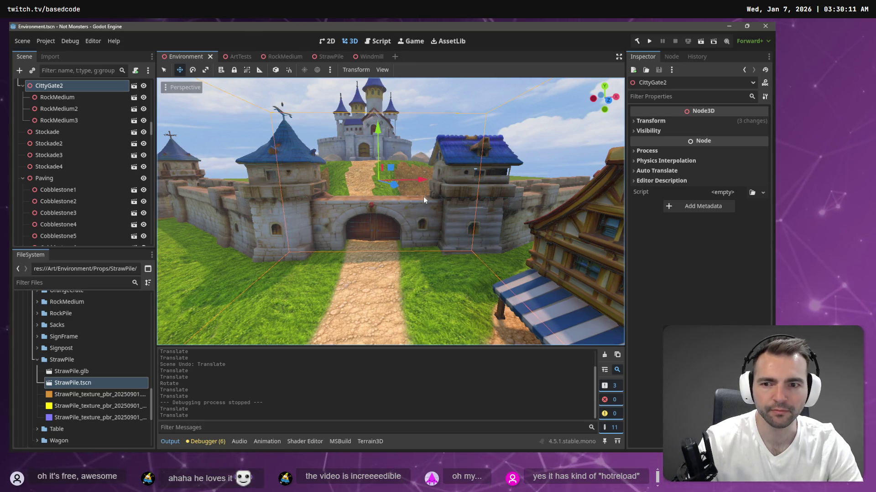
right_click(423, 197)
key(w)
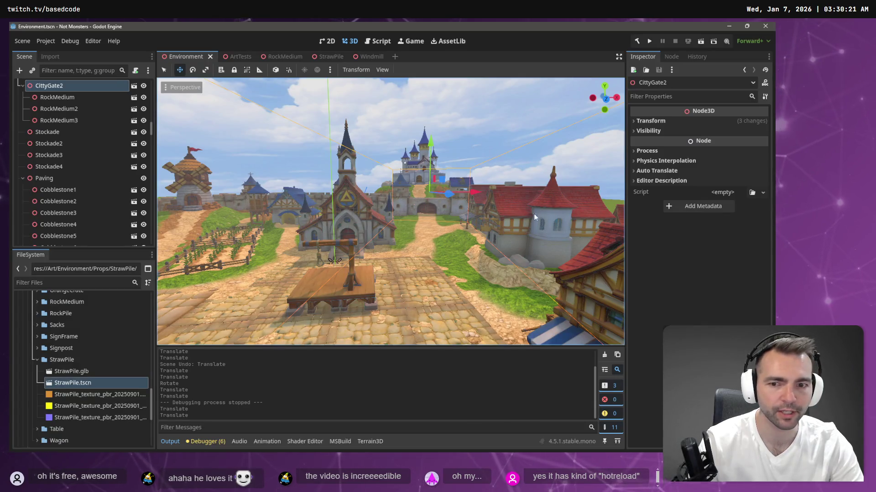
key(F5)
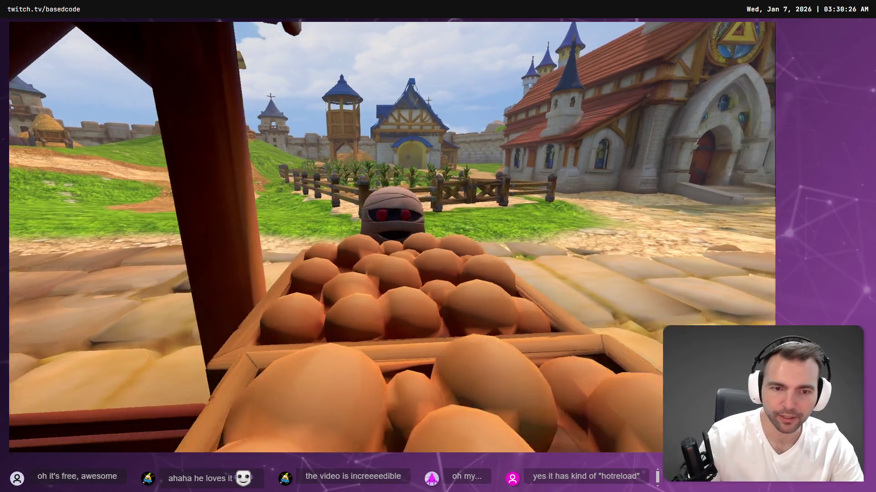
key(w)
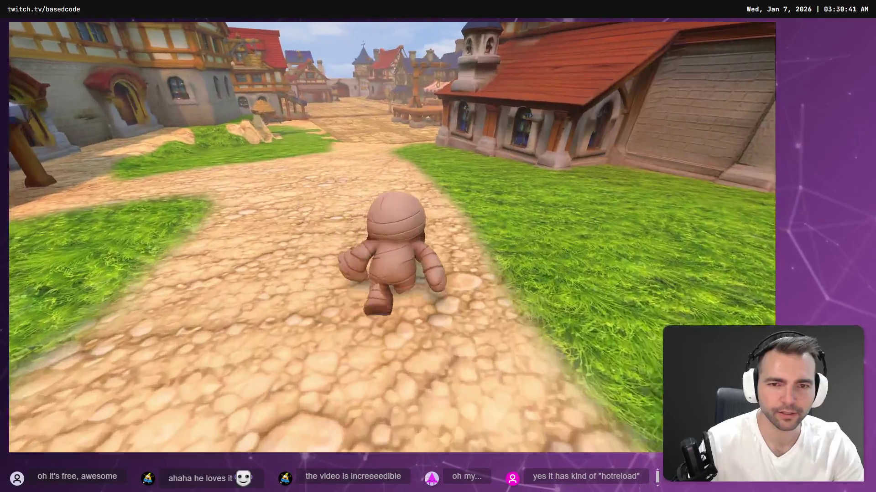
key(F8)
scroll(394, 239, up, 5)
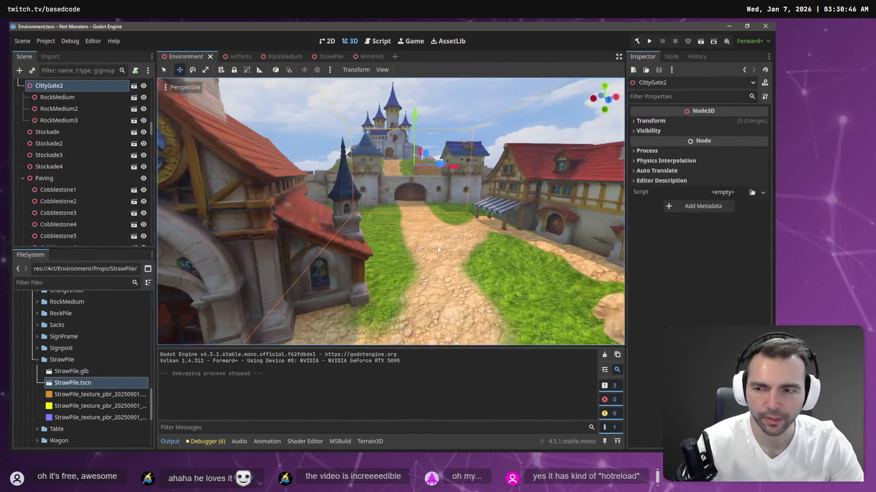
scroll(74, 79, down, 10)
scroll(99, 142, up, 3)
scroll(126, 144, up, 3)
scroll(94, 138, up, 3)
- With Terrain3D selected, paint cobblestone path texture toward the castle gate
click(48, 166)
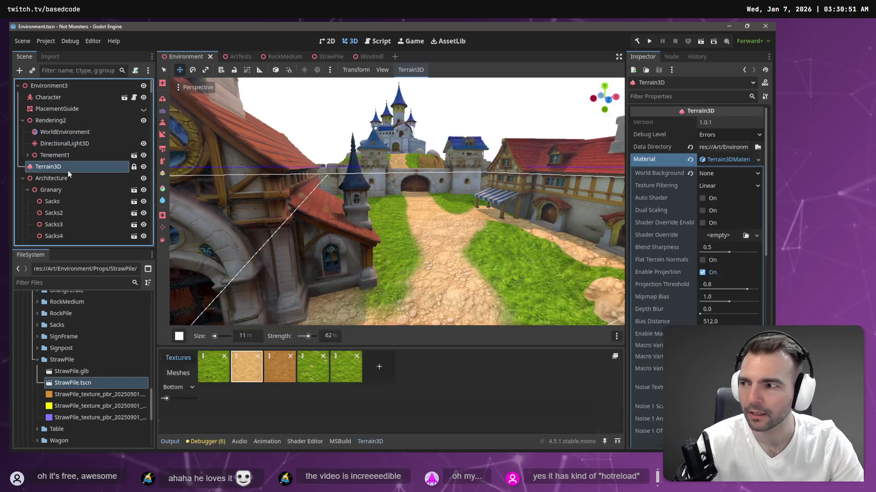
click(433, 258)
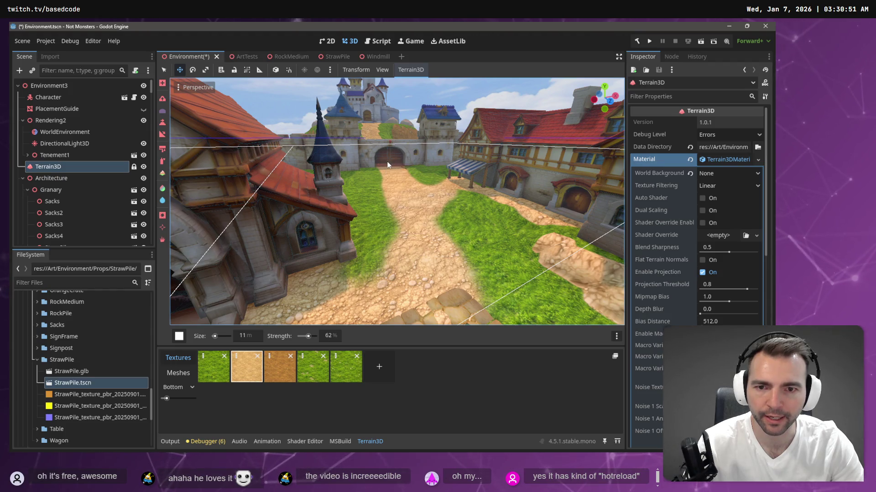
key(w)
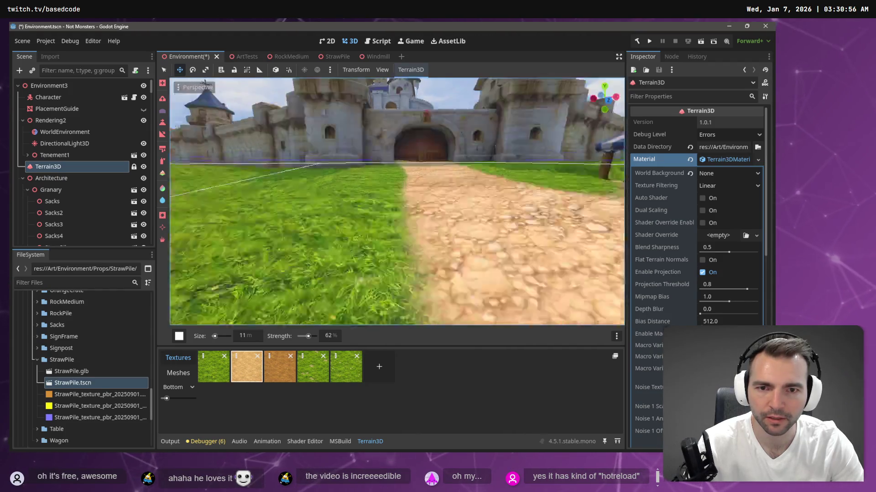
key(w)
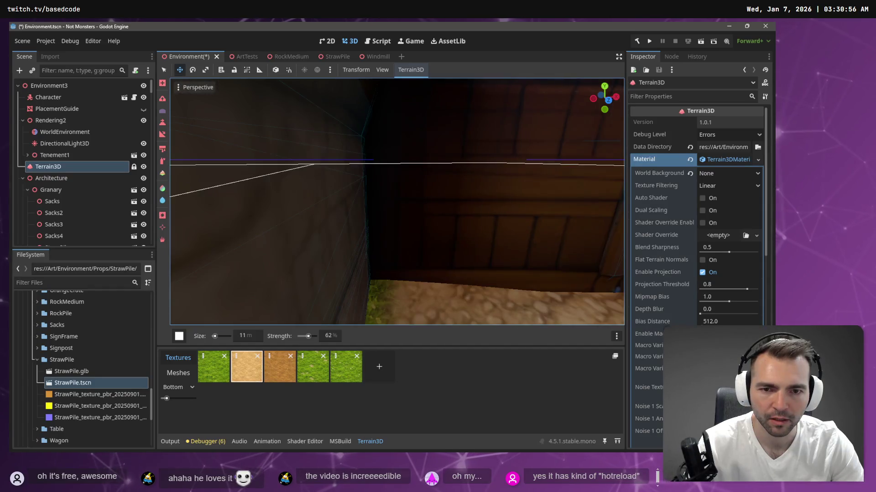
scroll(397, 202, up, 3)
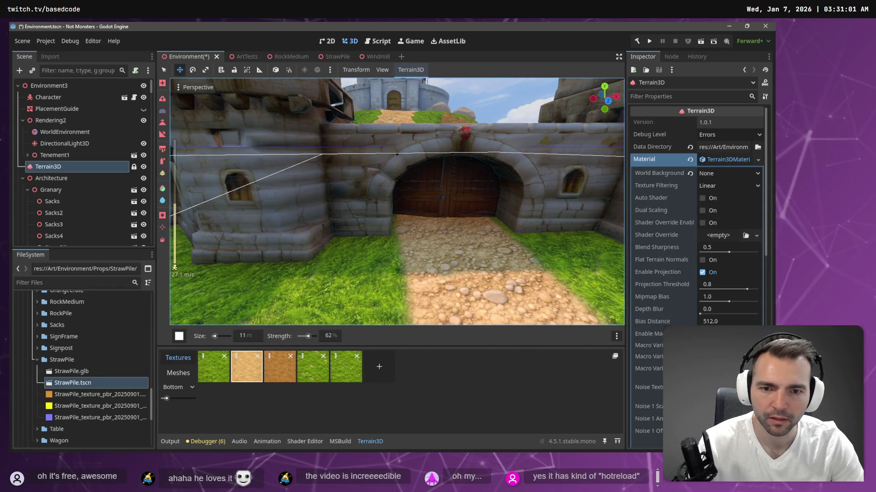
key(w)
key(w)
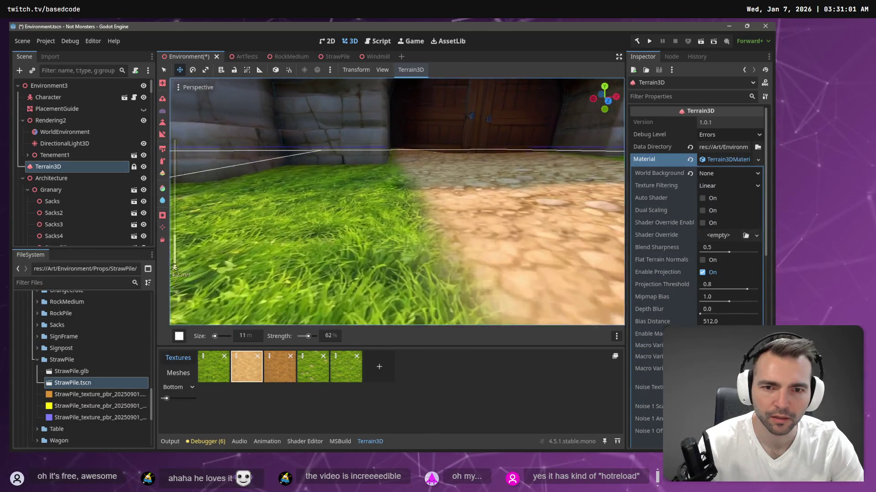
- Inspect the painted path at the gate door and begin editing the brush strength
key(w)
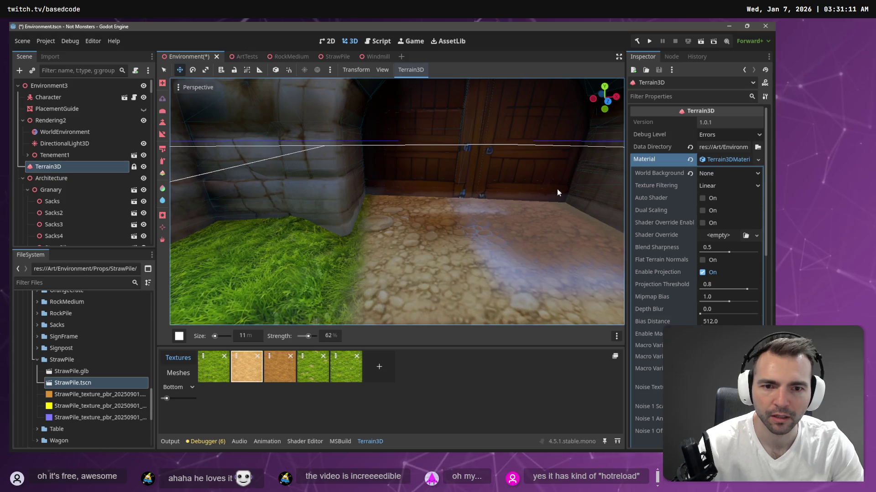
drag(471, 185, 557, 189)
key(s)
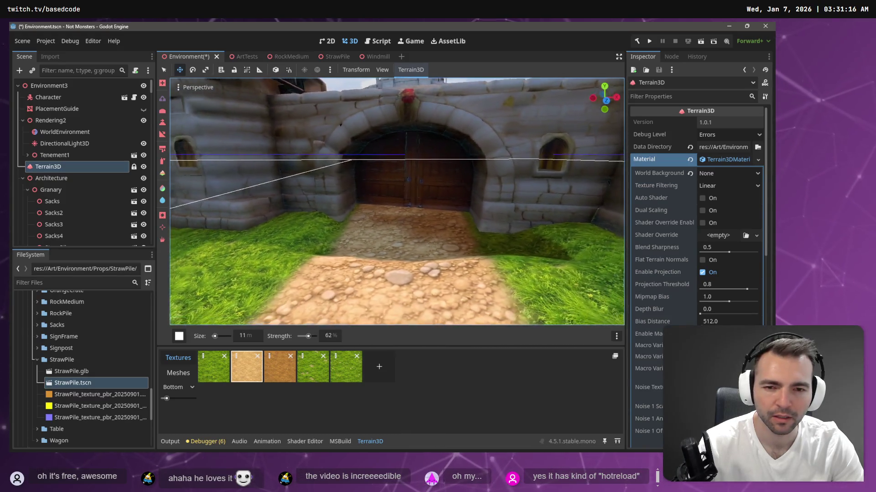
mouse_move(557, 193)
mouse_down()
mouse_move(534, 199)
mouse_move(145, 129)
mouse_up()
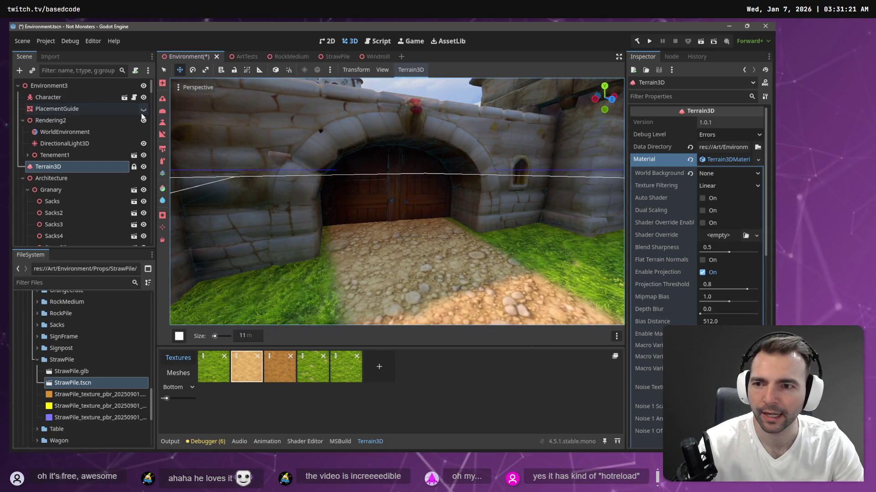
click(162, 97)
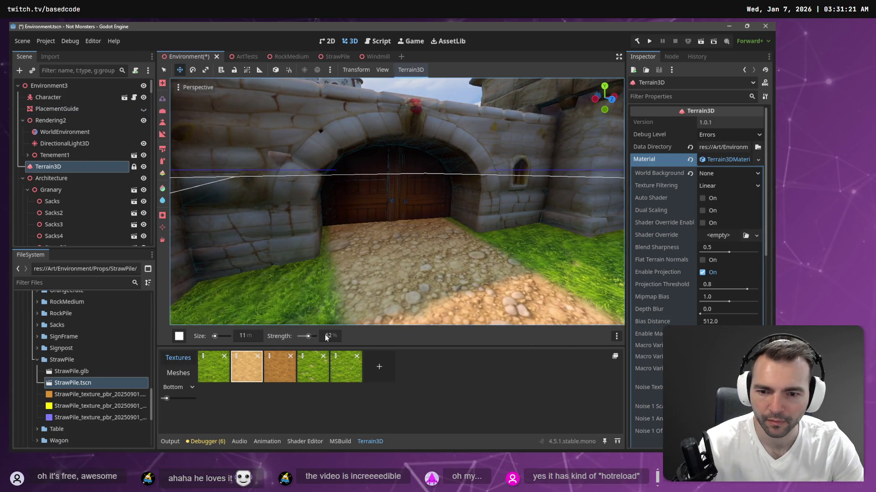
text(10)
- Paint a faint greyish blend at 10% strength over the gate path
key(Return)
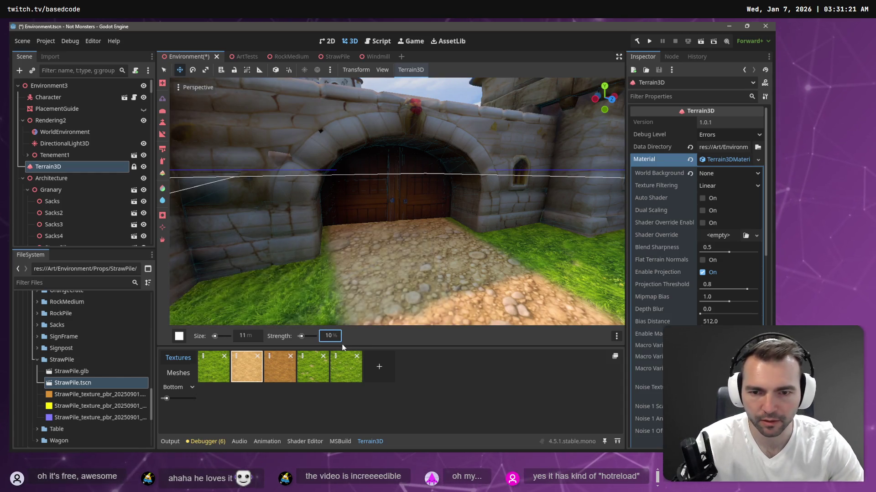
drag(388, 231, 416, 226)
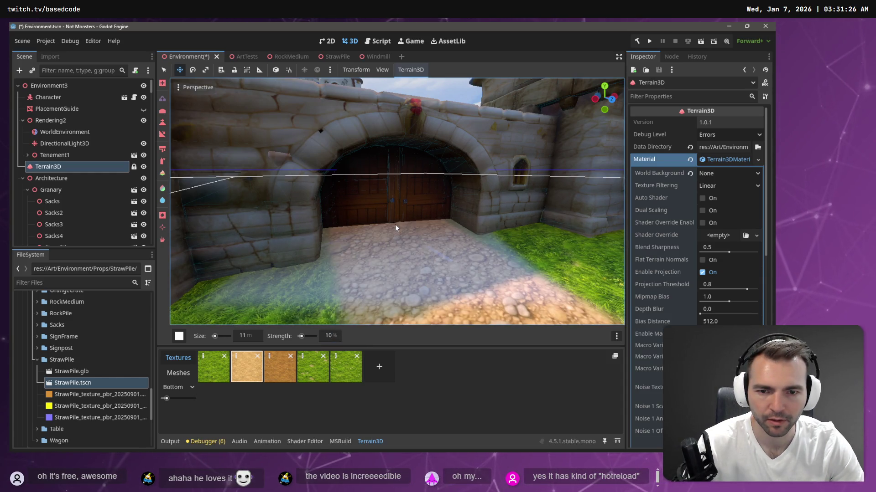
key(s)
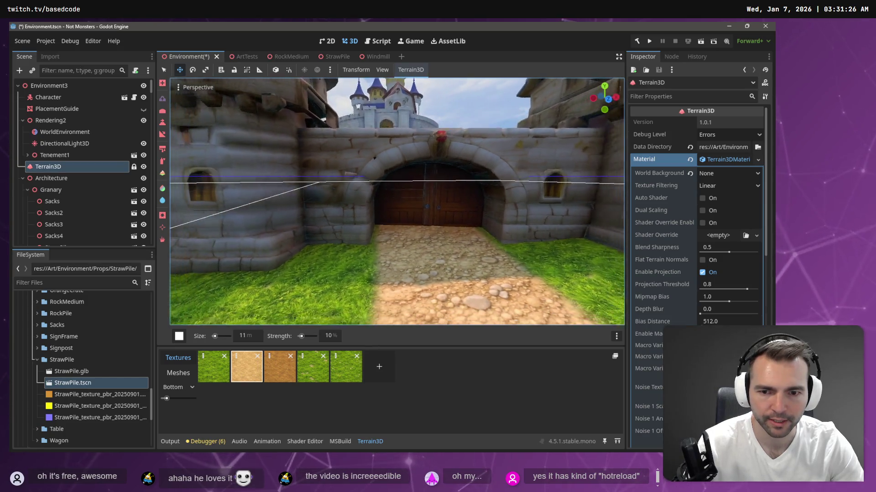
key(d)
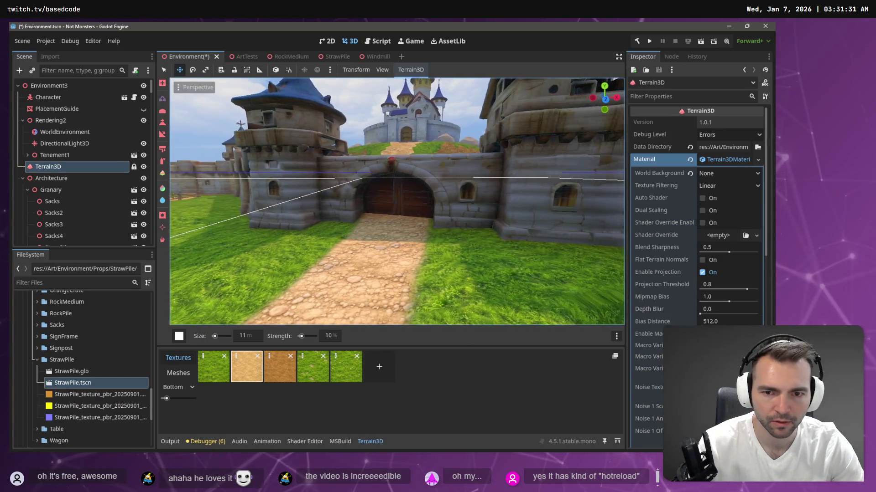
- Save the scene, glance at the asset whiteboard, and launch a test run
key(ctrl+s)
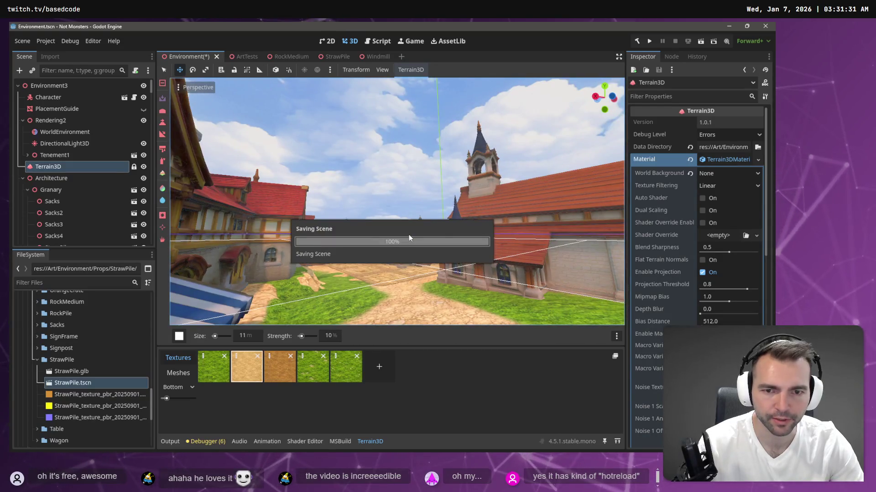
key(alt+Tab)
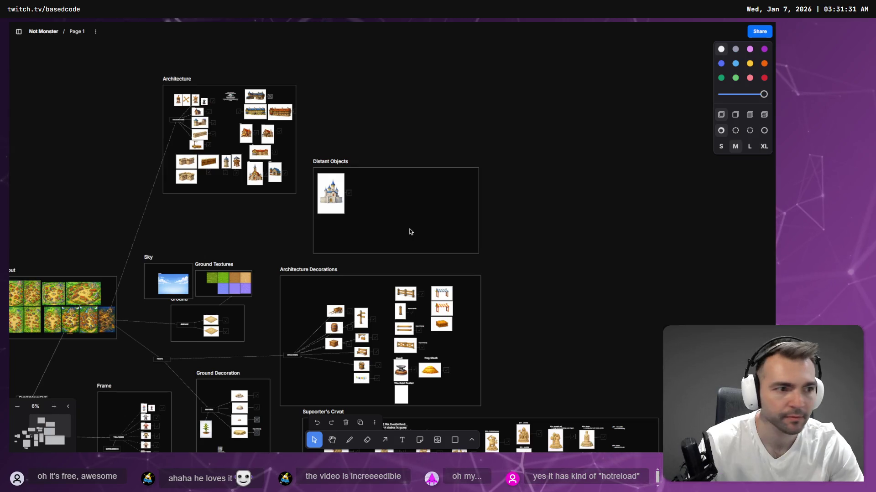
key(alt+Tab)
key(F5)
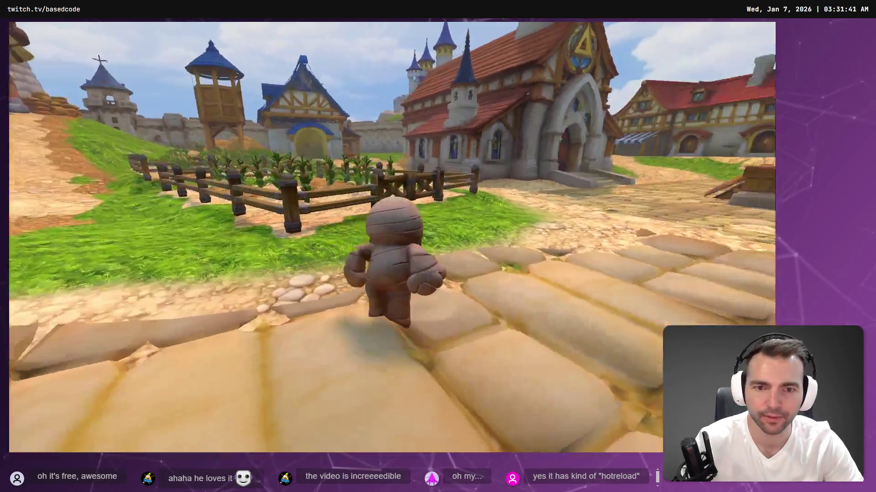
- Run the mummy around the square and onto the wooden platform in the test run
key(w)
key(a)
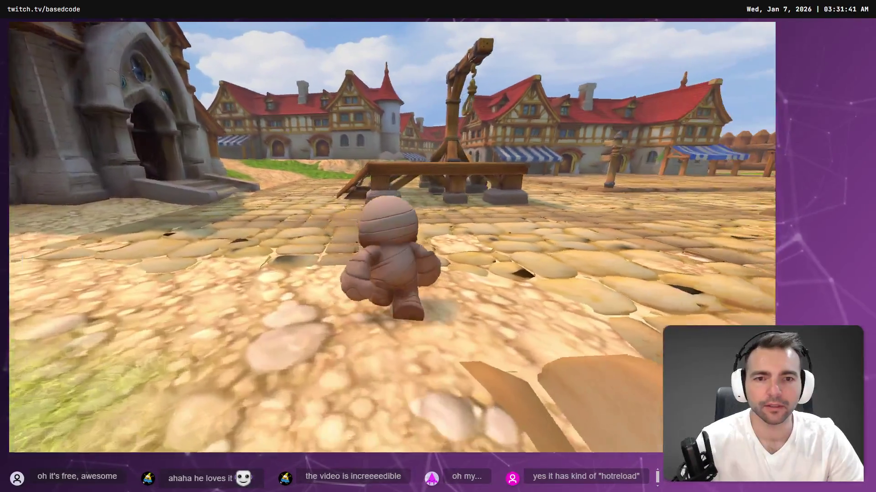
key(space)
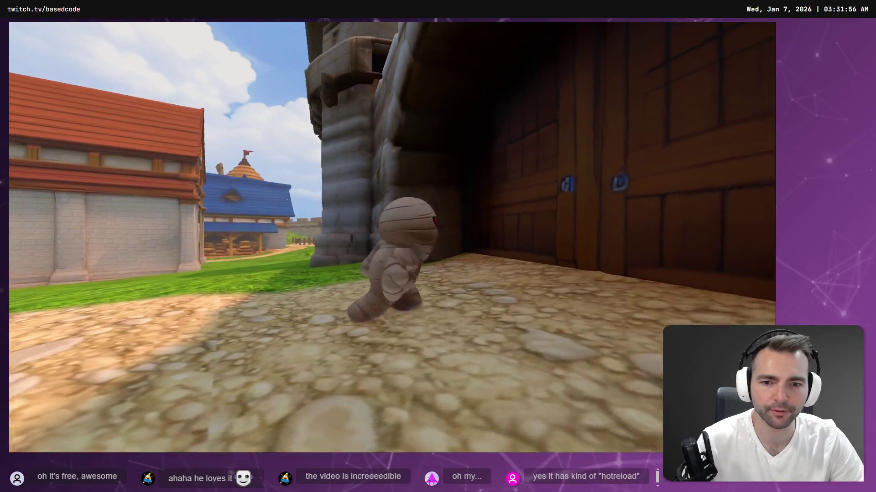
- Undo the recent Terrain3D sculpt operations and face the gate
key(w)
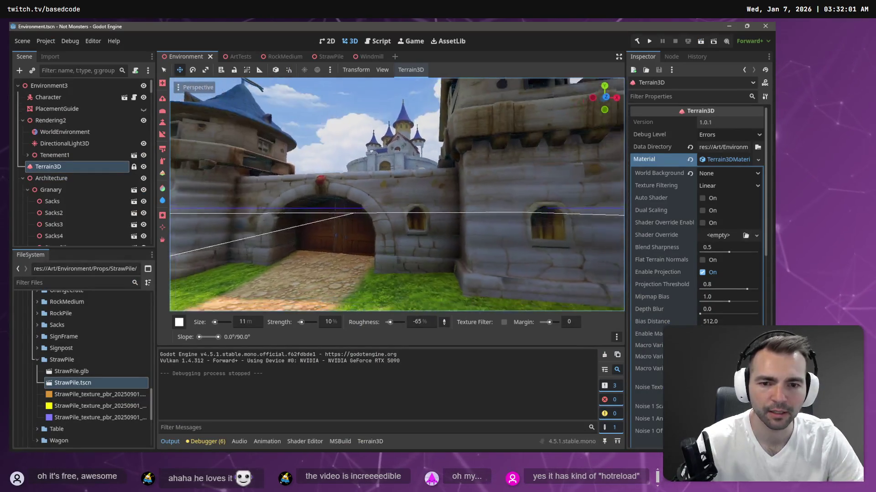
key(ctrl+z)
key(ctrl+z)
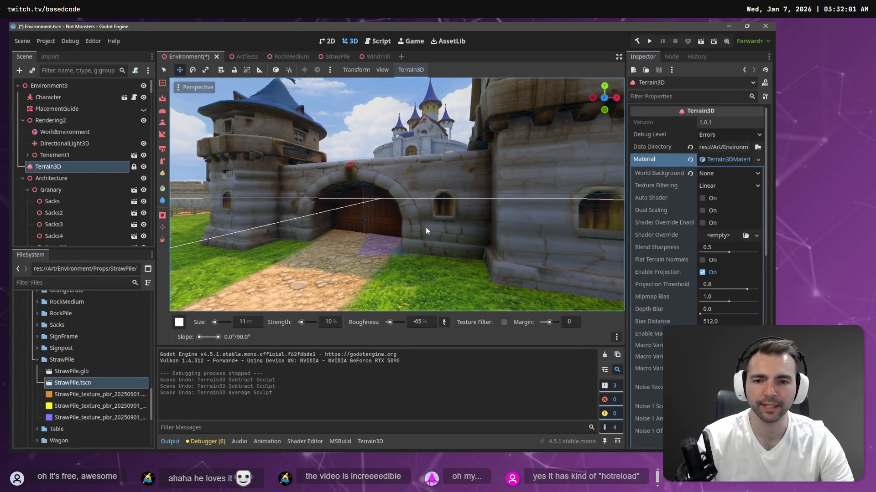
key(w)
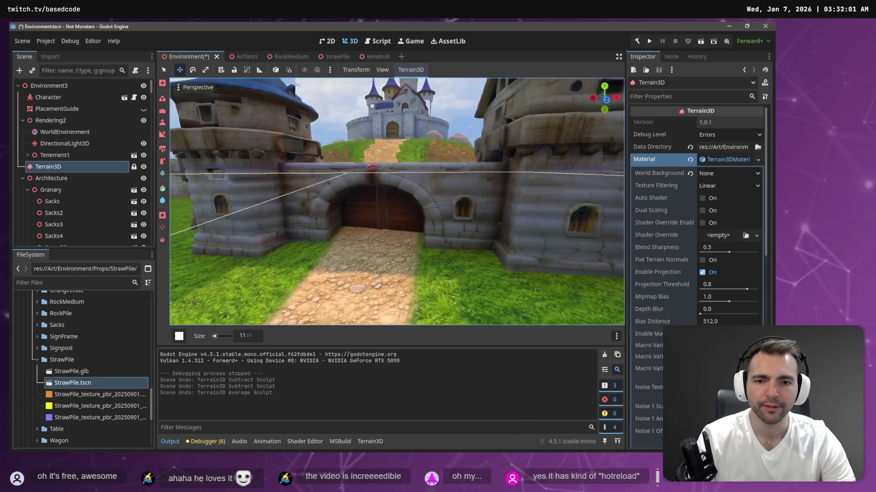
- Tour the castle and market square, save the scene, then switch to ChatGPT's images page
key(a)
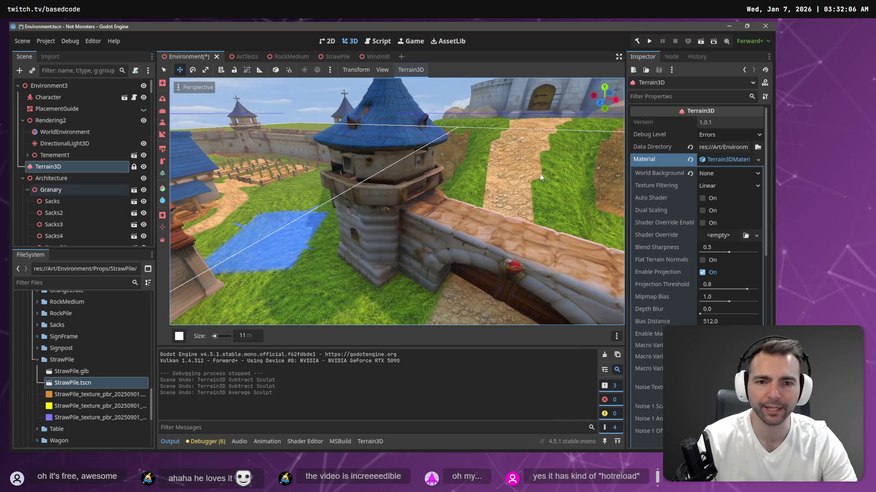
key(w)
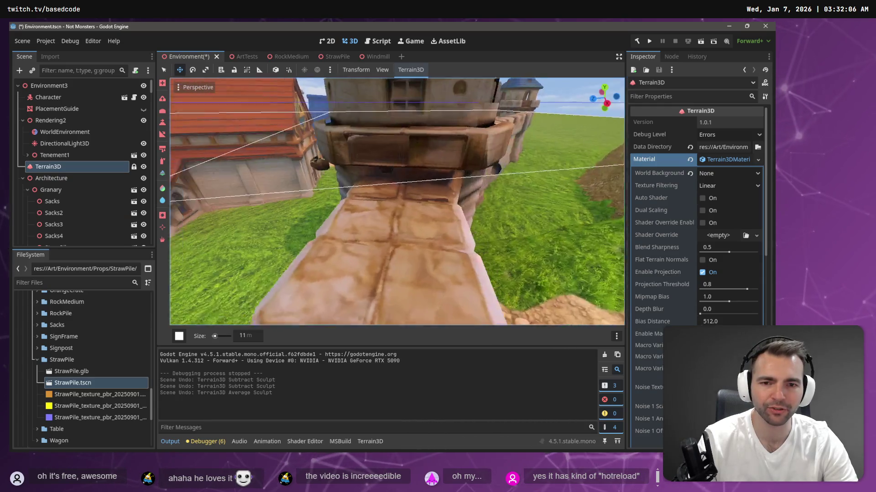
key(s)
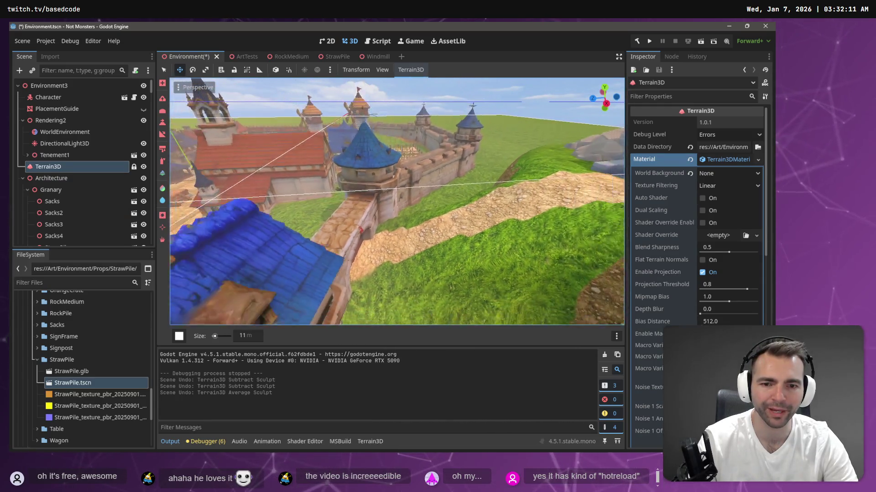
key(w)
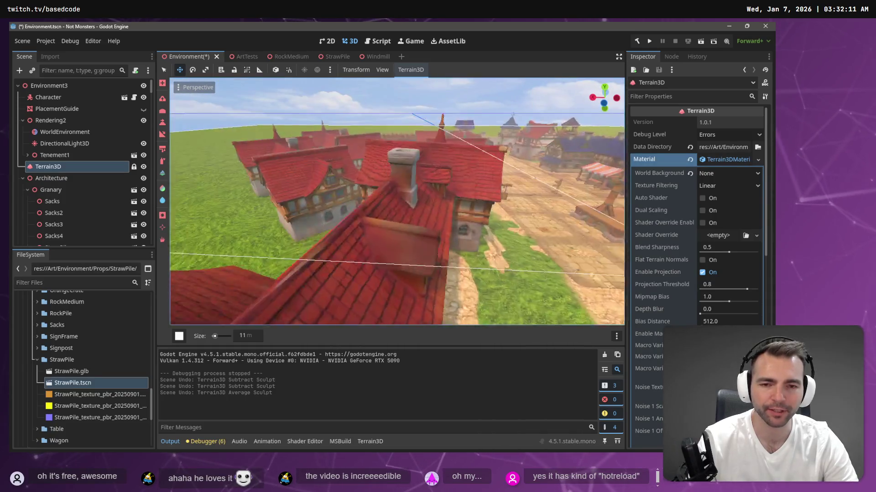
key(w)
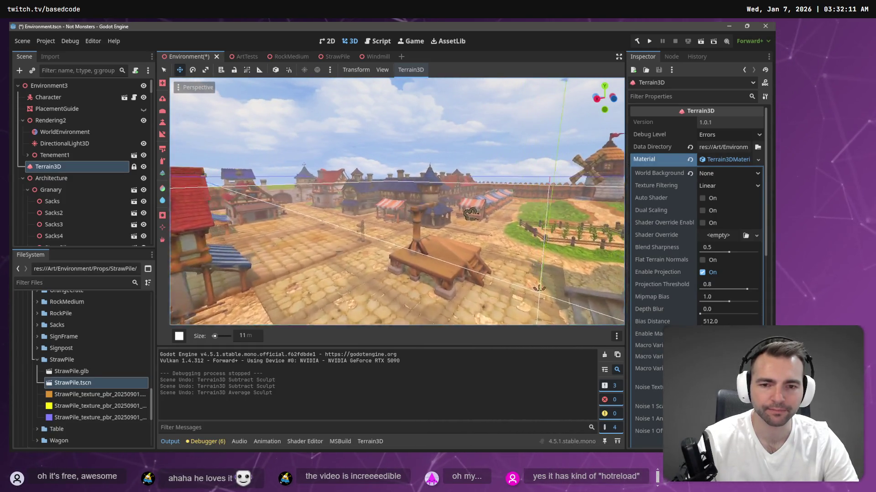
key(w)
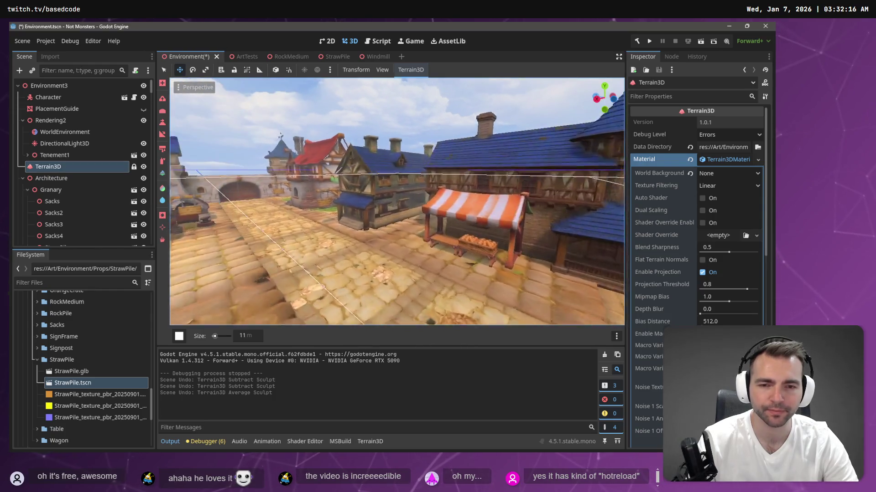
key(ctrl+s)
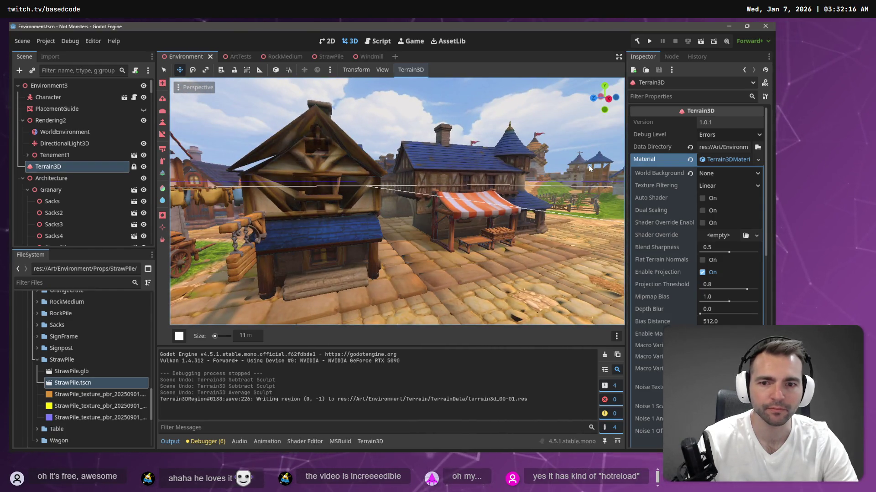
key(alt+Tab)
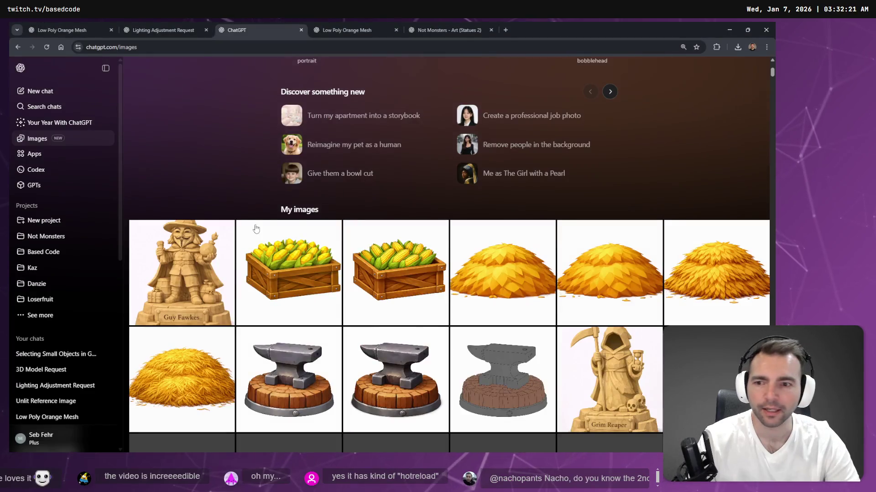
mouse_move(182, 272)
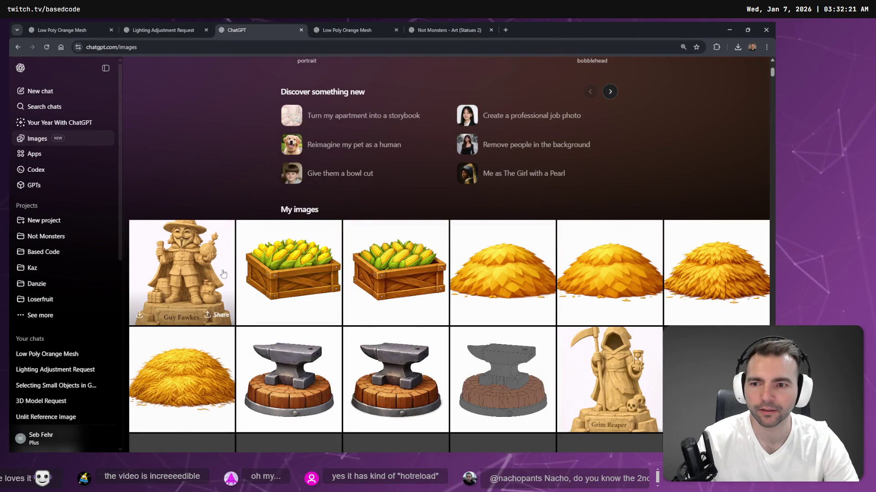
- View and copy the Guy Fawkes statue image from the ChatGPT gallery
click(232, 269)
right_click(387, 226)
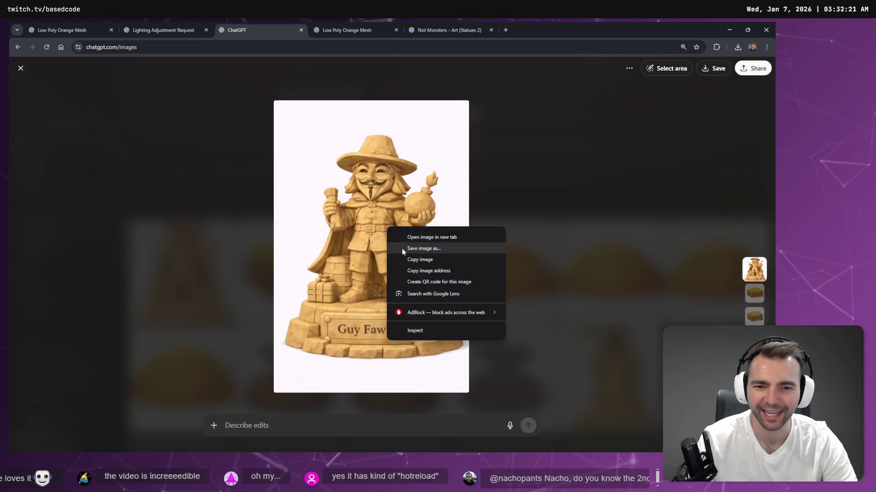
click(431, 262)
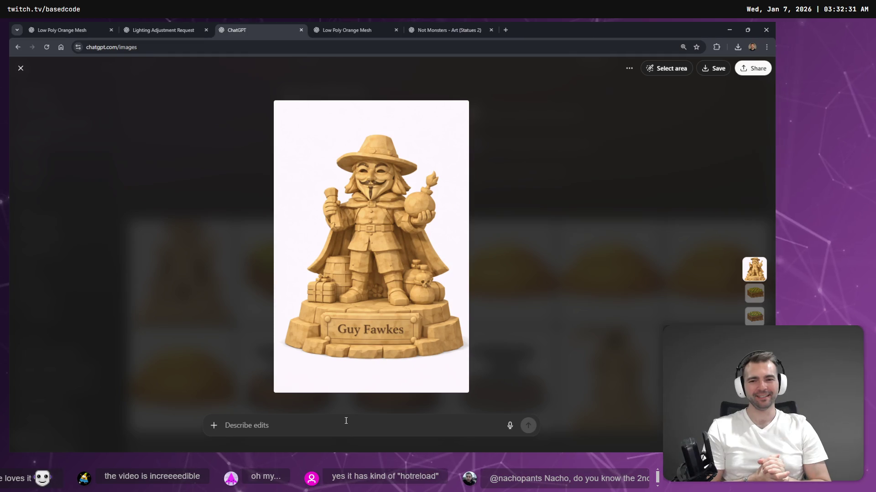
key(super+h)
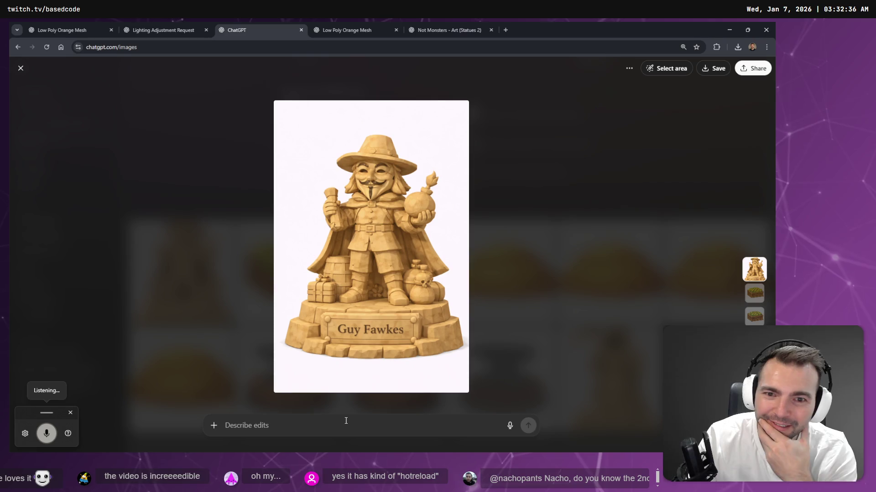
key(Escape)
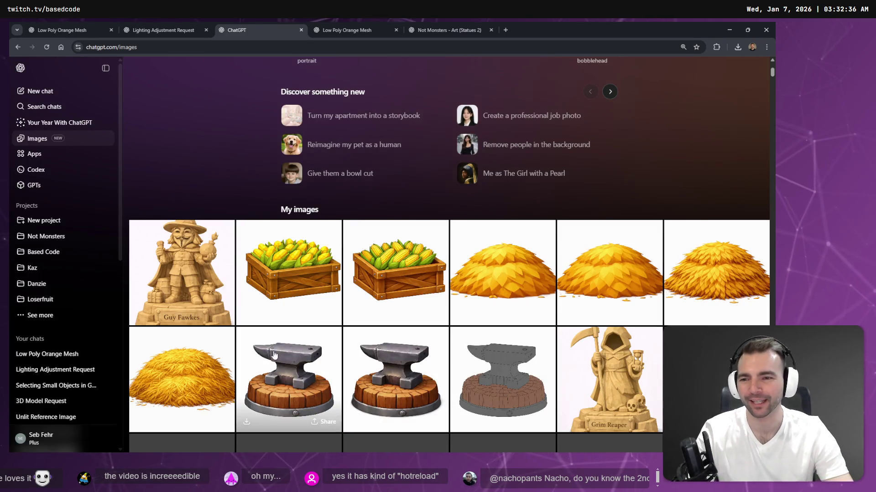
- Copy the statue image again and glance at the corn crate image
click(159, 260)
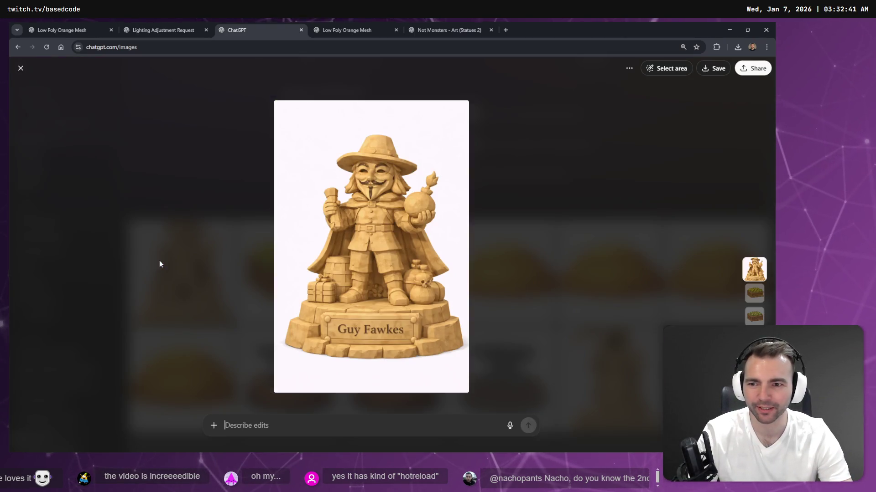
right_click(399, 279)
click(442, 313)
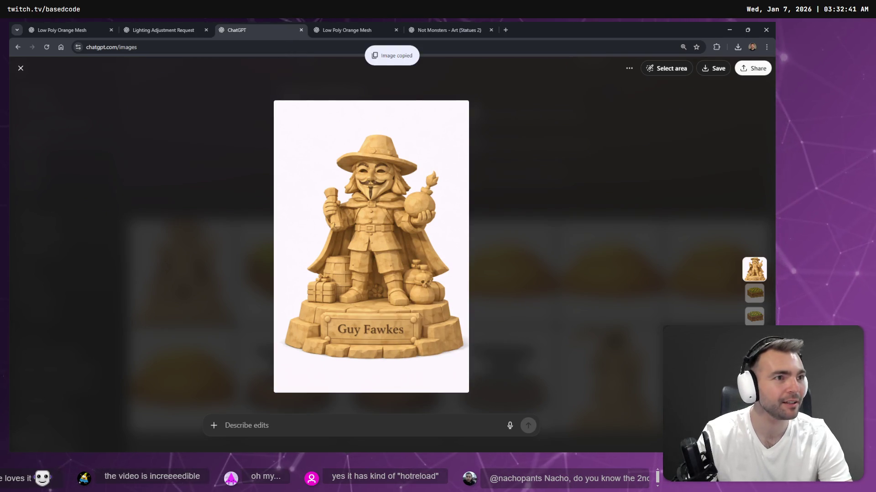
key(alt+Tab)
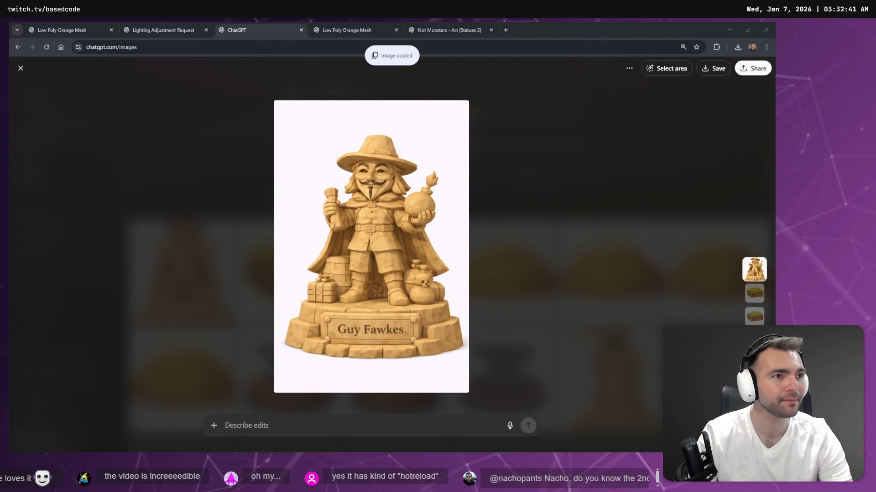
click(533, 192)
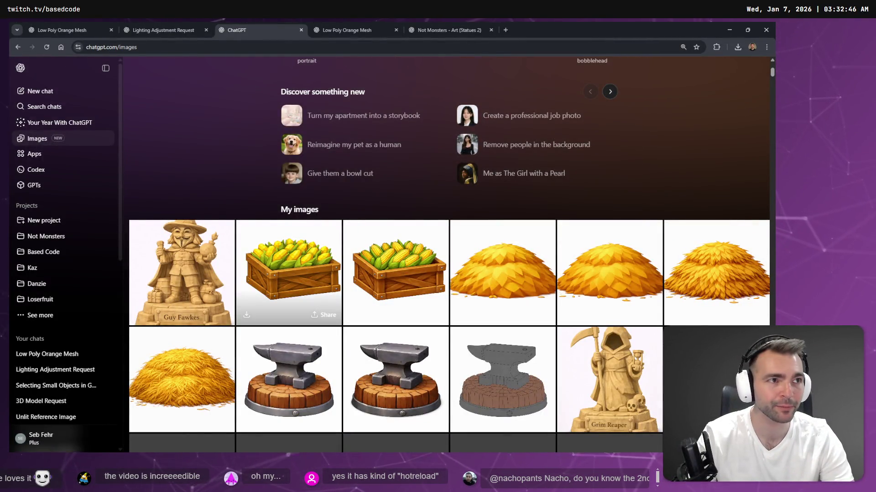
click(288, 273)
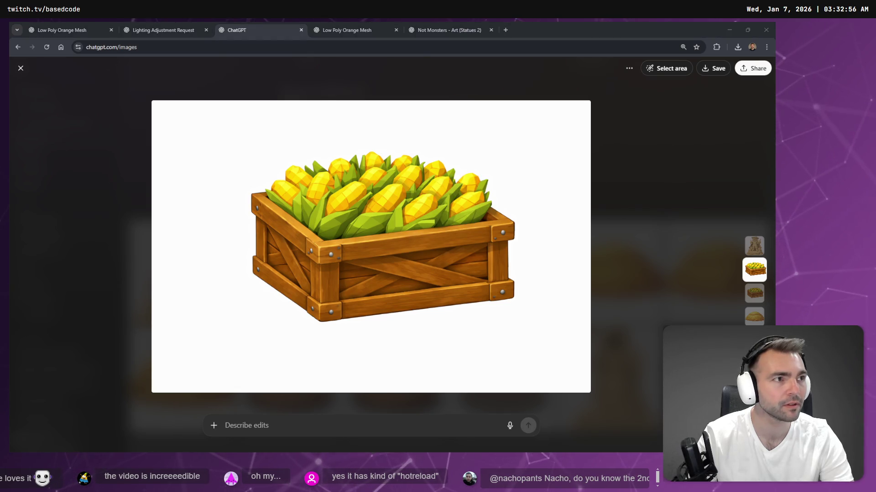
key(Escape)
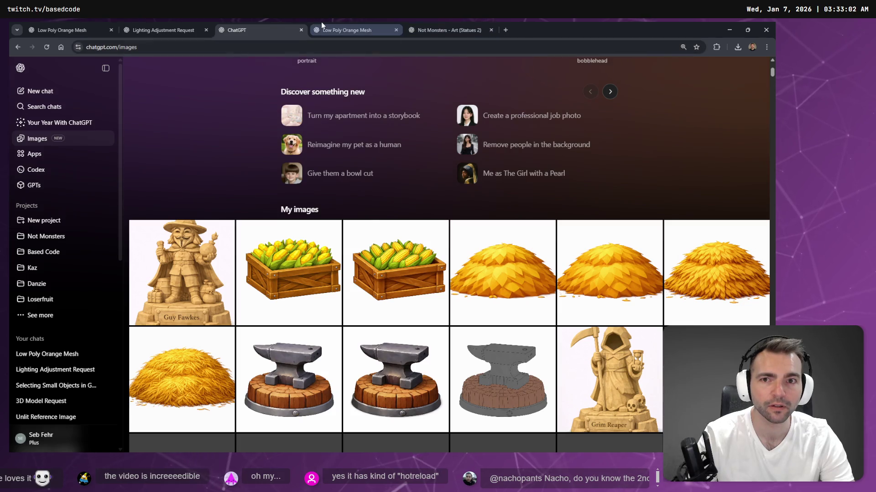
- Bring up the 'Not Monsters - Art (Statues 2)' chat, then minimize the browser to return to Godot
click(320, 27)
click(436, 26)
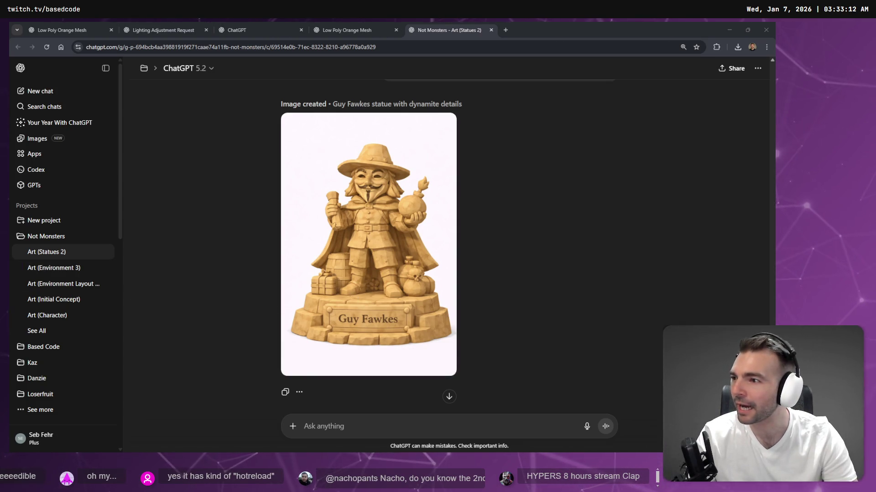
click(535, 173)
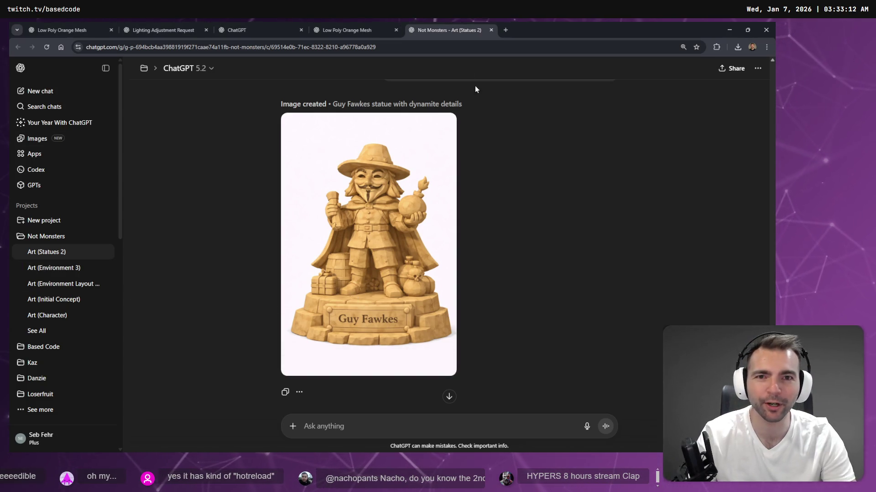
click(727, 30)
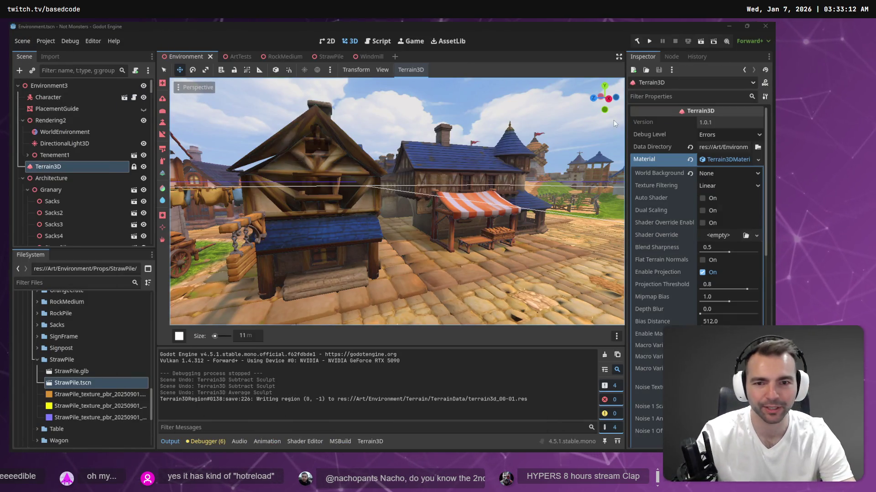
key(w)
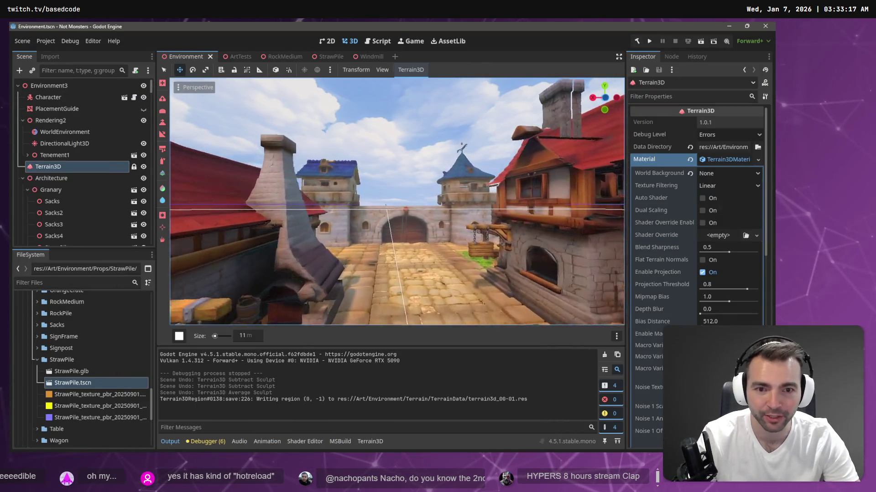
key(s)
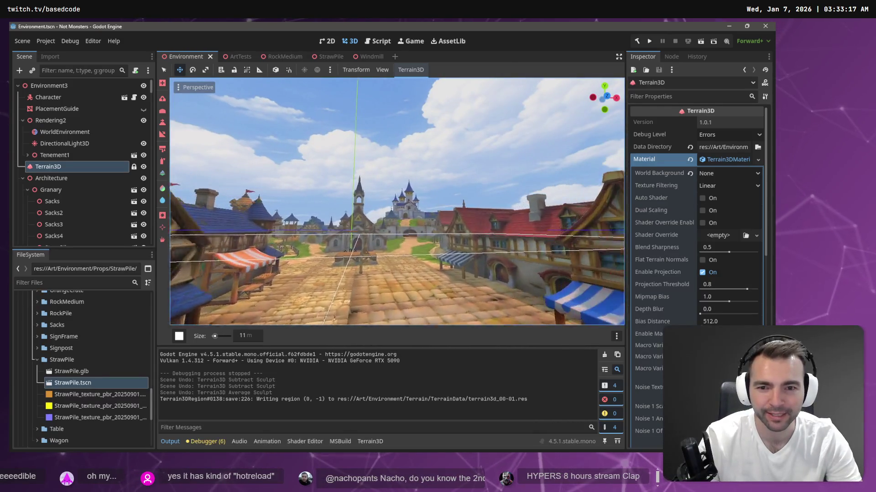
key(w)
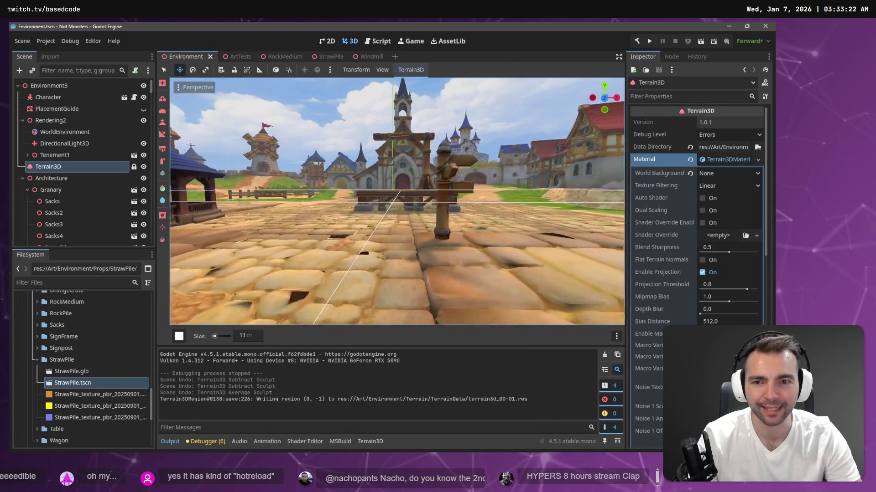
key(ctrl+s)
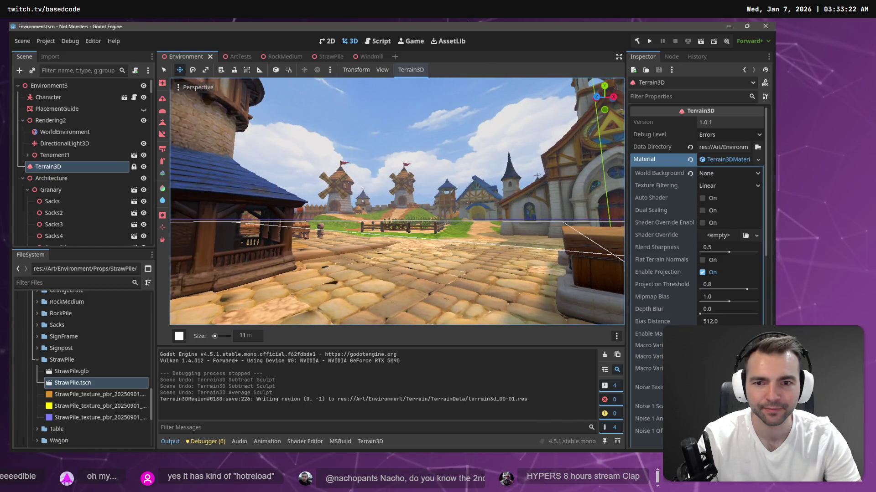
key(w)
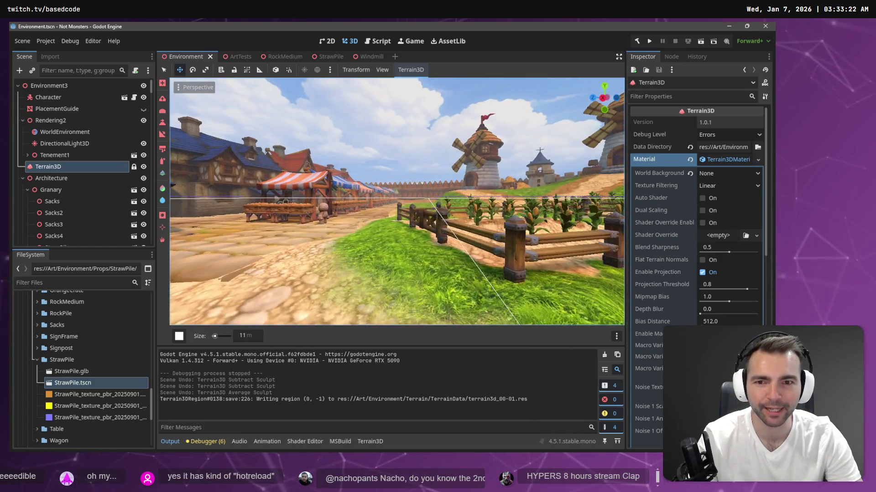
key(w)
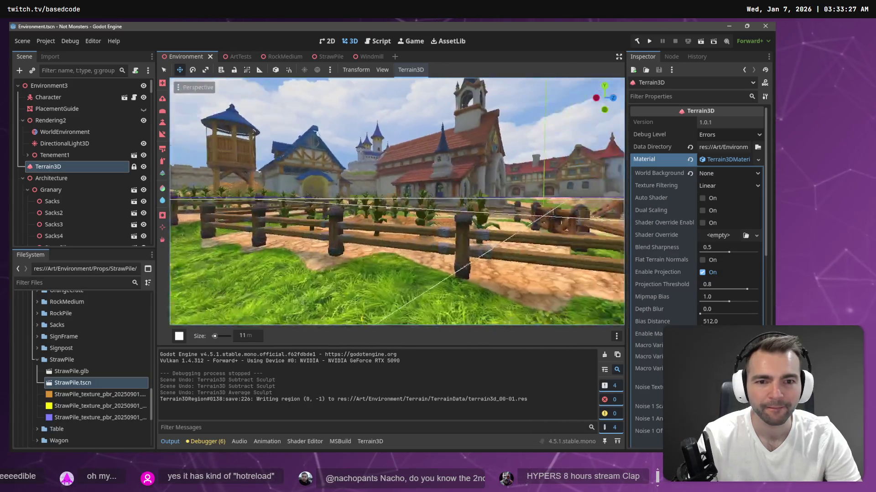
key(w)
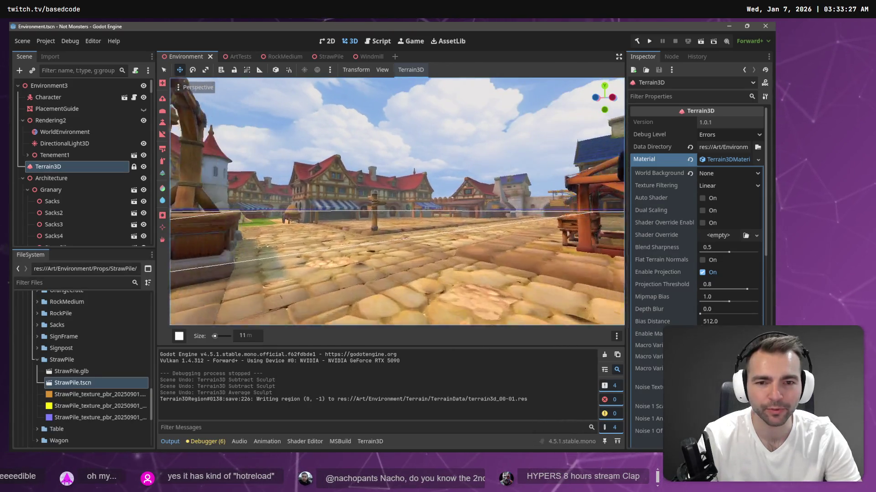
key(w)
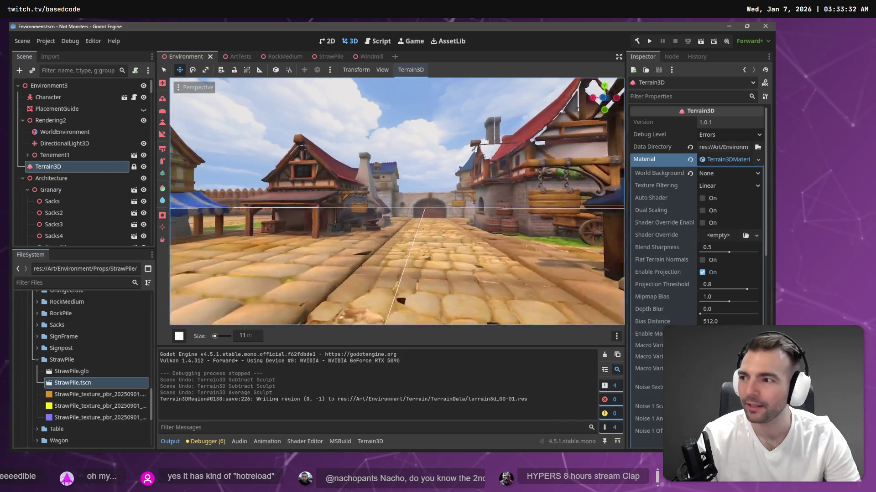
key(w)
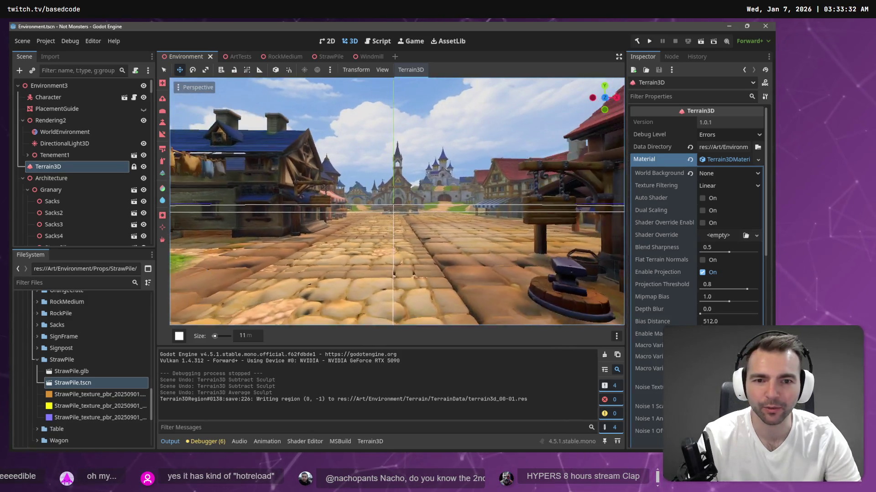
key(ctrl+s)
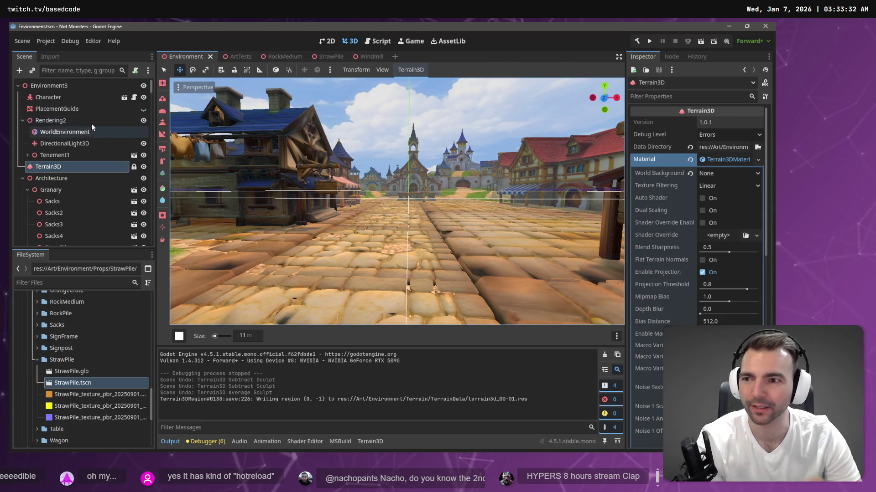
click(66, 130)
- Darken DirectionalLight3D's Light Color to nearly black, then select WorldEnvironment
click(66, 144)
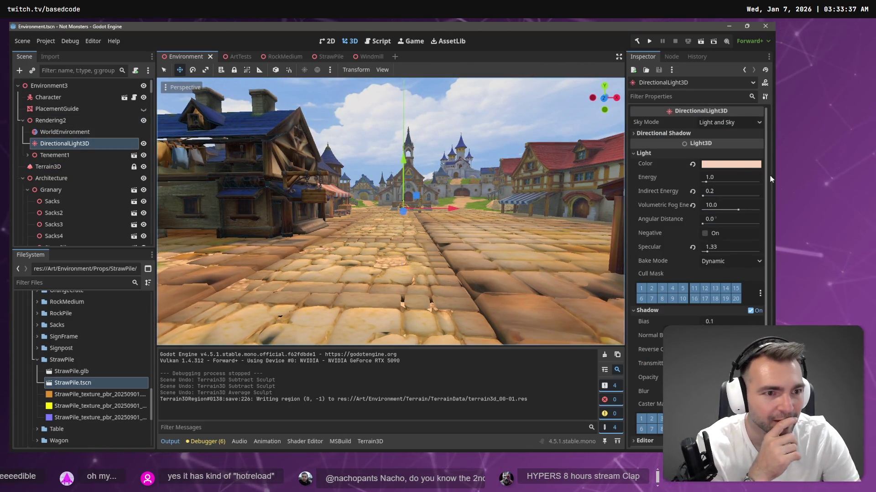
click(738, 165)
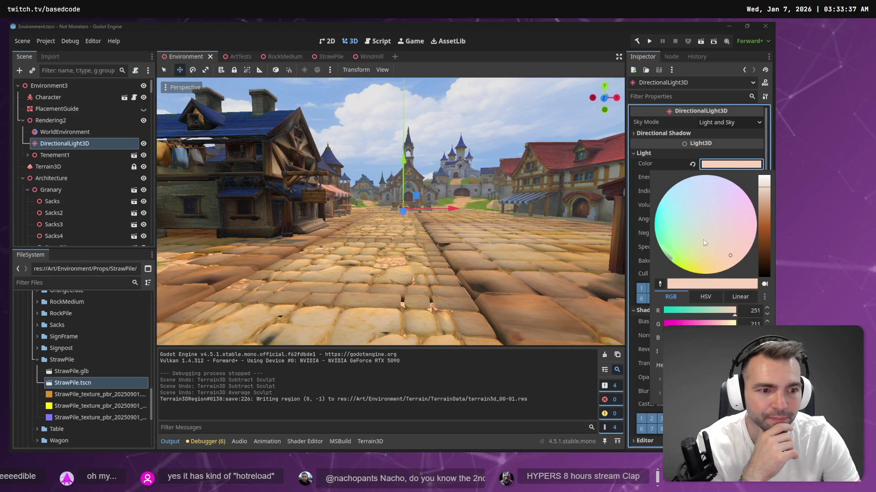
drag(761, 269, 766, 270)
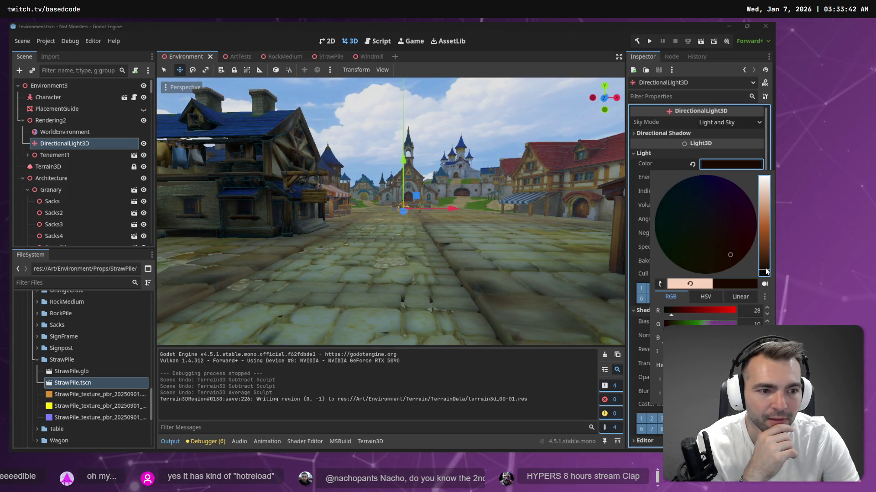
click(70, 132)
click(72, 132)
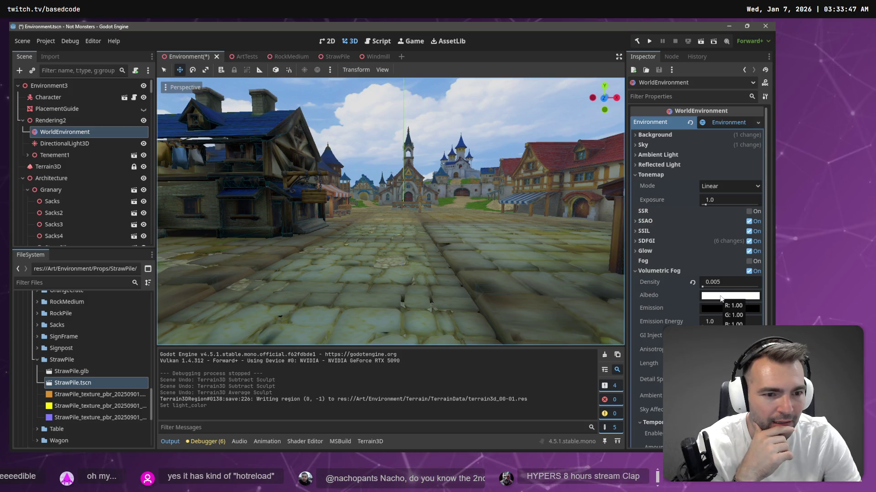
- Raise Volumetric Fog Density to 0.0546 and cancel a darker albedo, keeping it white
drag(702, 289, 708, 288)
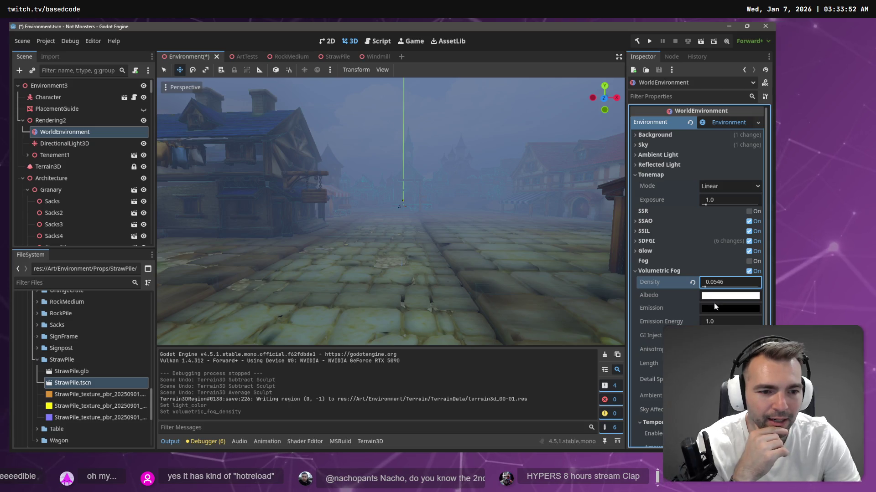
click(715, 296)
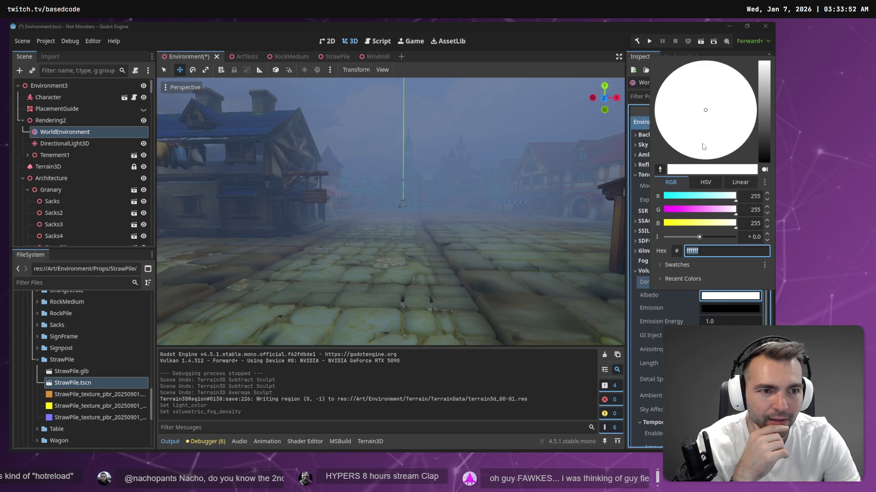
click(764, 140)
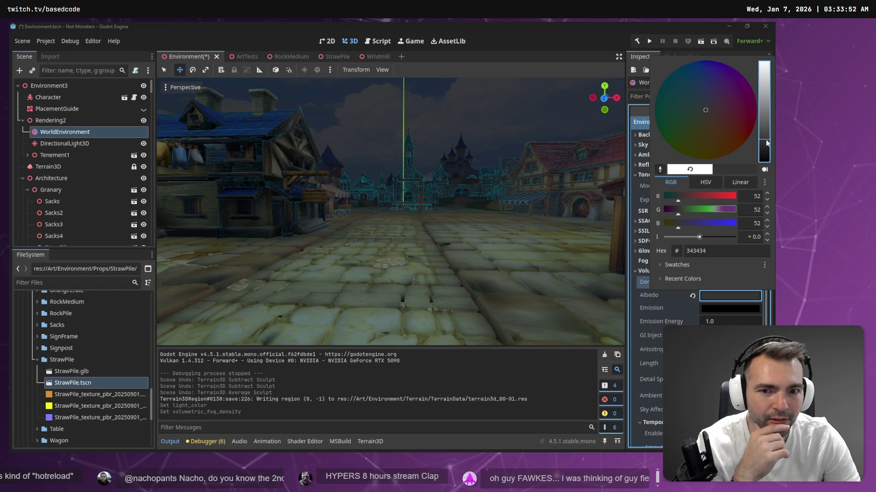
key(Escape)
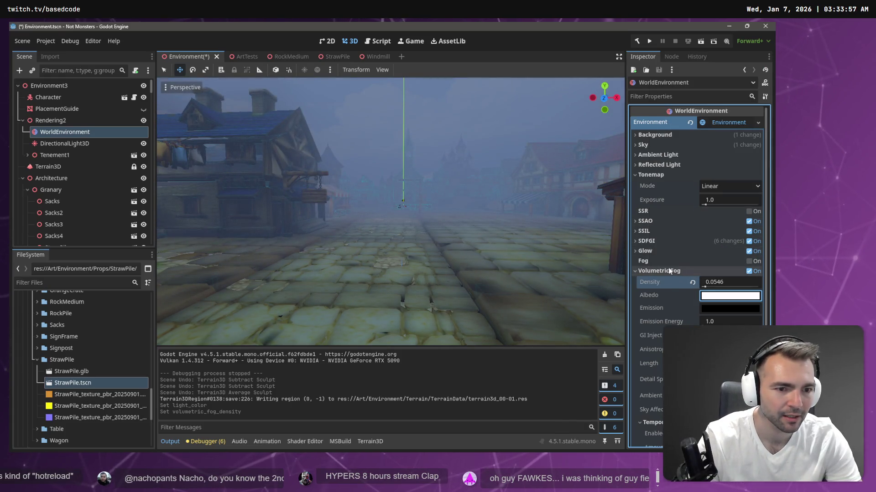
- Toggle regular Fog on and off, then enable volumetric fog Temporal Reprojection
click(753, 262)
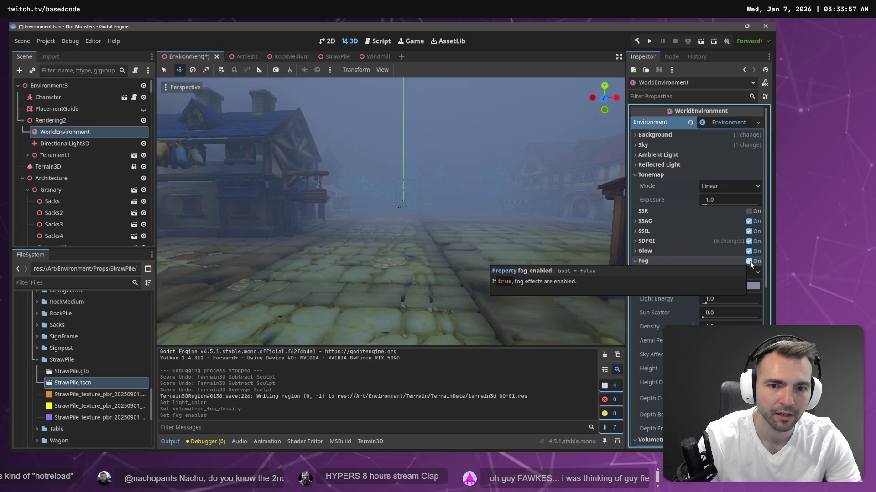
click(753, 263)
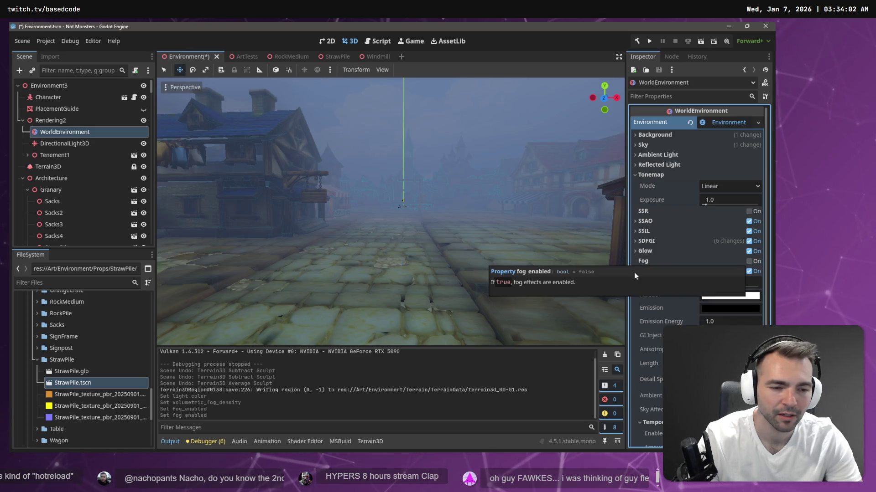
scroll(634, 276, down, 2)
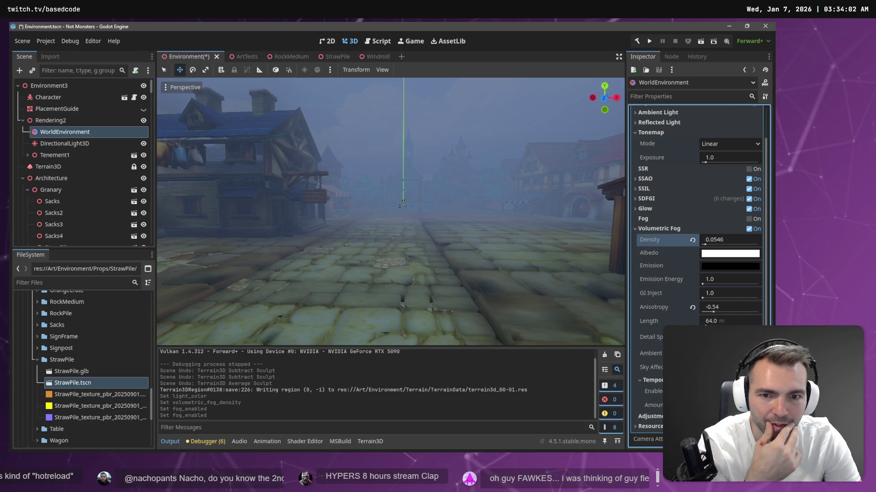
click(749, 391)
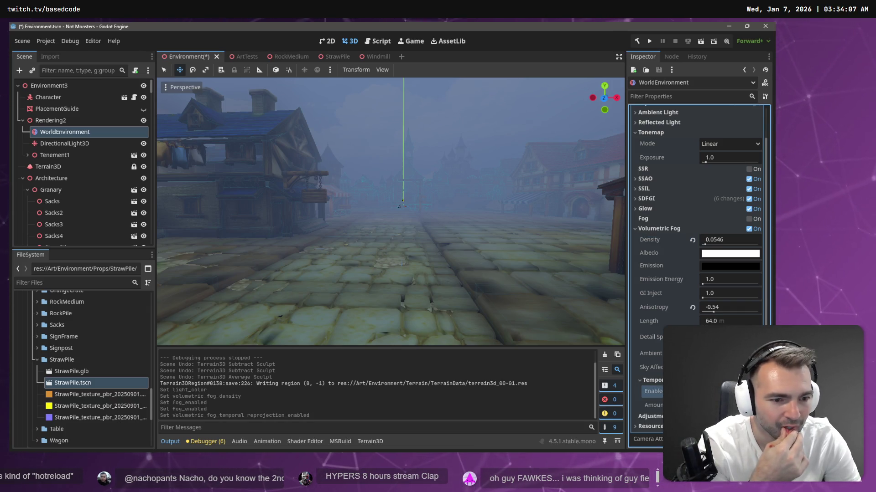
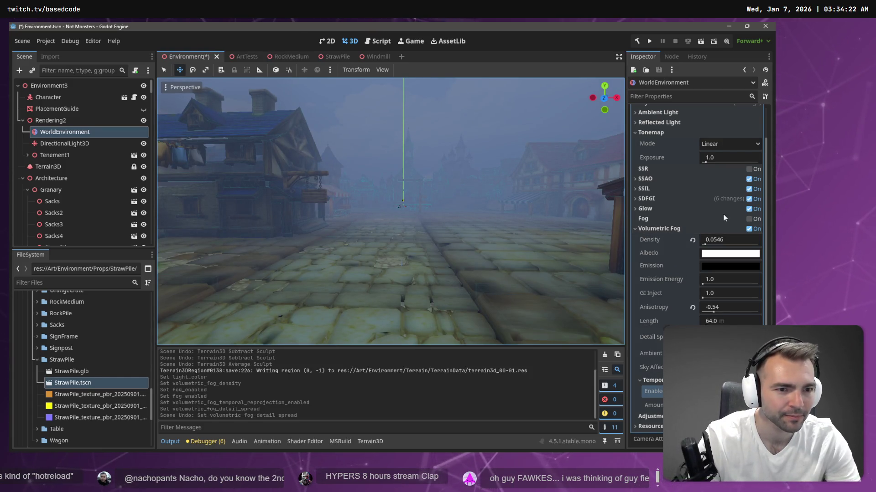
- Enable SDFGI, SSIL and SSAO on the WorldEnvironment
click(749, 199)
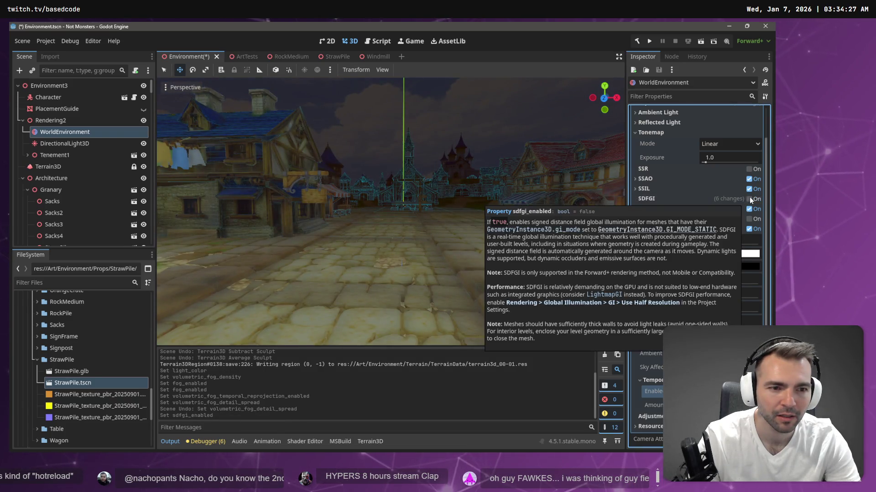
click(749, 200)
click(749, 189)
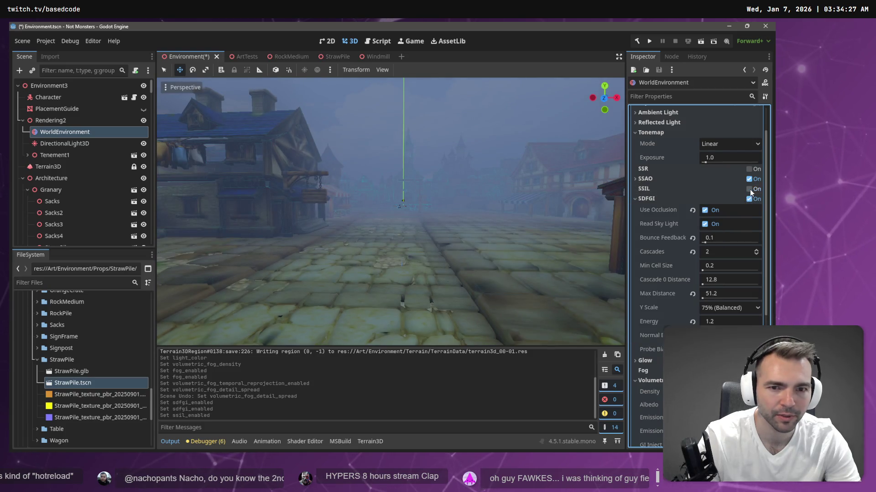
click(749, 189)
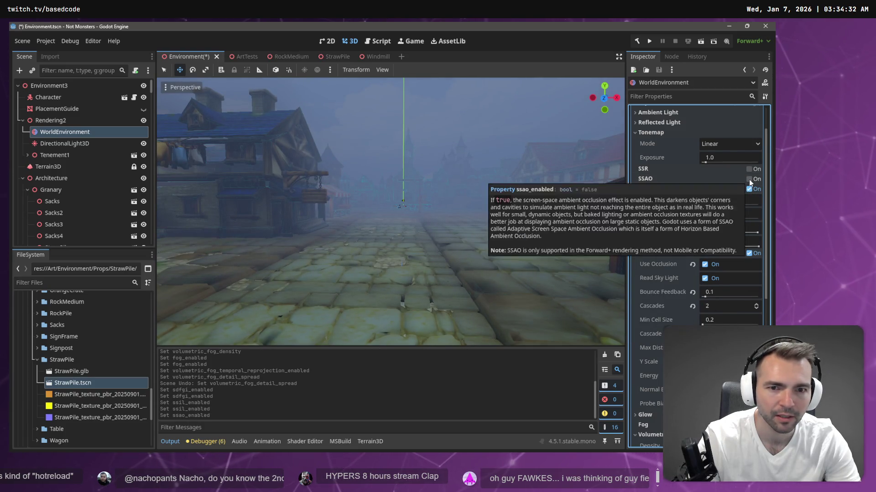
click(750, 179)
scroll(707, 273, down, 5)
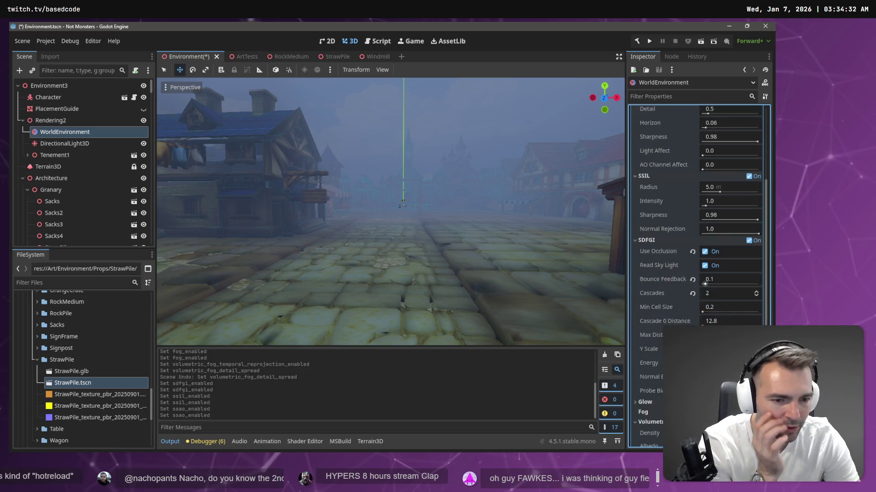
scroll(707, 274, down, 5)
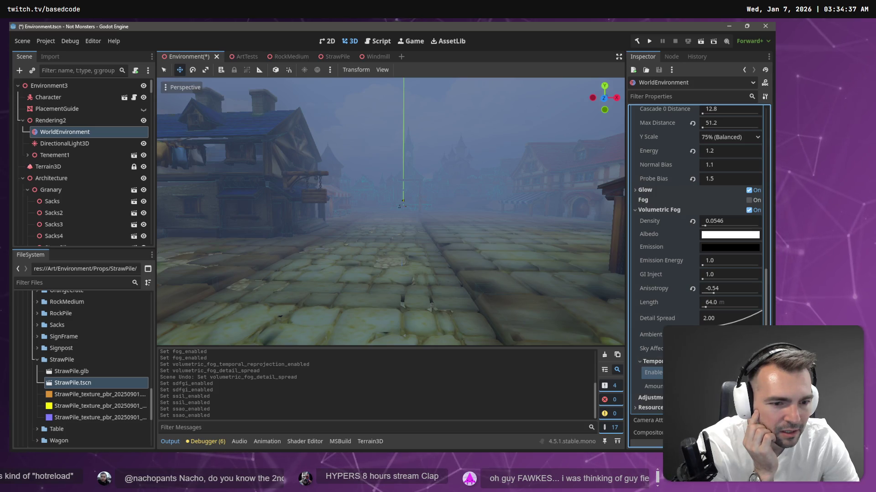
- Lower the volumetric fog GI Inject to 0.28, reverting sky affect and ambient inject tries, then save and run the game
drag(728, 348, 746, 349)
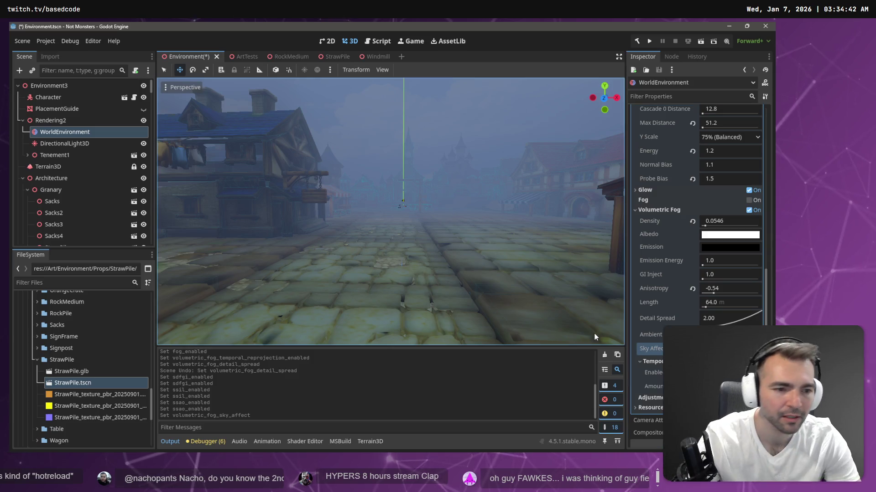
key(ctrl+z)
drag(712, 335, 728, 335)
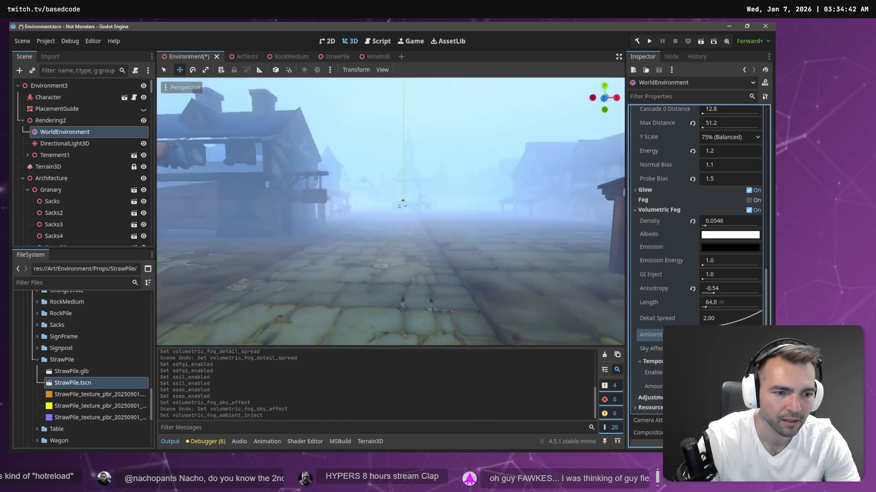
key(ctrl+z)
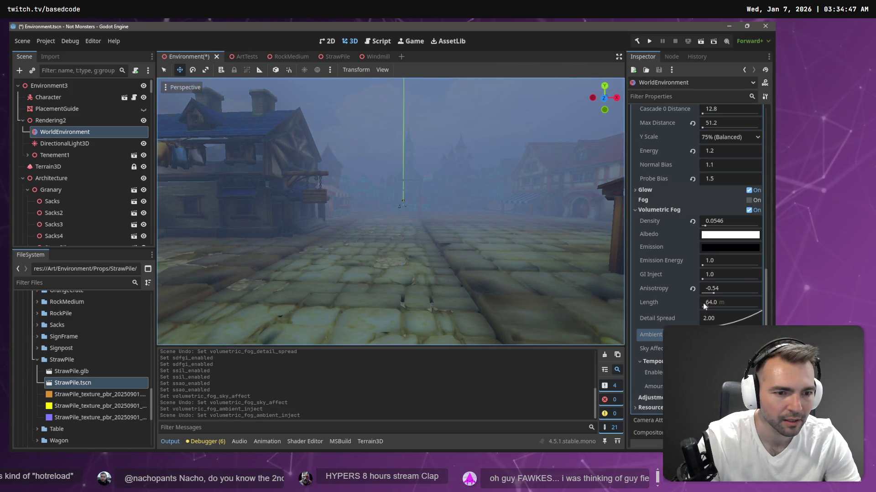
drag(705, 277, 679, 286)
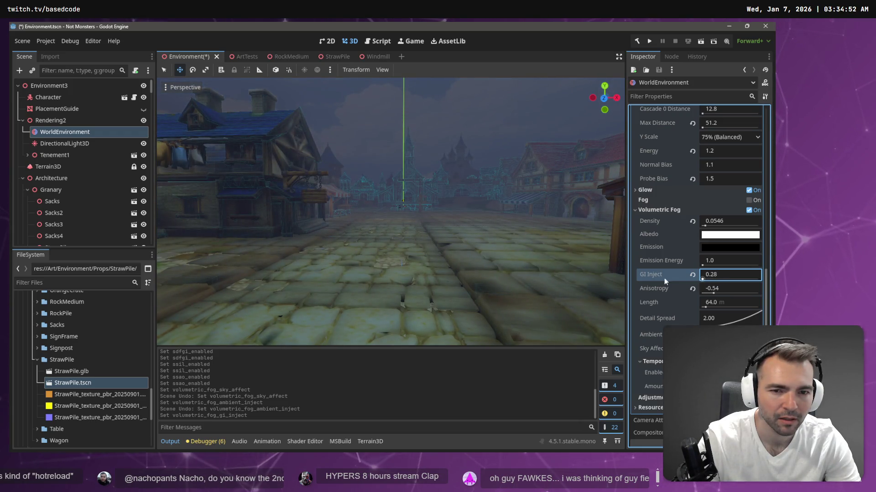
scroll(477, 214, up, 2)
key(w)
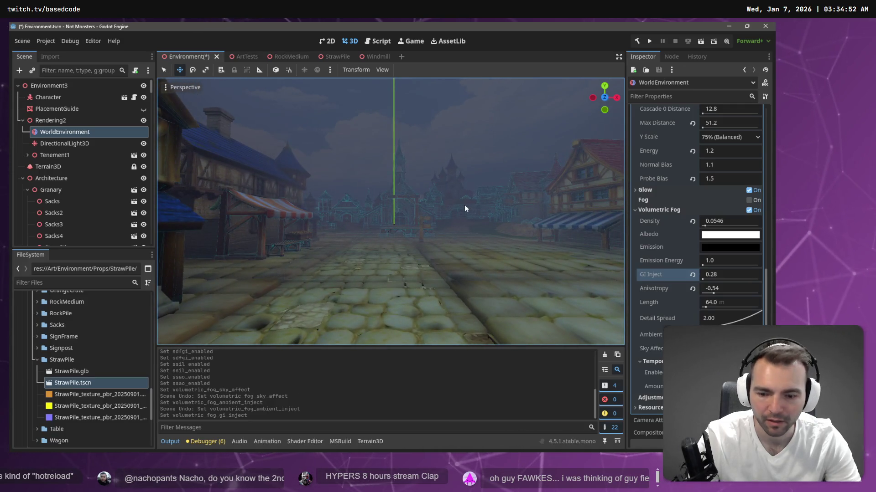
key(F5)
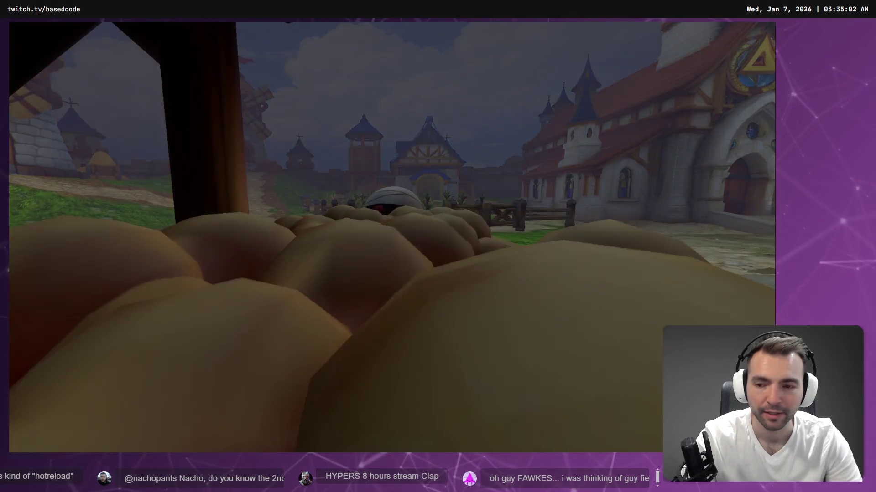
- Walk the mummy character through the foggy village, then stop the running game
key(d)
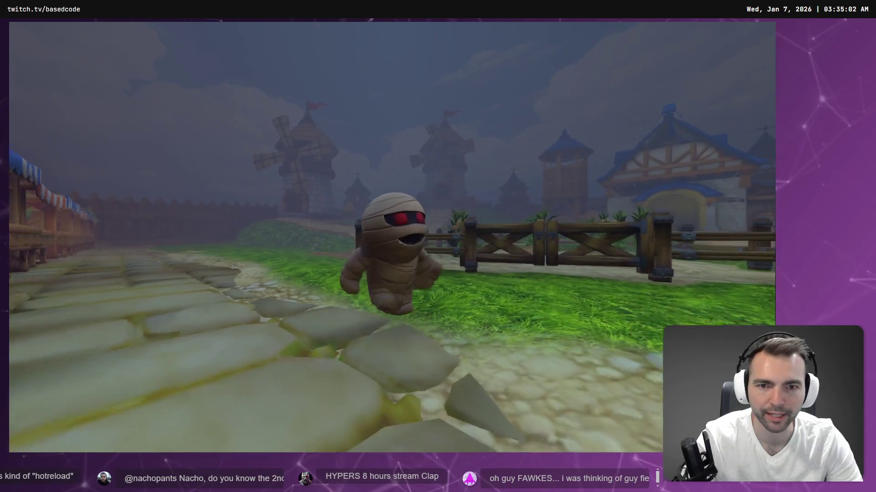
key(w)
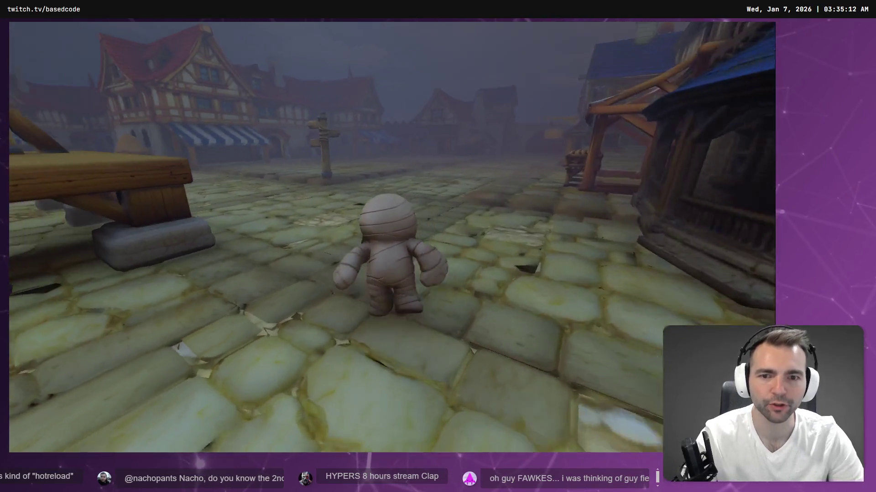
key(Escape)
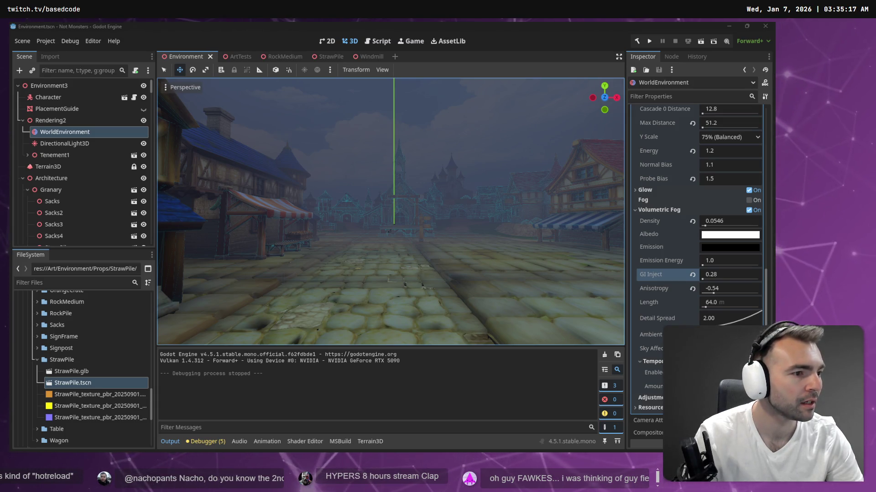
- Undo the fog and GI changes back to the sunny village, keeping the terrain sculpt, and save the scene
key(ctrl+z)
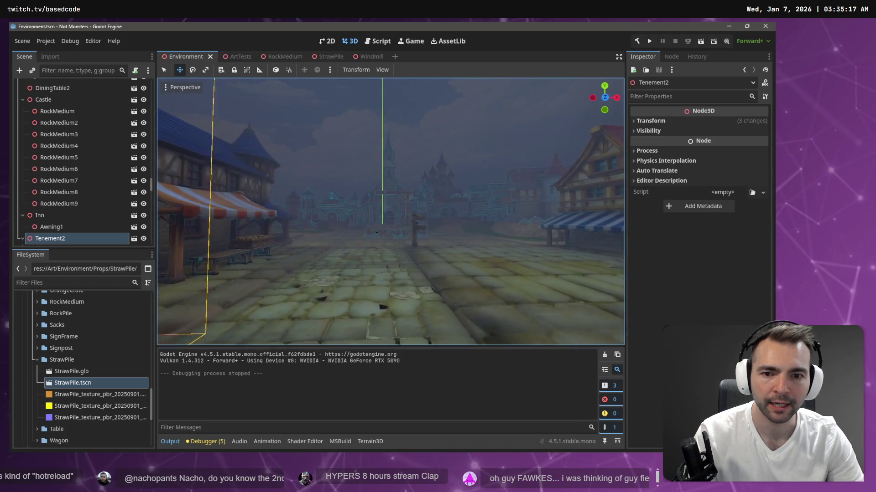
key(ctrl+z)
key(ctrl+z)
key(ctrl+z)
key(ctrl+z)
key(ctrl+z)
key(ctrl+z)
key(ctrl+z)
key(ctrl+z)
key(ctrl+z)
key(ctrl+z)
key(ctrl+z)
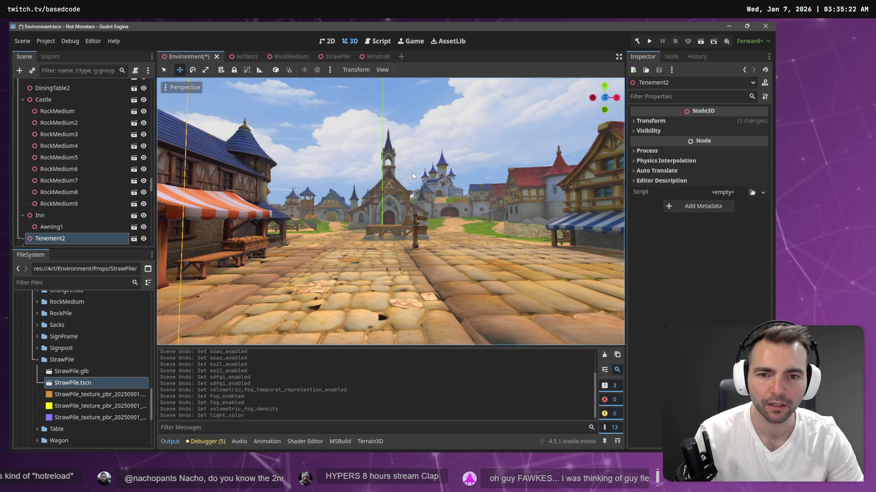
key(ctrl+z)
key(ctrl+shift+z)
key(ctrl+s)
scroll(412, 176, up, 5)
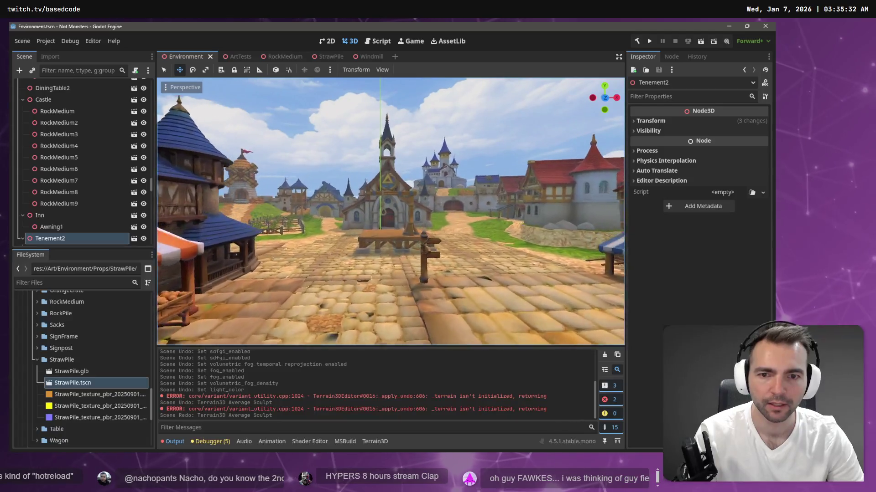
- Look toward the windmills and field, then switch to the ChatGPT browser window
drag(390, 212, 287, 212)
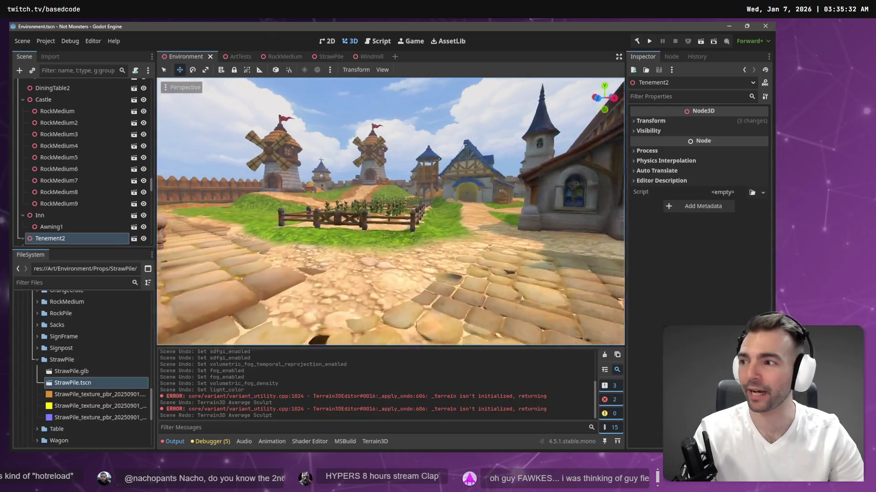
drag(440, 179, 440, 179)
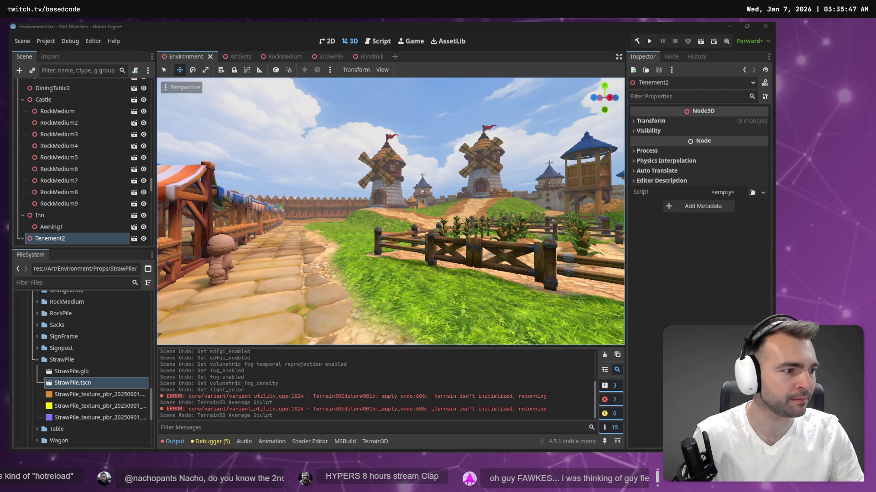
key(alt+Tab)
key(ctrl+shift+Tab)
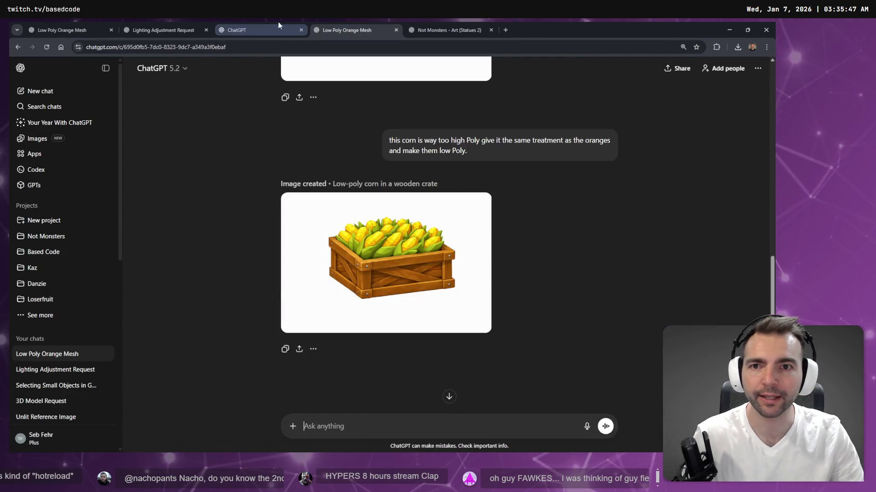
- Revisit the Low Poly Orange Mesh corn crate chat, browse the My images gallery, then switch to the Not Monsters statues chat
key(ctrl+shift+Tab)
key(ctrl+shift+Tab)
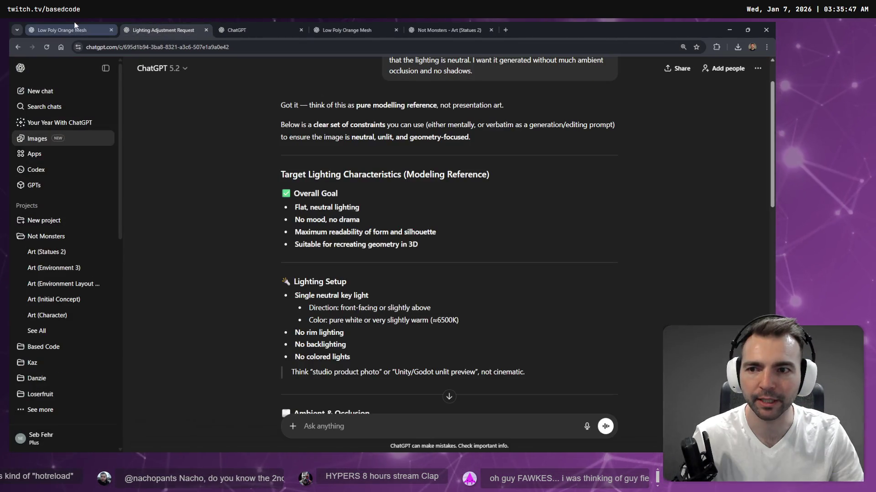
click(72, 23)
click(132, 22)
click(82, 31)
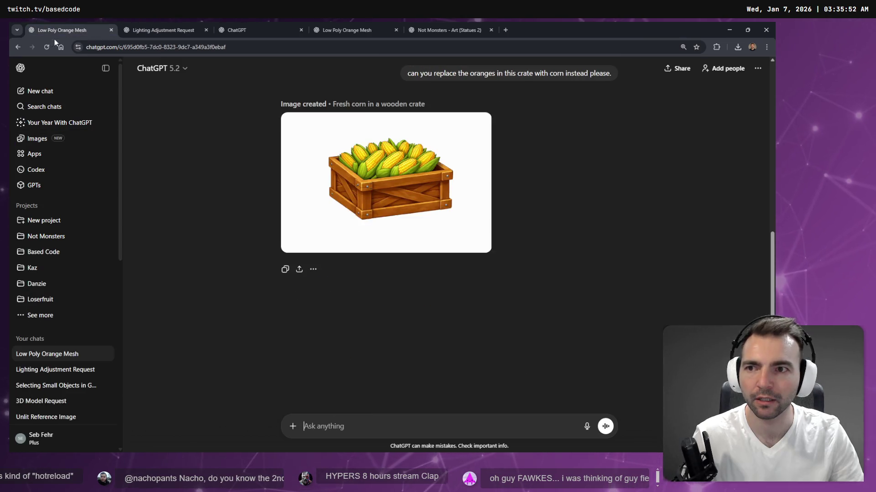
click(40, 152)
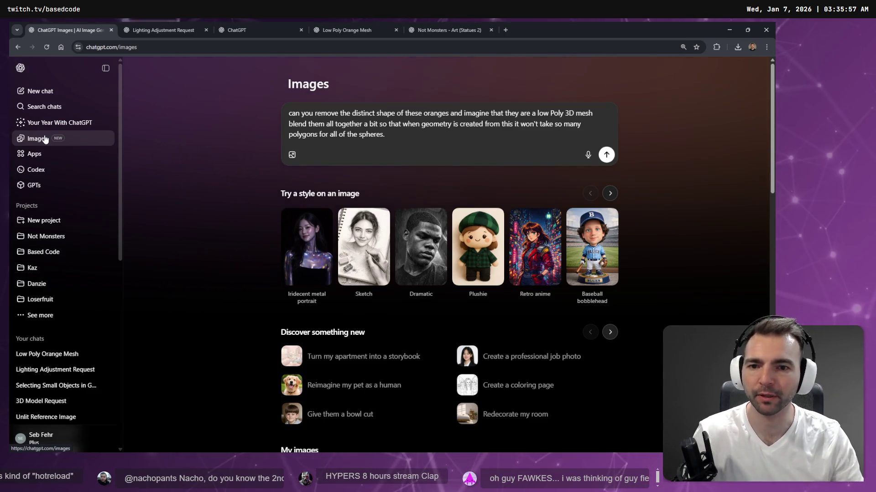
scroll(411, 274, down, 10)
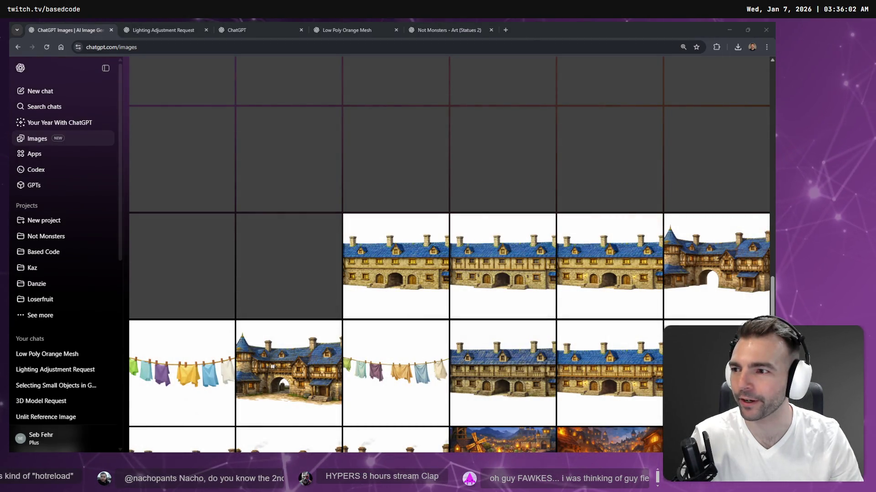
mouse_move(395, 159)
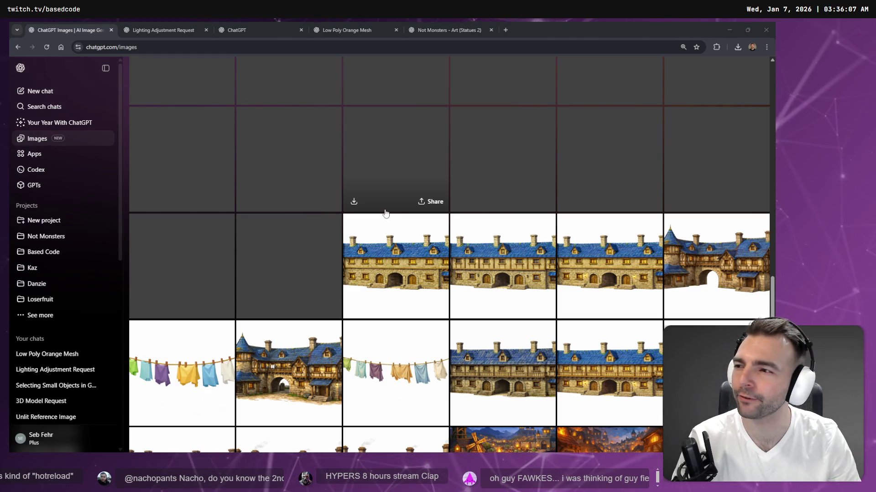
scroll(385, 214, down, 5)
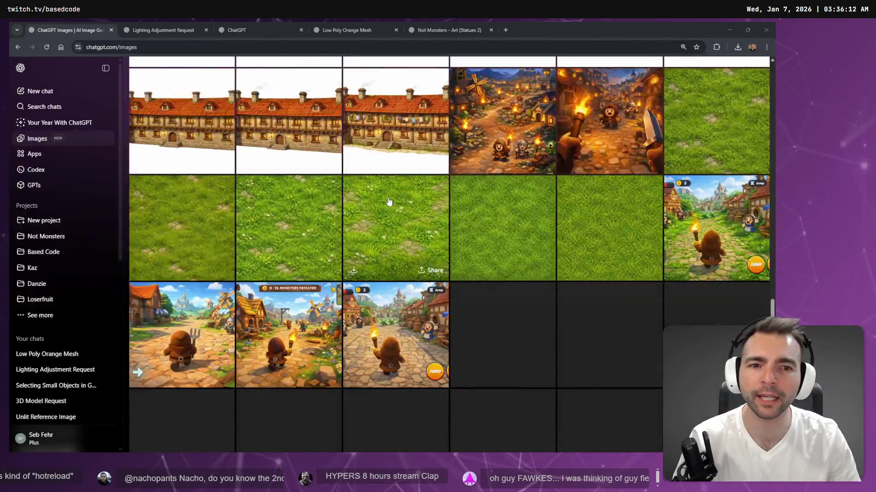
scroll(402, 192, down, 5)
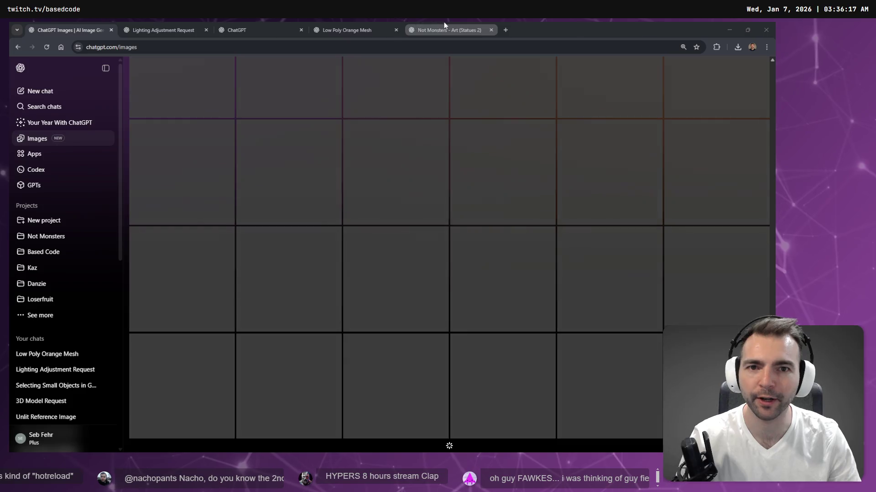
click(444, 29)
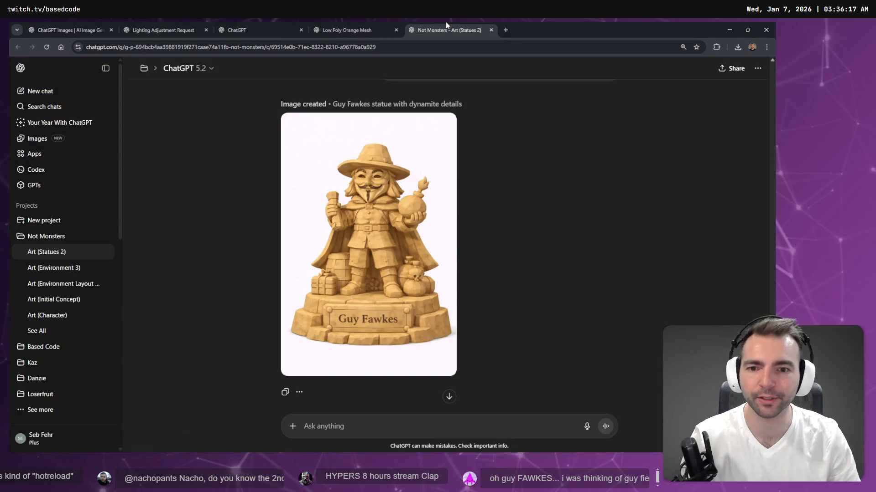
mouse_move(353, 30)
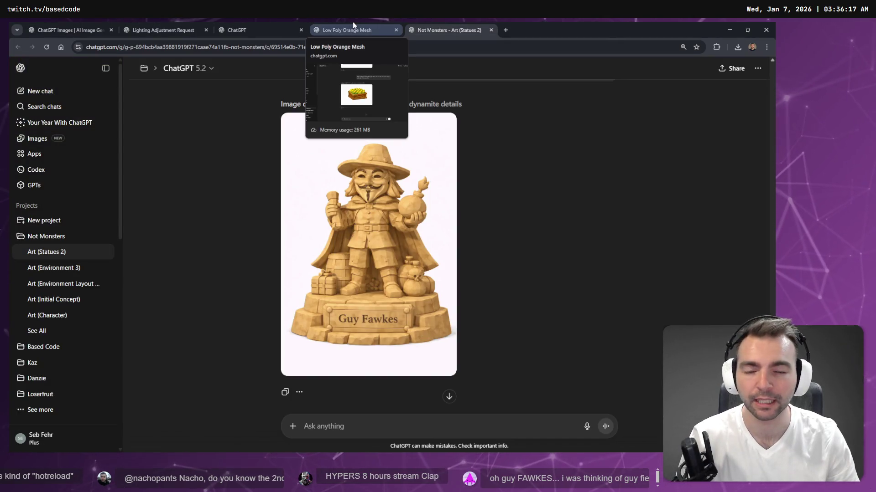
- Bring up the low-poly corn crate conversation in the Low Poly Orange Mesh tabs, then reopen the generated images gallery
click(352, 21)
click(429, 21)
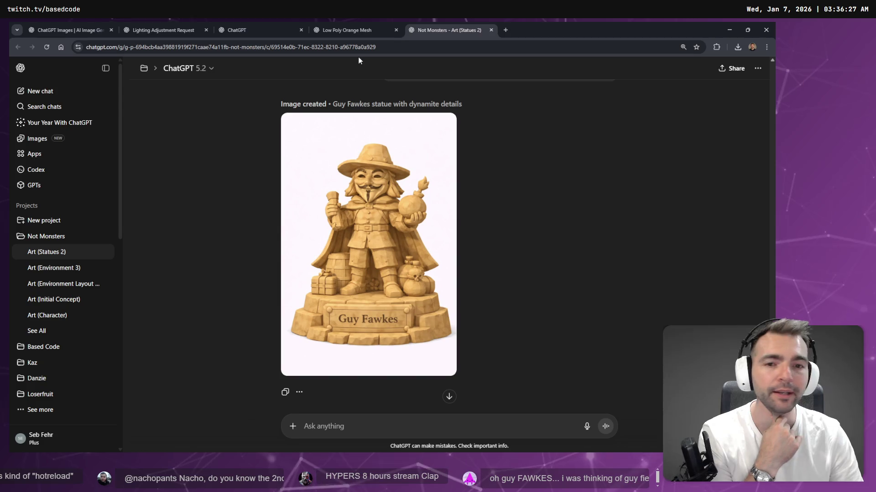
click(337, 29)
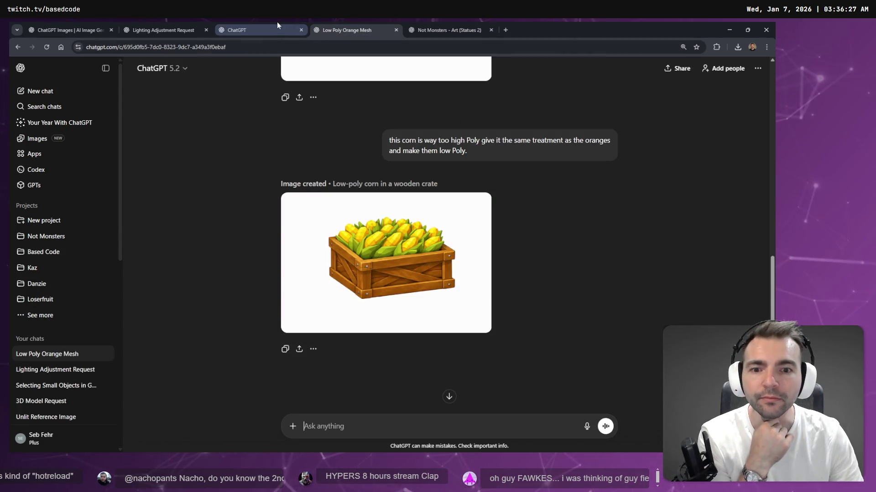
click(276, 28)
click(326, 22)
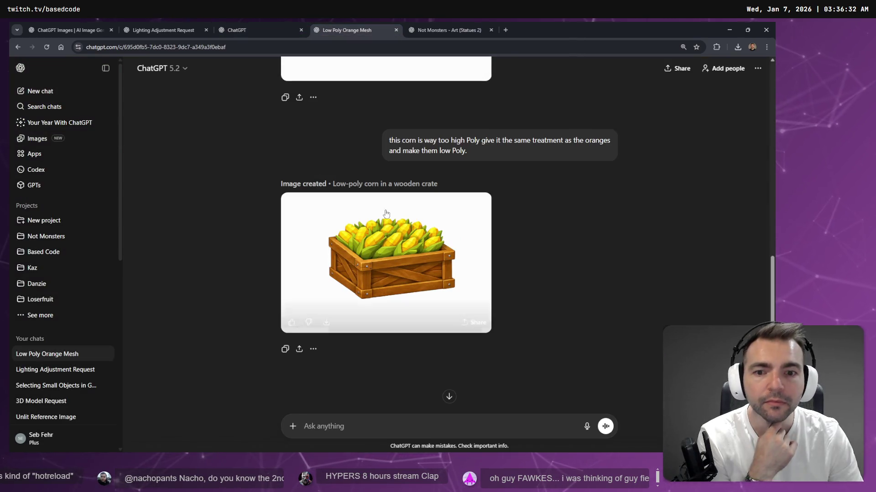
key(alt+Tab)
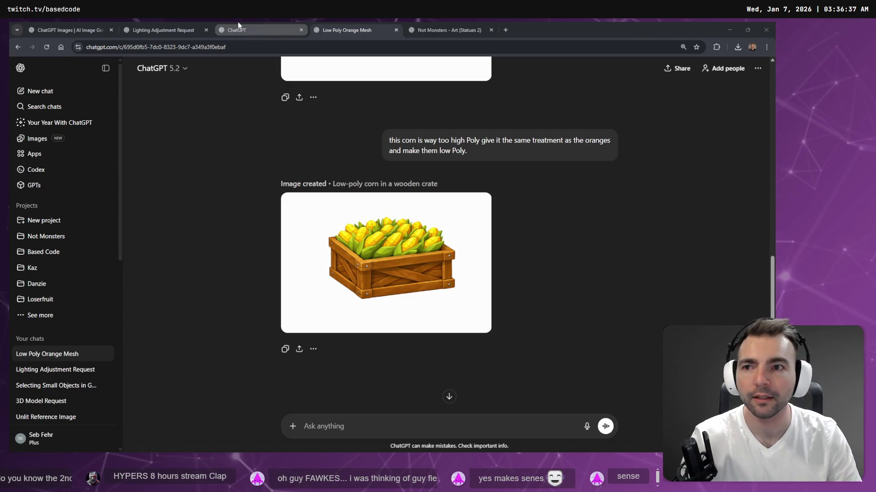
click(70, 30)
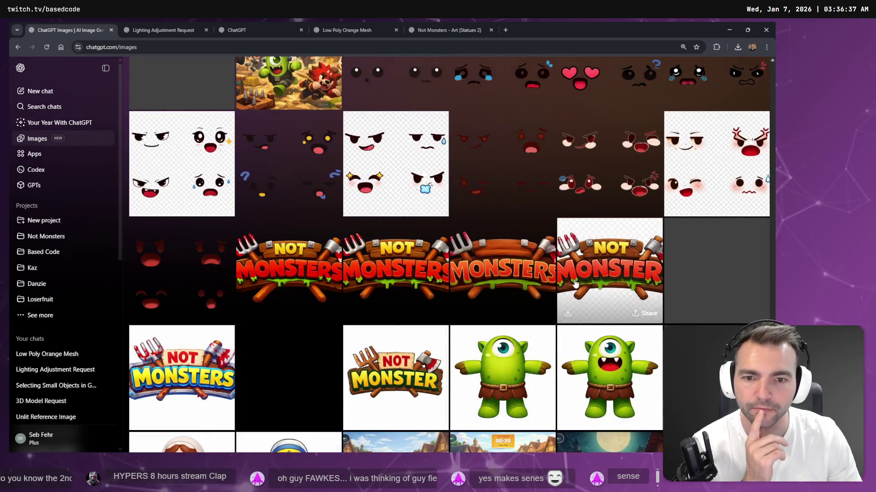
scroll(543, 286, up, 4)
scroll(544, 286, up, 5)
scroll(410, 260, up, 3)
scroll(396, 248, up, 3)
scroll(395, 248, up, 4)
scroll(418, 257, up, 5)
scroll(438, 267, up, 6)
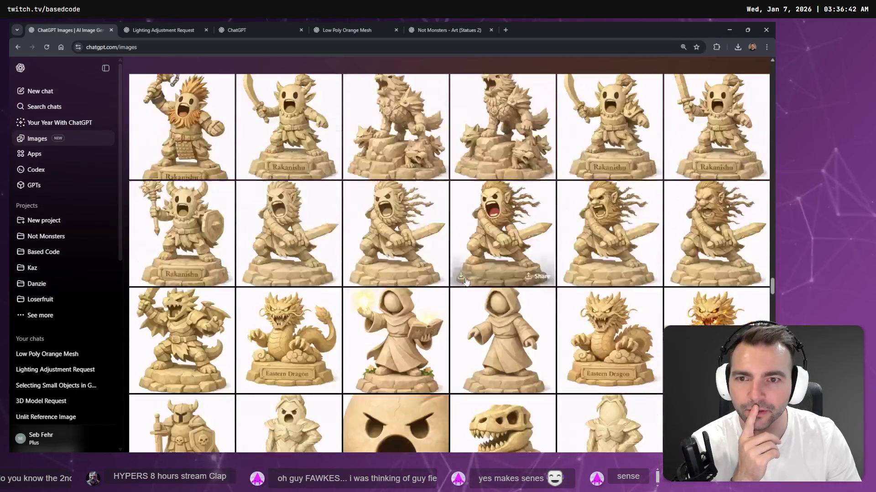
scroll(480, 286, up, 5)
scroll(480, 285, up, 5)
scroll(489, 288, up, 5)
scroll(499, 293, up, 2)
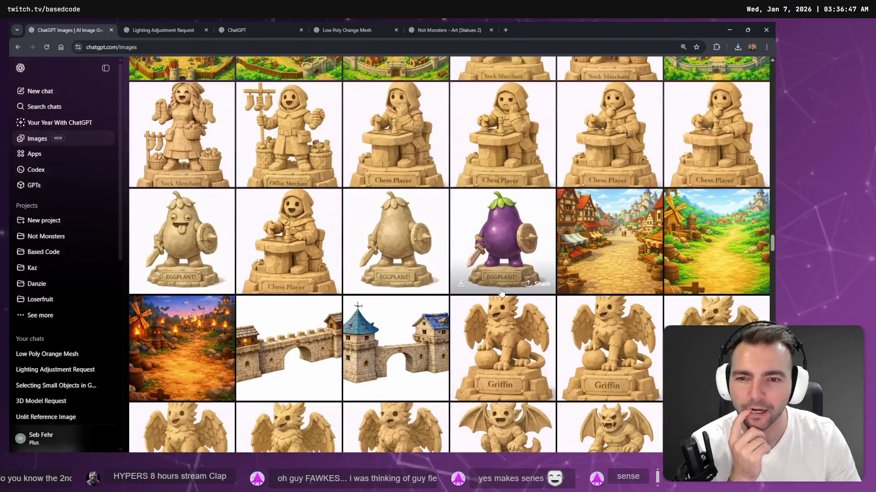
scroll(491, 292, up, 3)
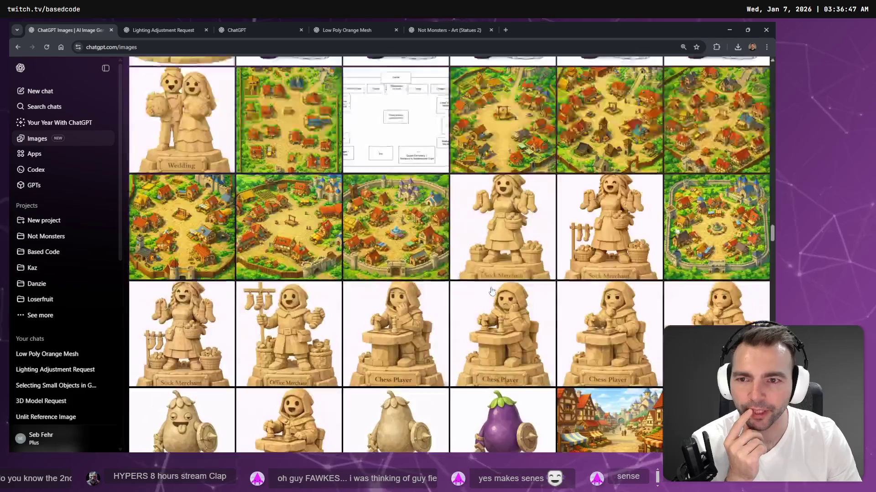
scroll(495, 286, up, 3)
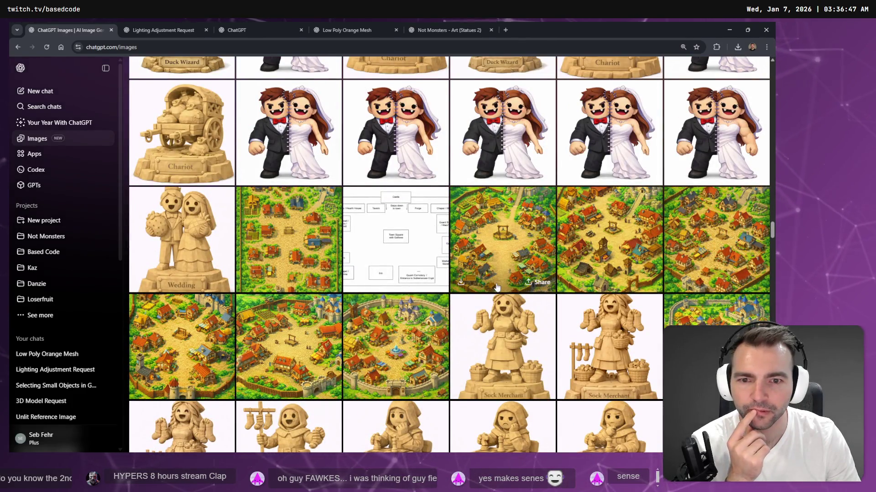
scroll(497, 287, up, 1)
scroll(496, 288, up, 2)
scroll(494, 288, up, 2)
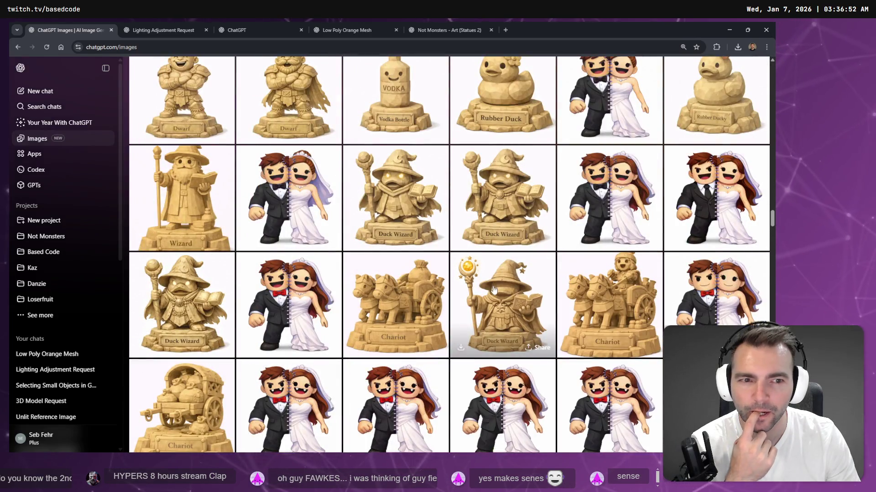
scroll(495, 291, up, 4)
scroll(354, 171, up, 2)
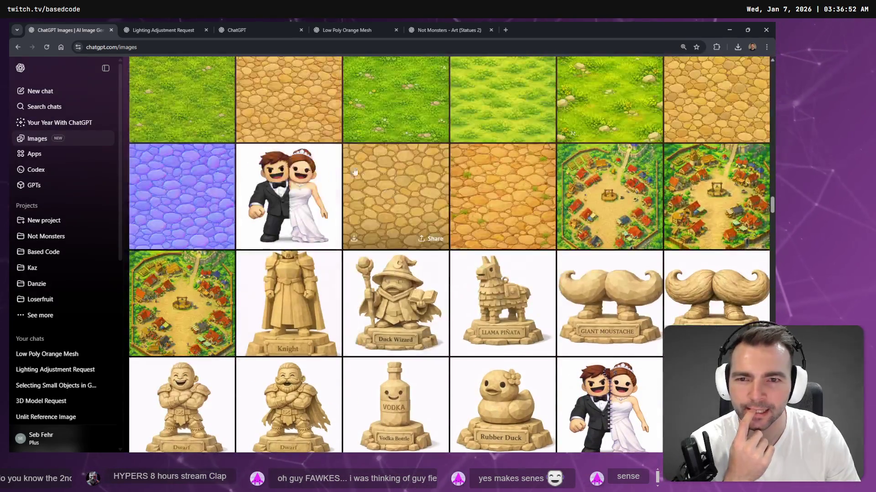
scroll(410, 192, up, 3)
scroll(518, 215, up, 4)
scroll(447, 220, down, 4)
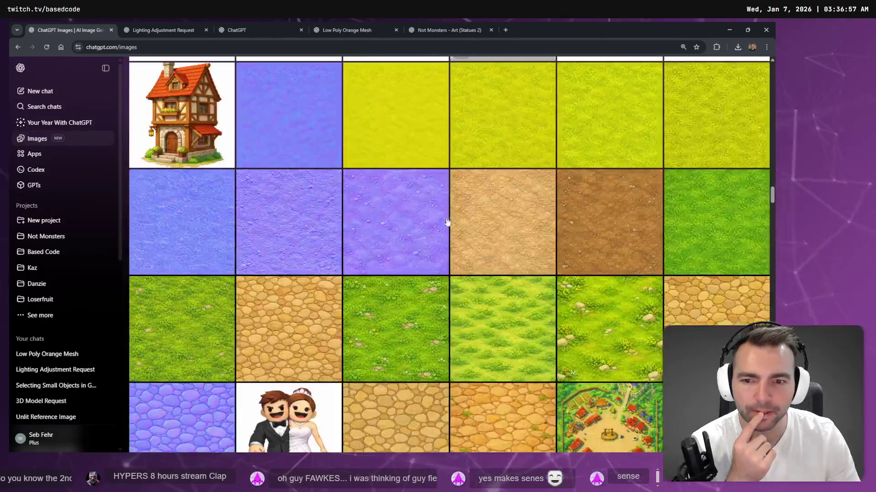
scroll(197, 247, up, 3)
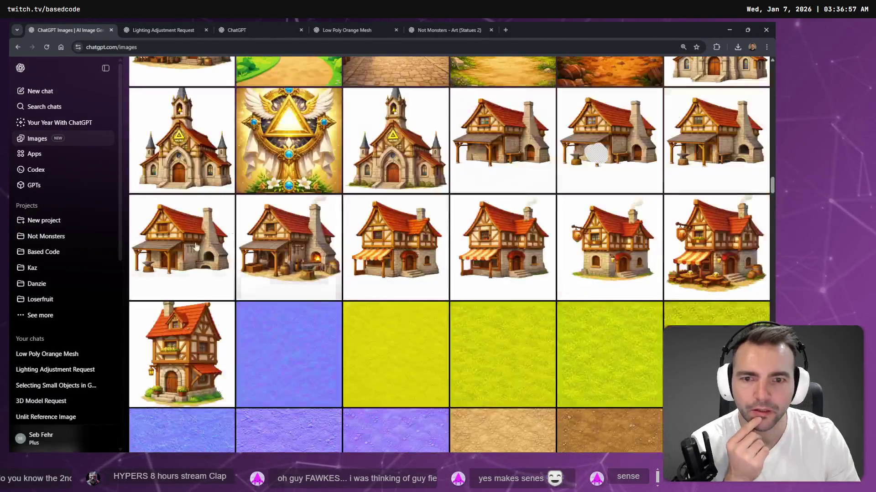
scroll(459, 301, up, 3)
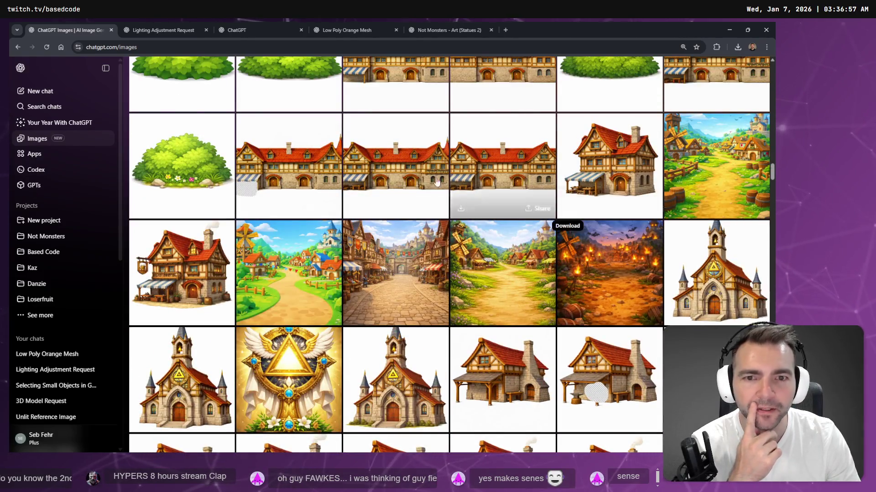
scroll(436, 181, up, 3)
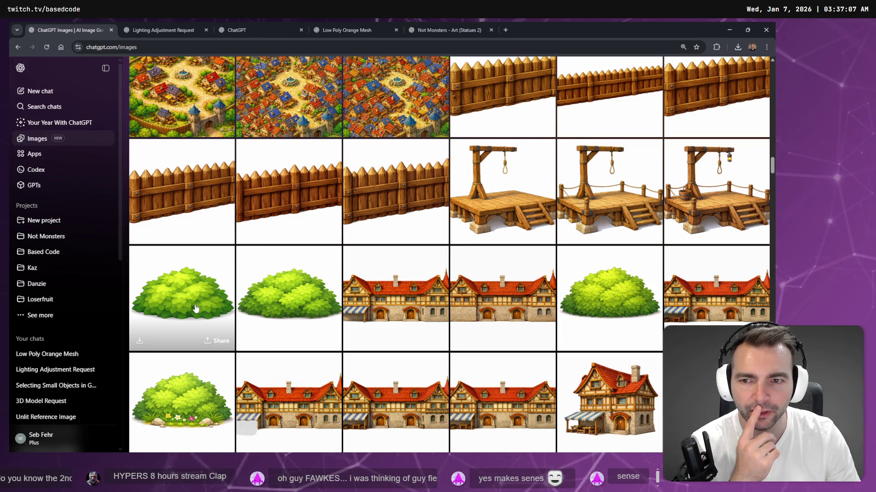
scroll(197, 309, up, 2)
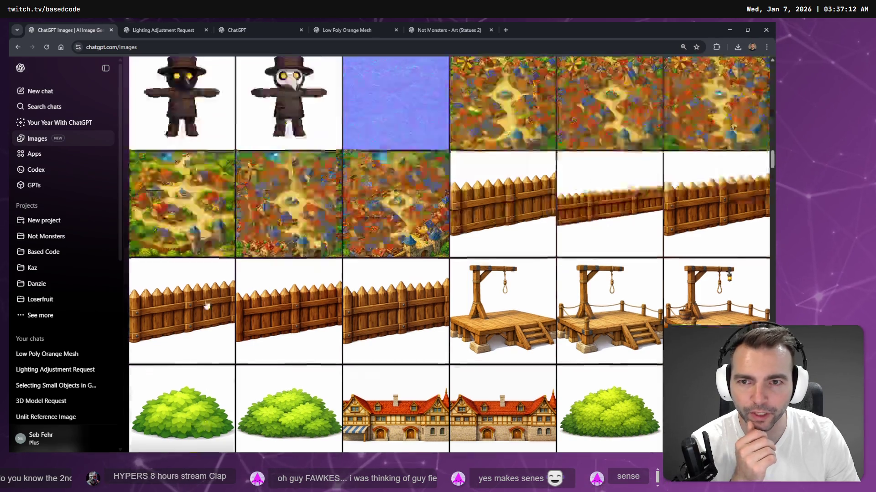
scroll(196, 309, up, 3)
scroll(481, 310, up, 2)
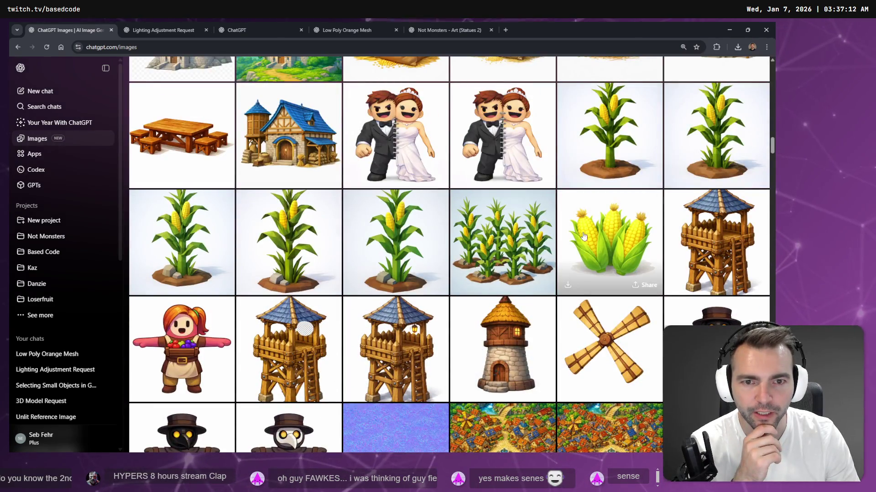
scroll(643, 251, up, 4)
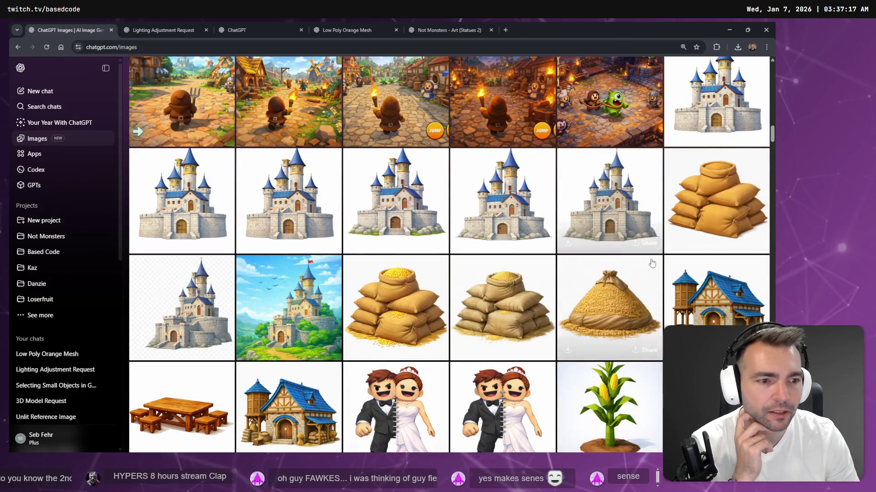
scroll(633, 252, up, 3)
scroll(636, 253, up, 2)
scroll(638, 253, up, 1)
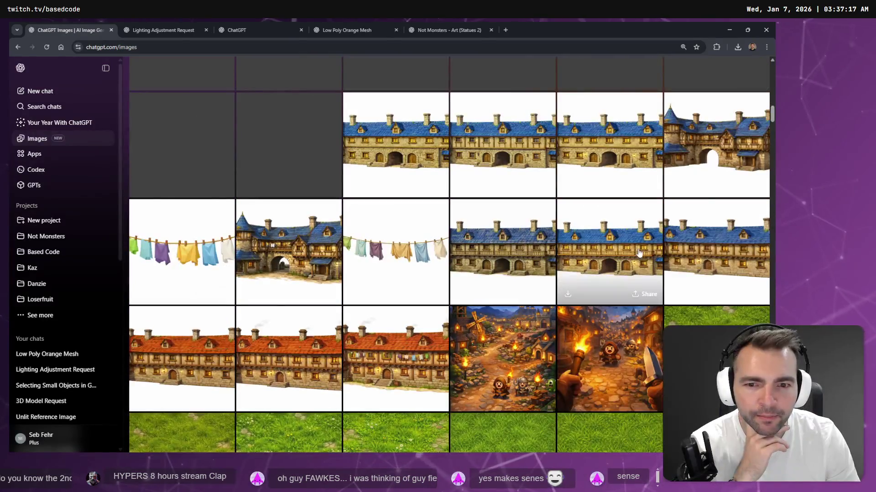
scroll(638, 252, up, 3)
scroll(638, 250, up, 2)
scroll(638, 250, up, 3)
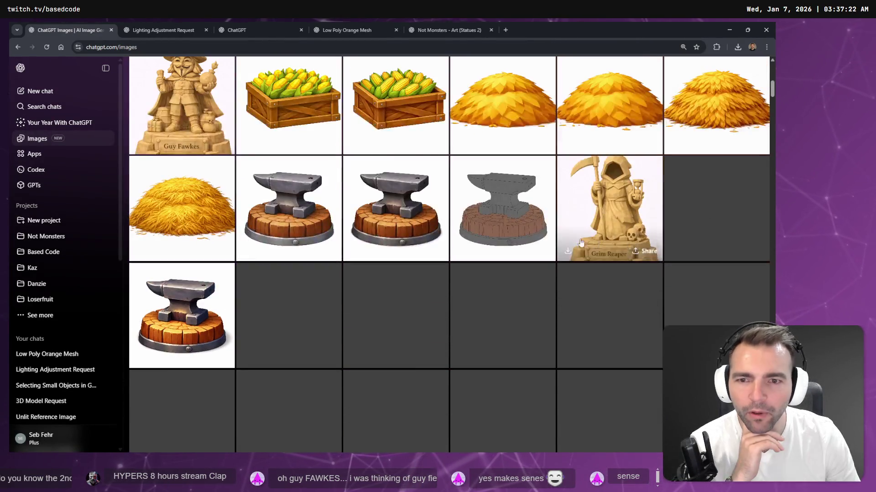
scroll(287, 225, up, 1)
scroll(287, 225, up, 4)
scroll(301, 225, down, 1)
scroll(317, 223, down, 3)
mouse_move(396, 141)
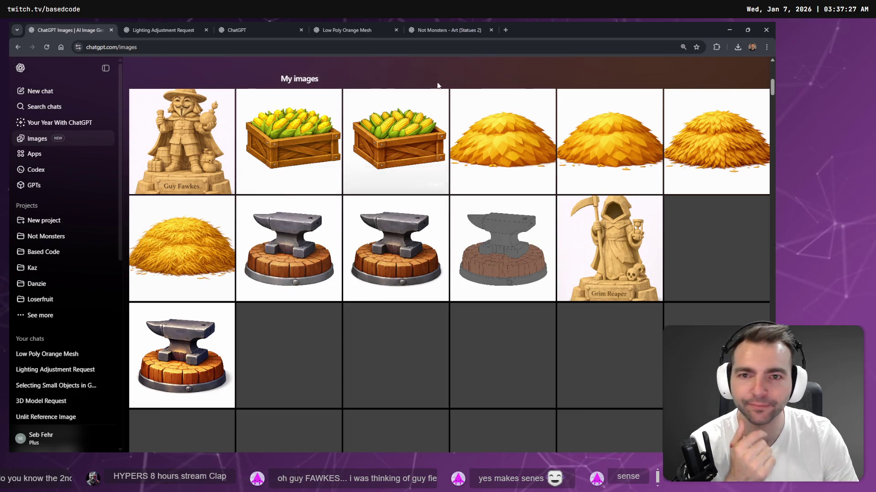
- Return to Godot's Environment scene, fly along the village street, and select the WorldEnvironment node
click(727, 31)
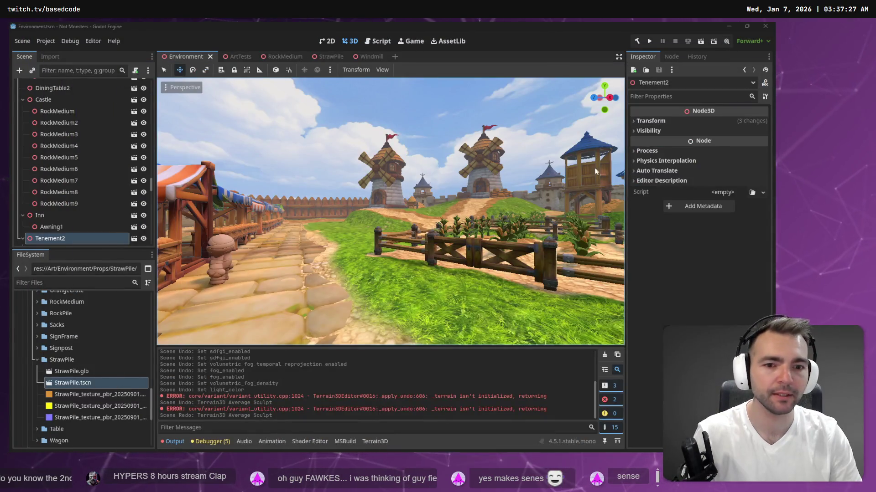
key(w)
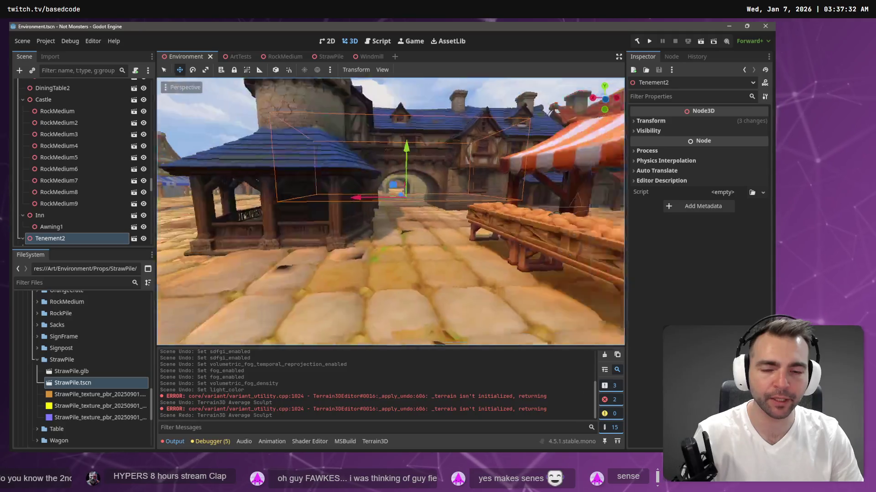
key(w)
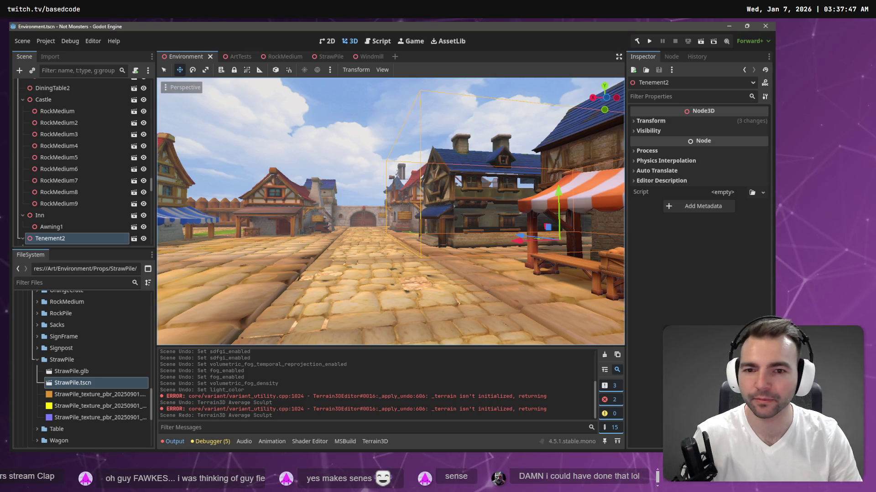
right_click(374, 221)
key(w)
key(w)
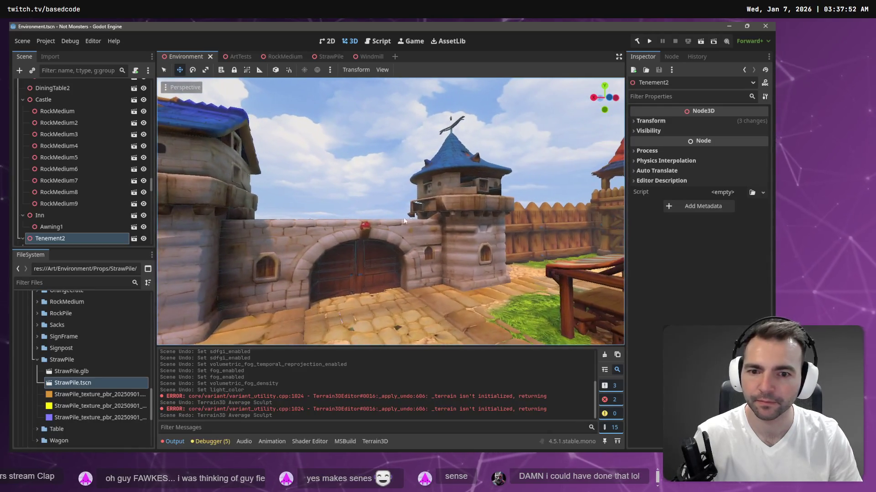
scroll(89, 177, up, 5)
scroll(97, 175, up, 5)
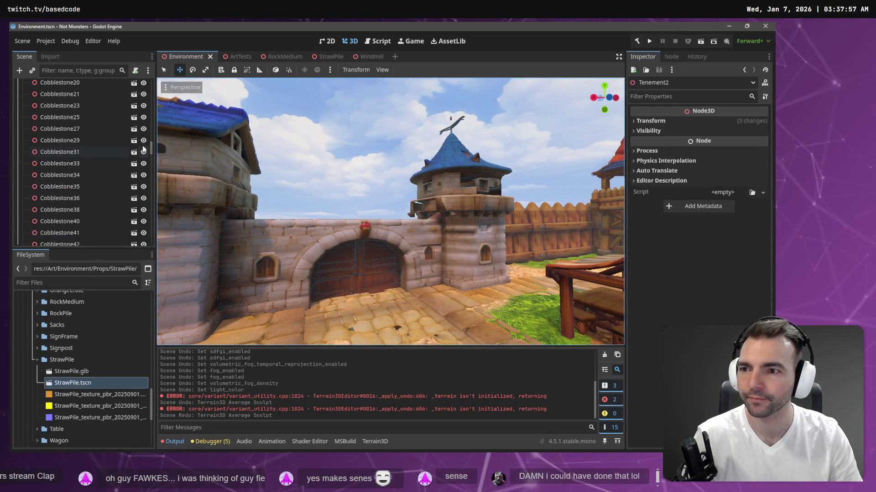
drag(151, 156, 152, 76)
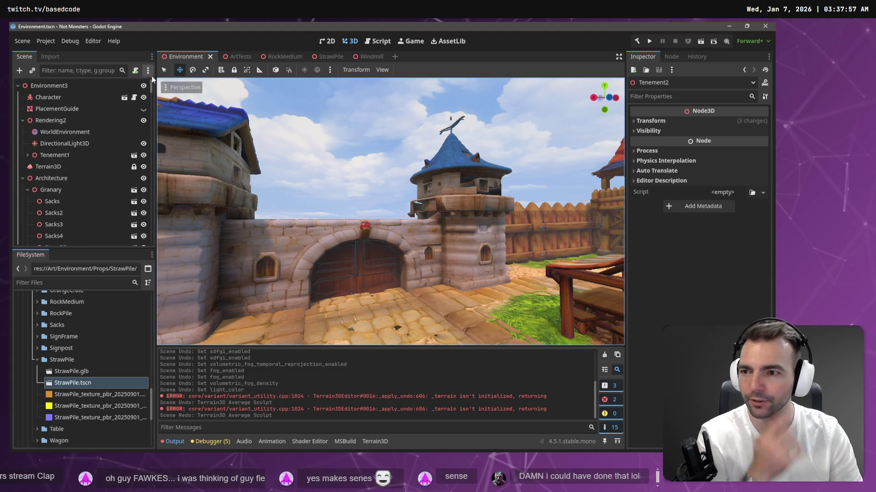
click(65, 131)
- Set Terrain3D's Material World Background to Noise and try adjusting Noise 1 Scale
click(67, 166)
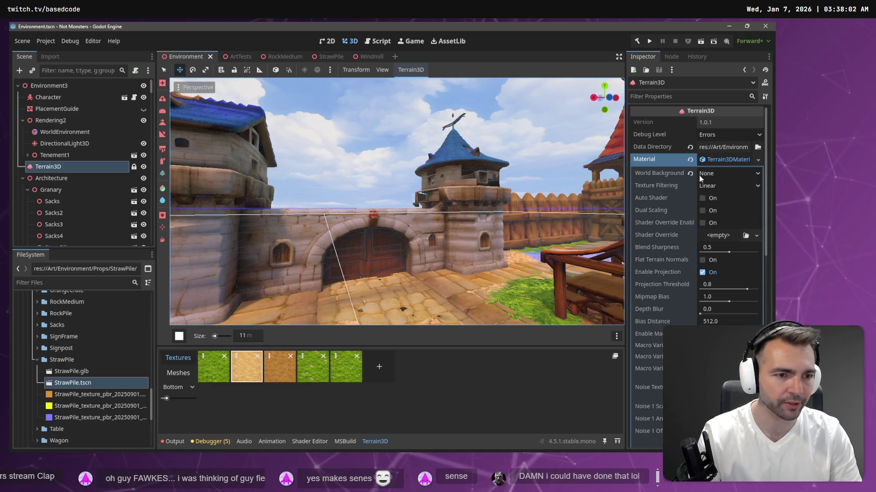
click(755, 172)
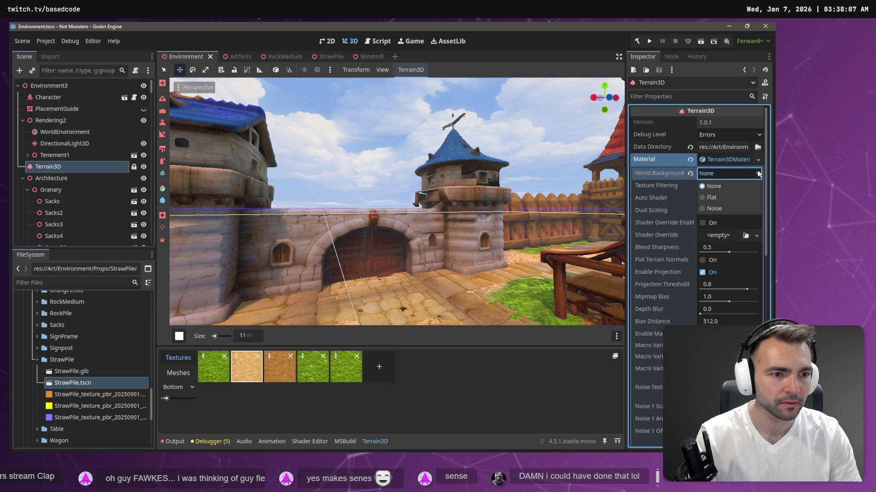
click(730, 208)
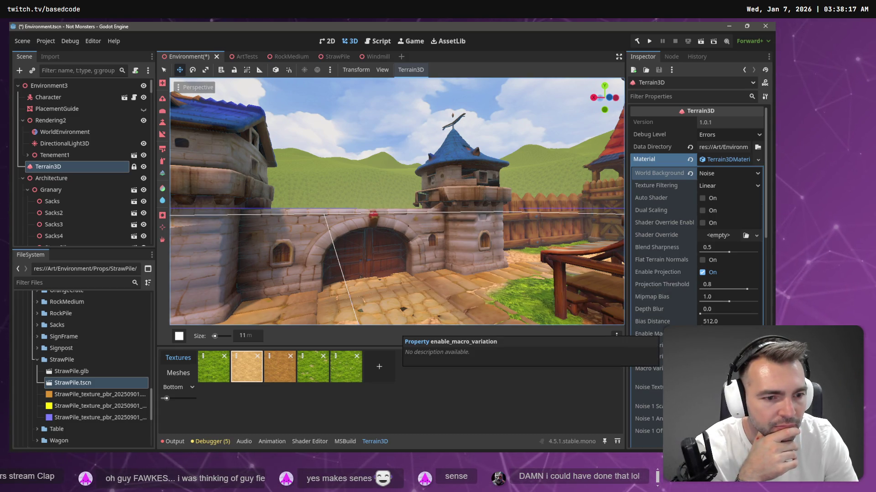
scroll(682, 286, down, 1)
scroll(682, 285, down, 1)
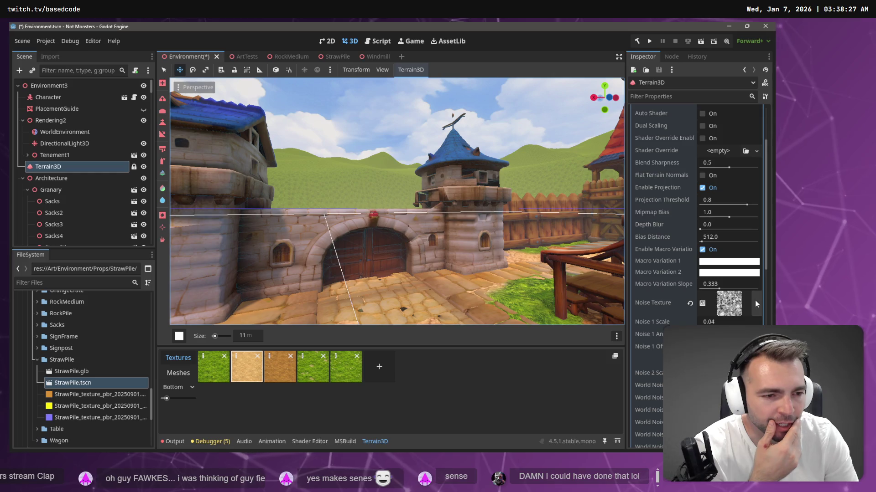
click(720, 326)
text(.1)
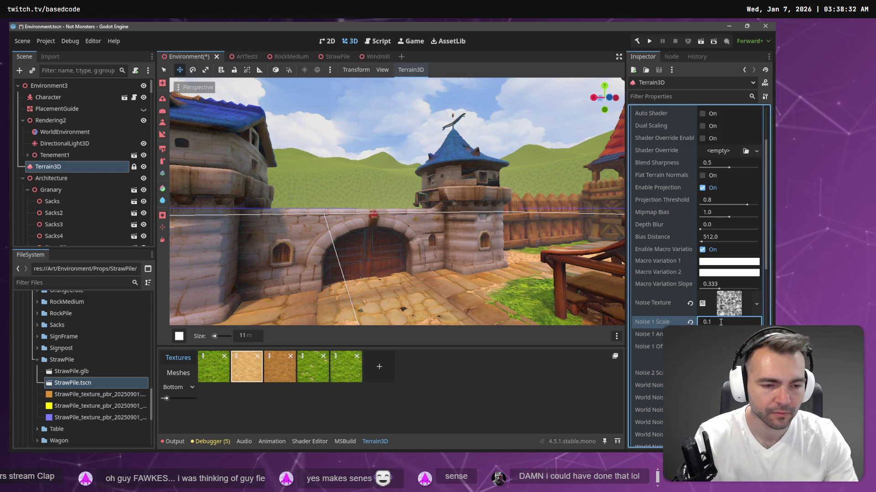
scroll(723, 319, down, 5)
scroll(725, 316, down, 5)
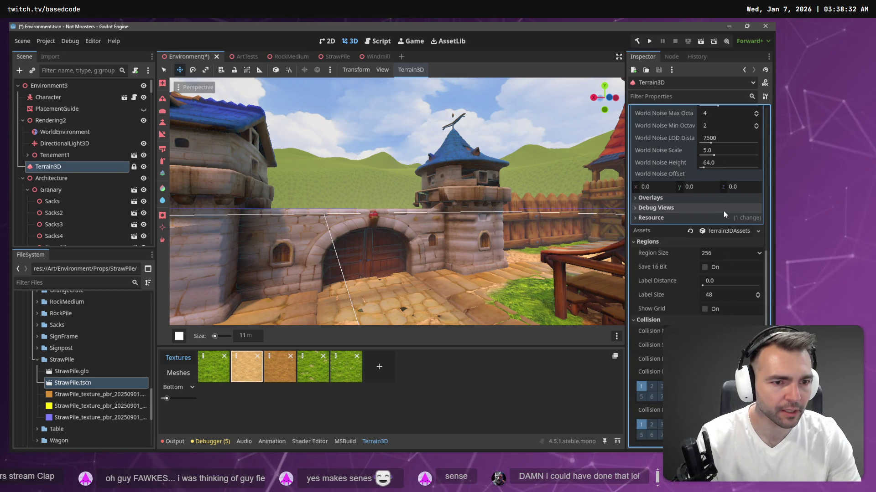
scroll(725, 206, up, 5)
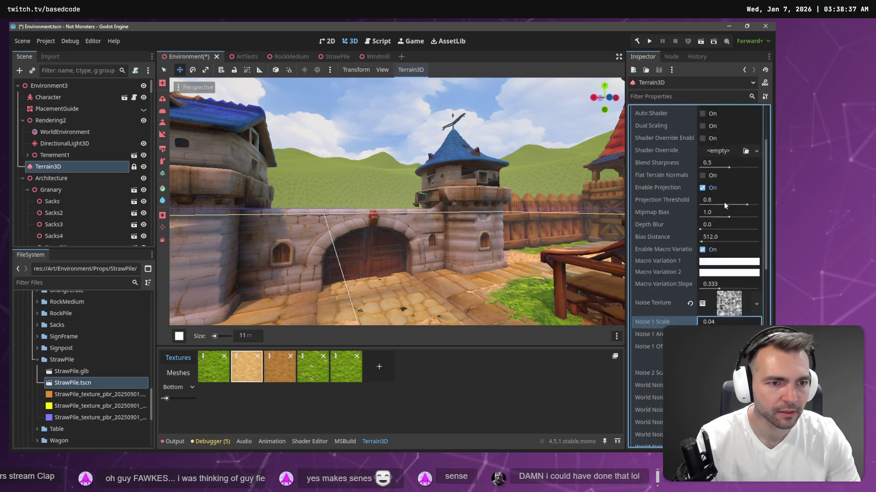
scroll(729, 225, up, 2)
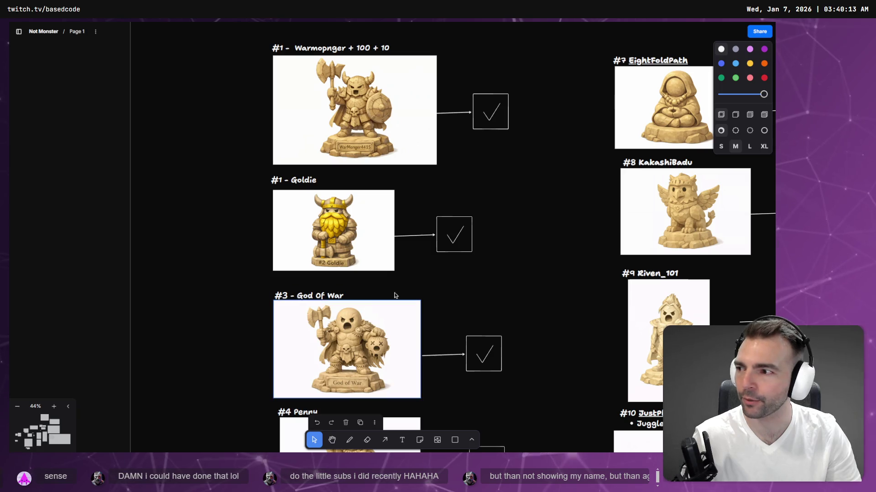
- Switch away from the Excalidraw statue whiteboard toward Godot's ArtTests scene
key(alt+Tab)
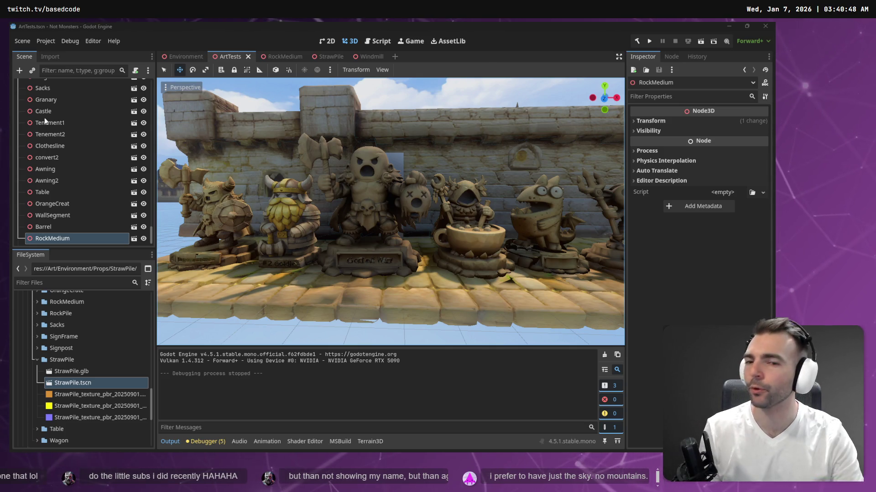
- Fly along the statue row by the wall, past the llama, bomb, teacup and frog statues toward the castle
drag(489, 108, 438, 137)
scroll(438, 137, down, 3)
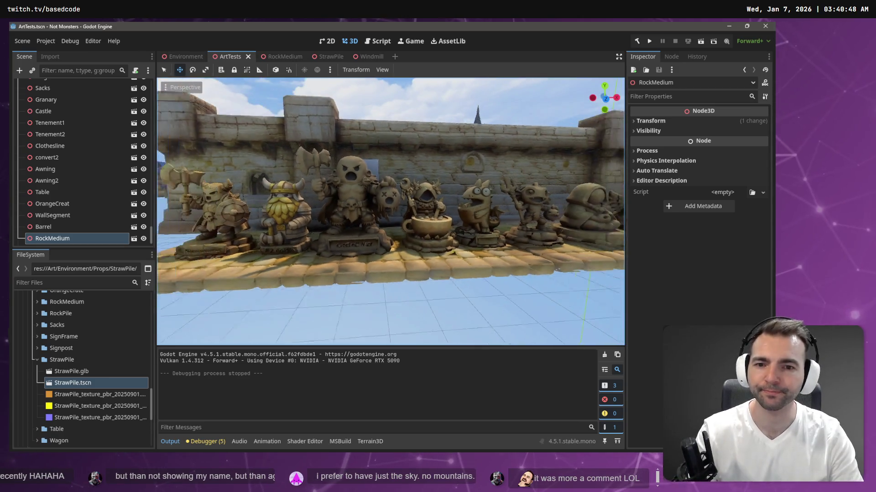
scroll(390, 212, down, 5)
key(w)
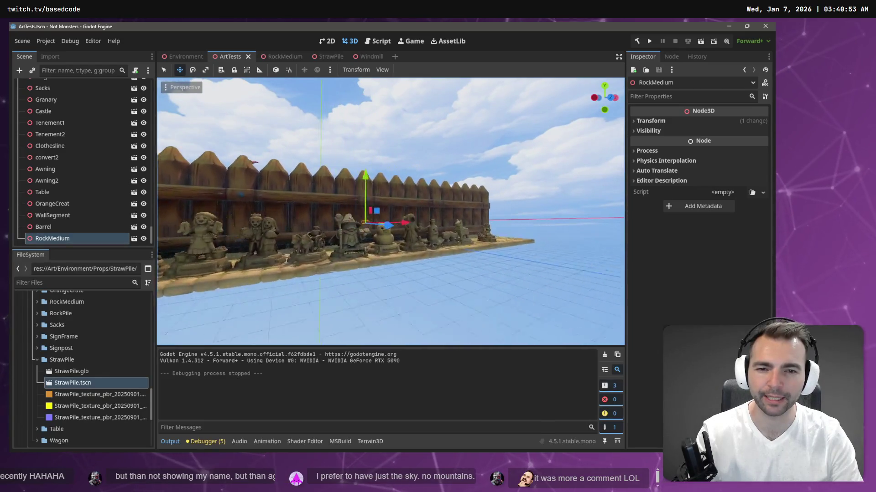
key(w)
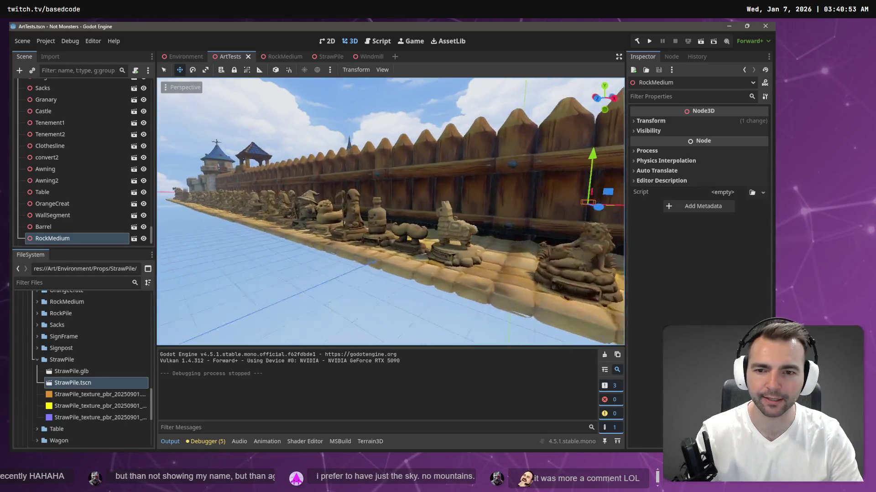
key(w)
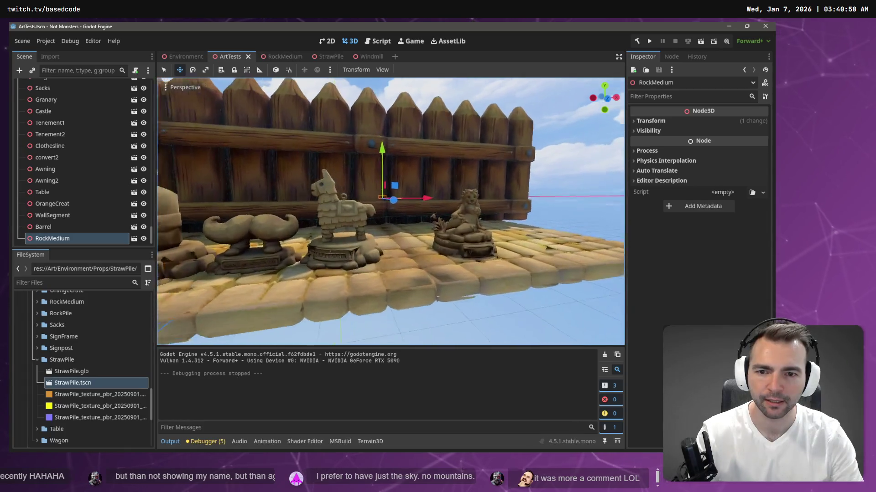
key(s)
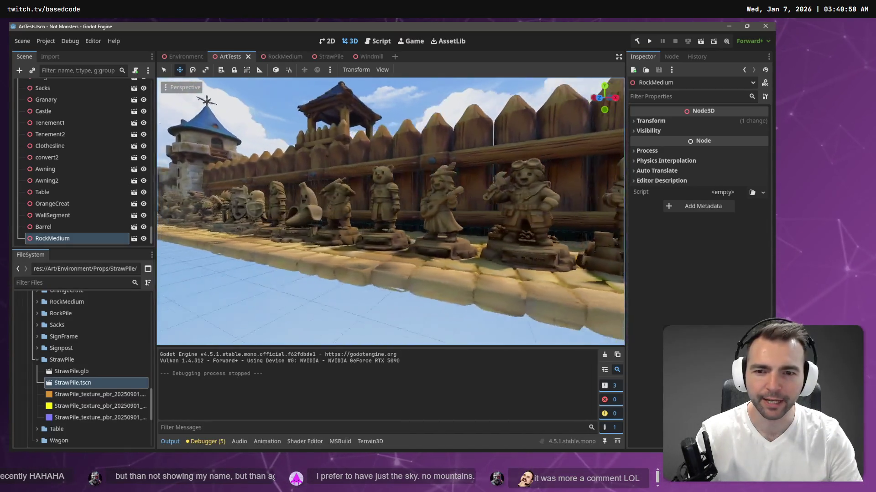
key(a)
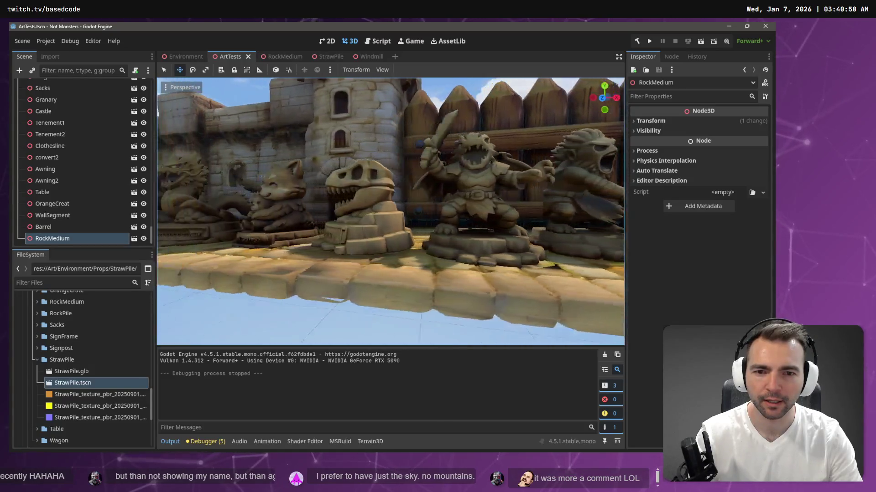
key(d)
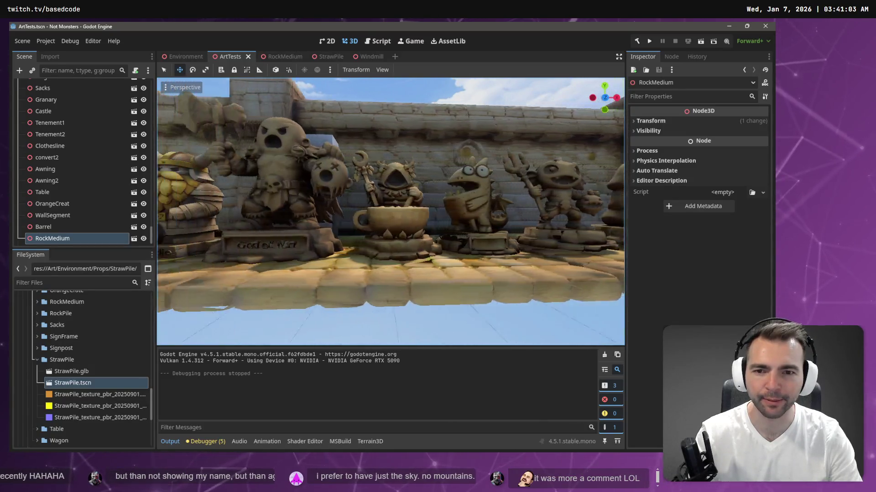
key(a)
- Fly past the palisade to the market stalls and straw pile, then select the Bench beside the stalls
key(w)
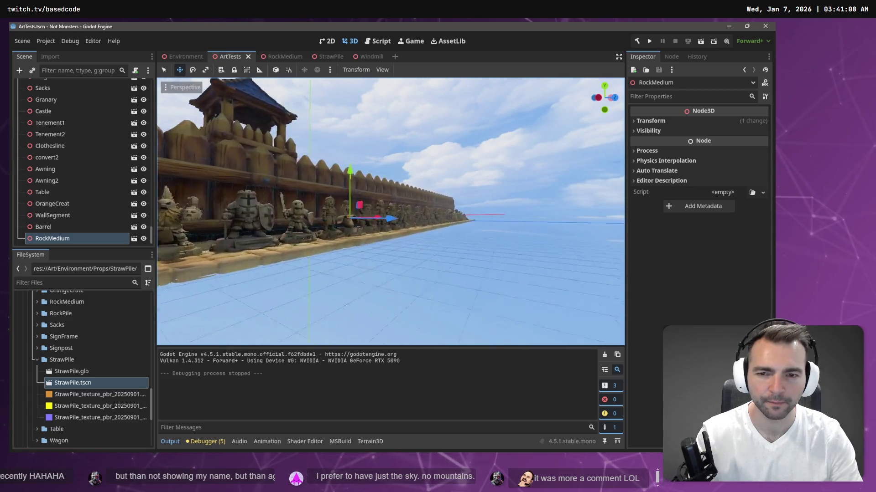
key(w)
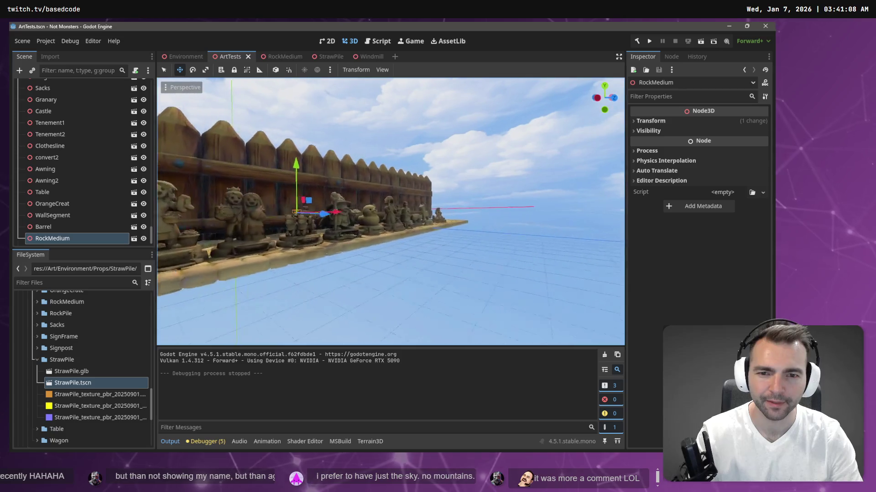
key(w)
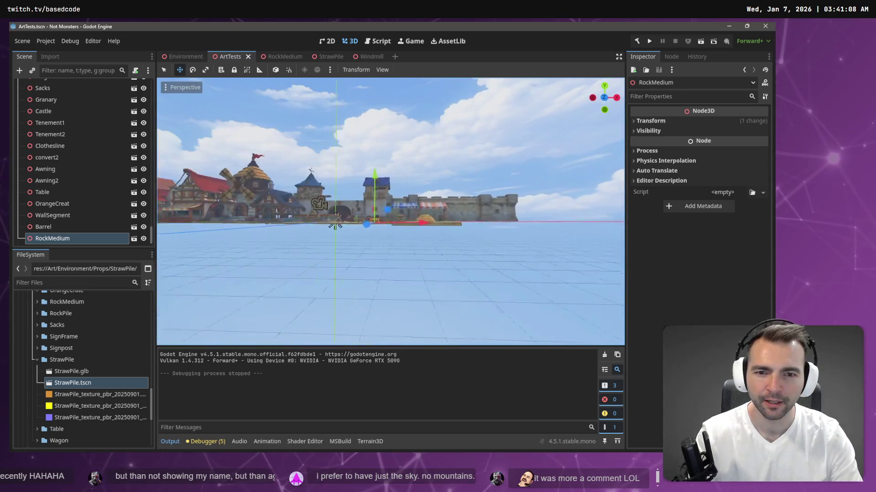
key(w)
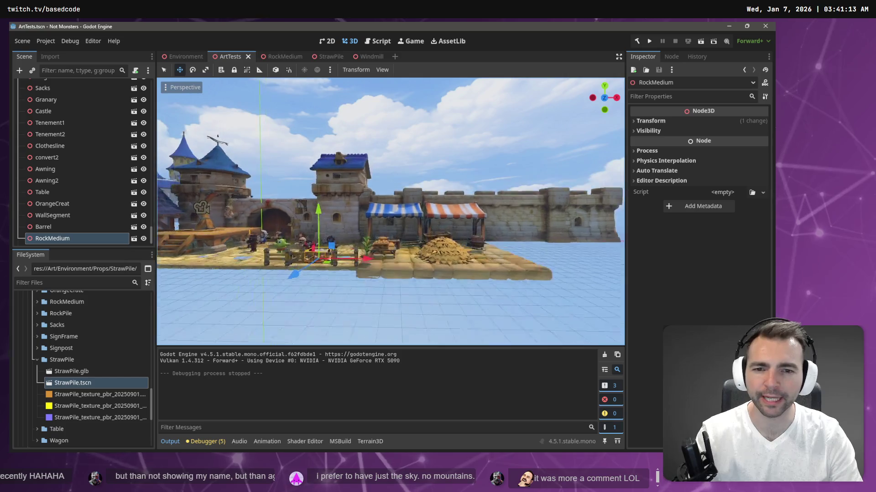
key(e)
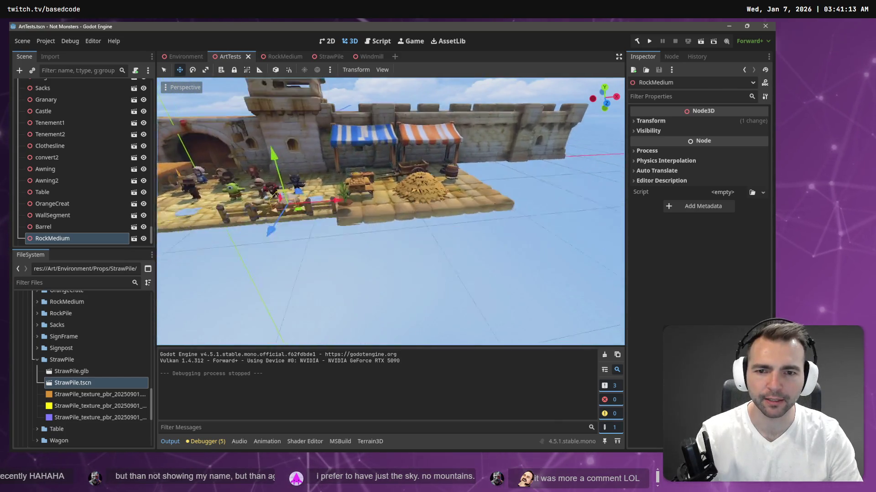
key(w)
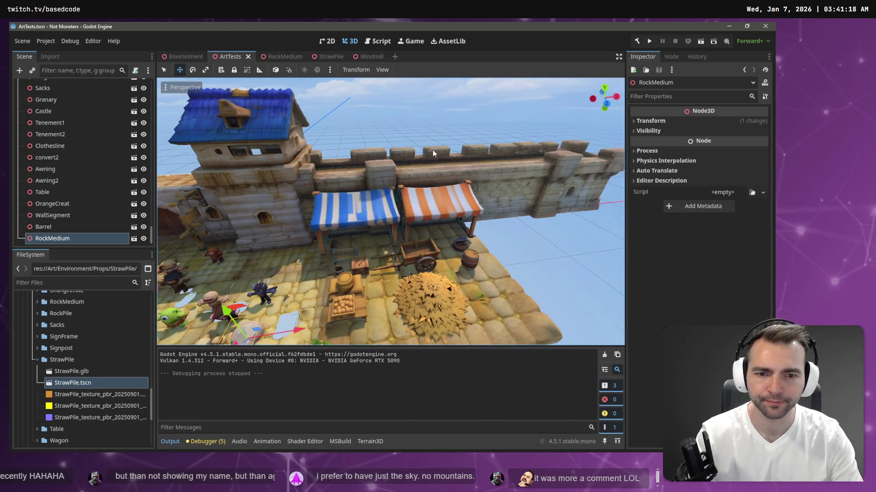
click(338, 262)
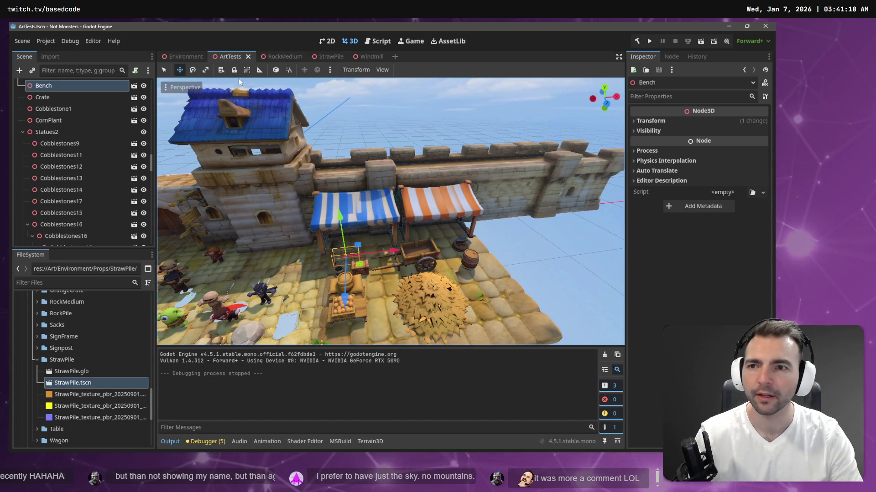
- Switch to the Environment scene, fly to the church, and select the Bench under Chapel
key(ctrl+shift+Tab)
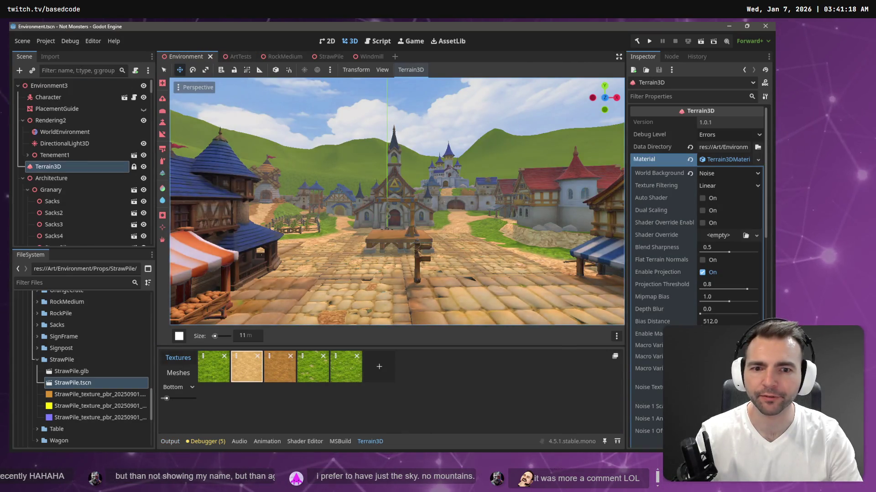
key(w)
key(d)
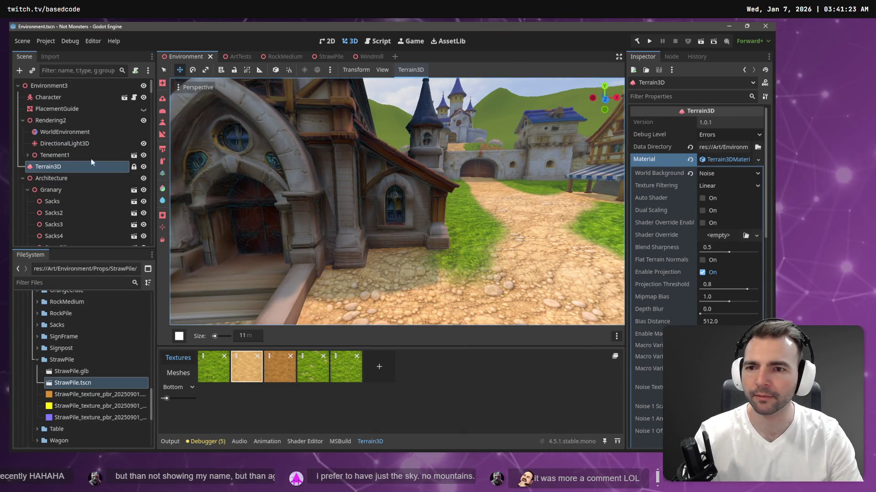
click(170, 248)
click(340, 190)
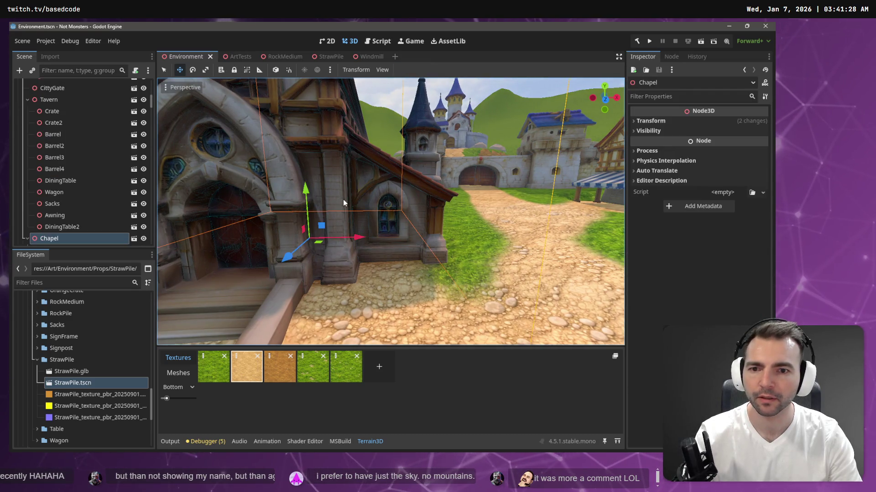
scroll(88, 214, down, 2)
click(73, 233)
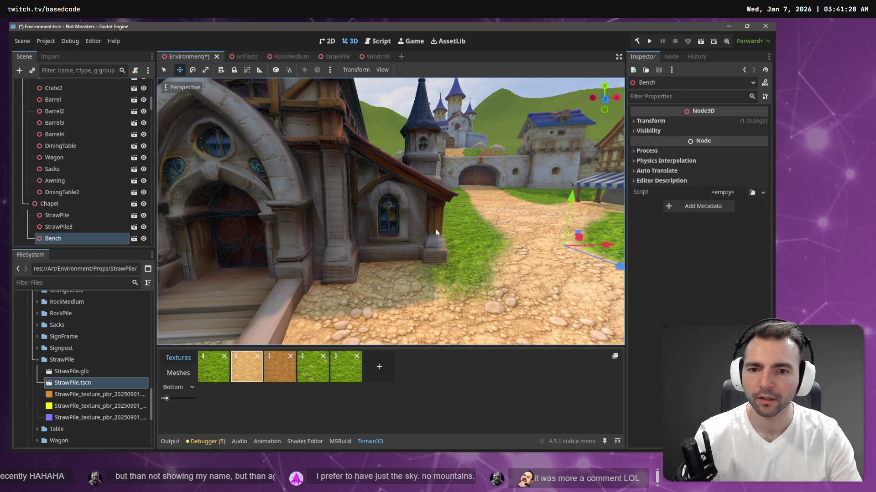
key(s)
- Zero the Bench's Transform position on X, Y and Z
click(674, 120)
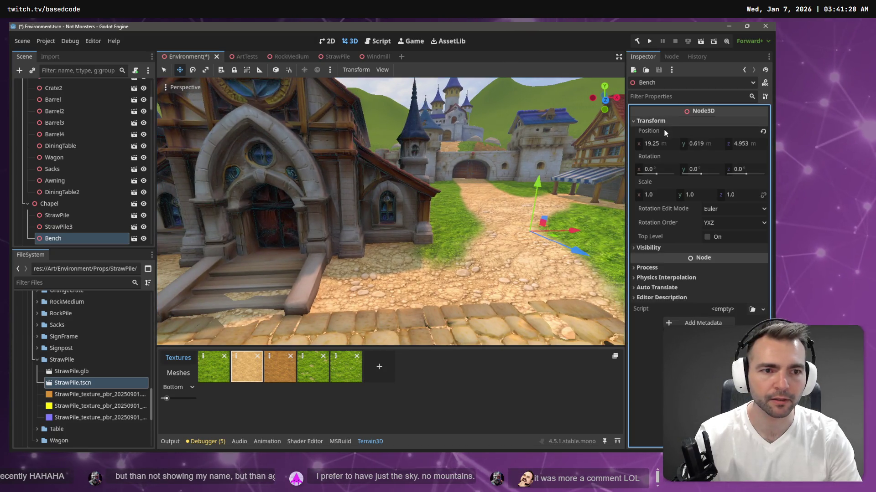
click(657, 144)
text(0)
key(Tab)
text(0)
key(Tab)
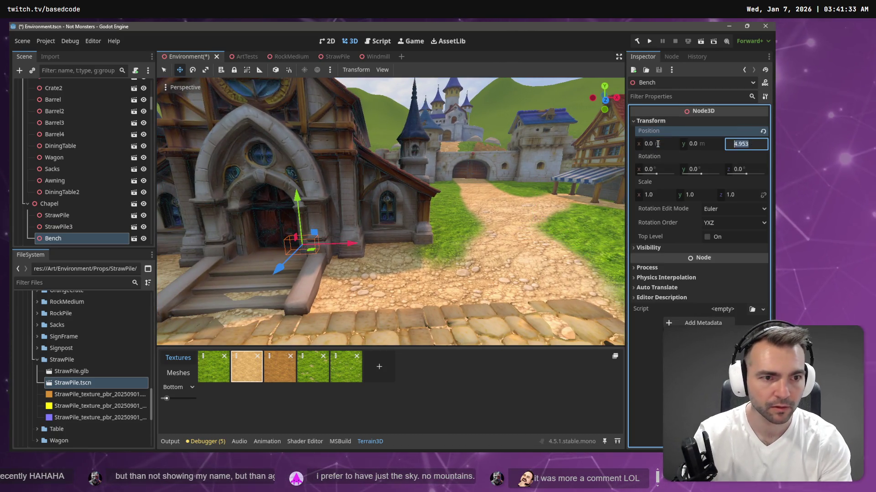
text(0)
key(Return)
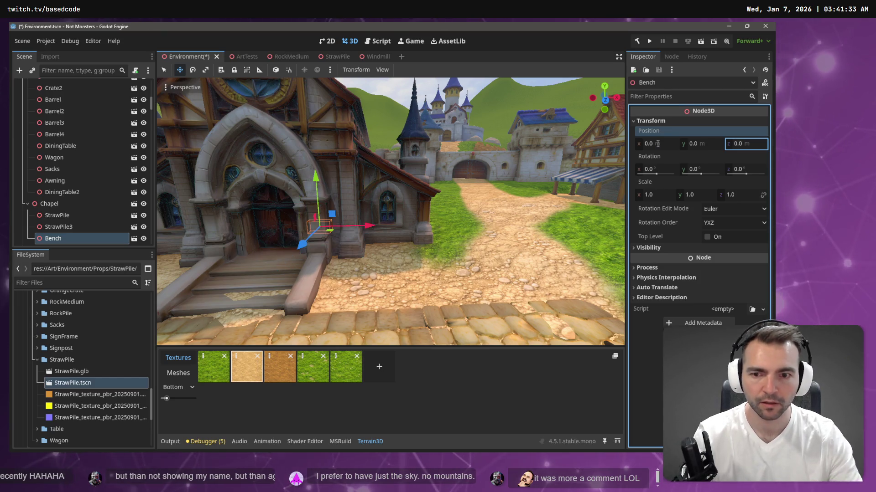
- Slide the Bench beside the chapel wall, raise it slightly along Y, then select the Chapel node
mouse_move(342, 238)
mouse_down()
mouse_move(407, 278)
mouse_move(398, 222)
mouse_up()
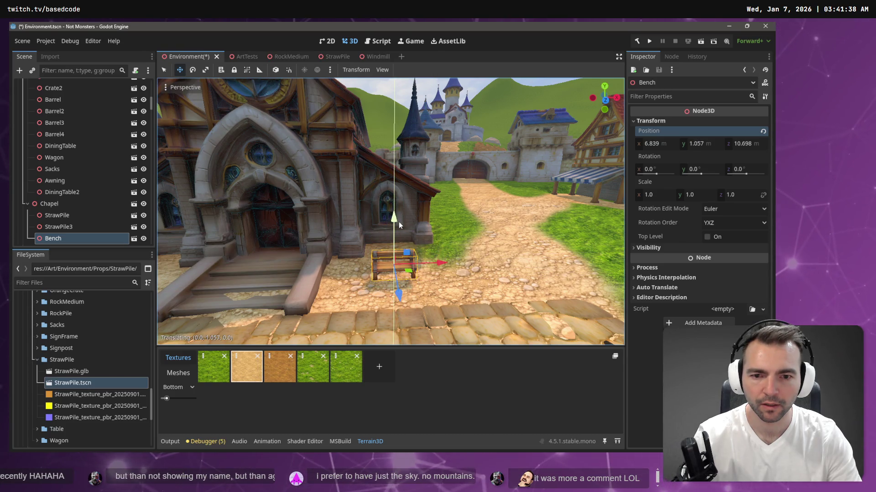
drag(399, 295, 397, 264)
scroll(406, 262, down, 5)
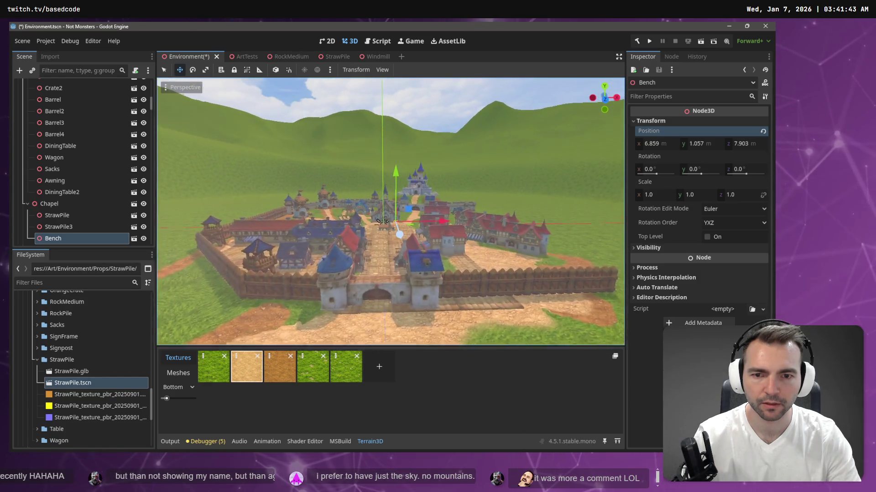
scroll(390, 212, up, 5)
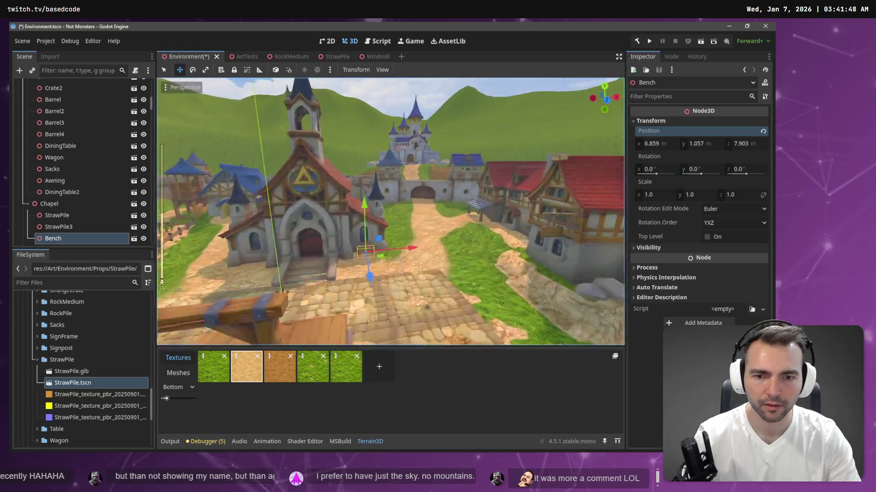
drag(165, 267, 222, 226)
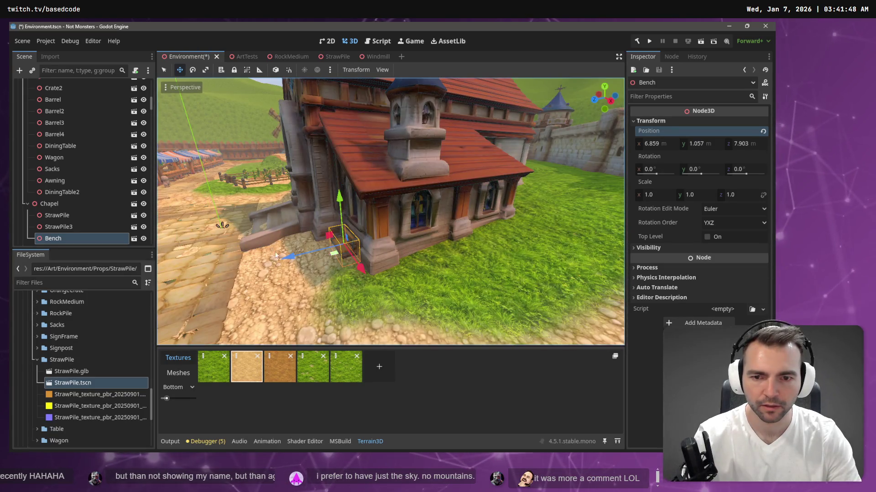
drag(342, 204, 339, 192)
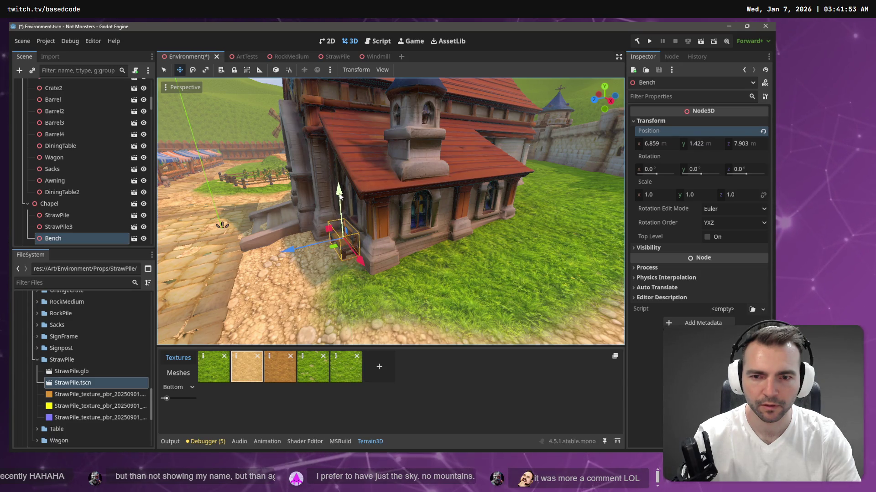
drag(340, 196, 72, 248)
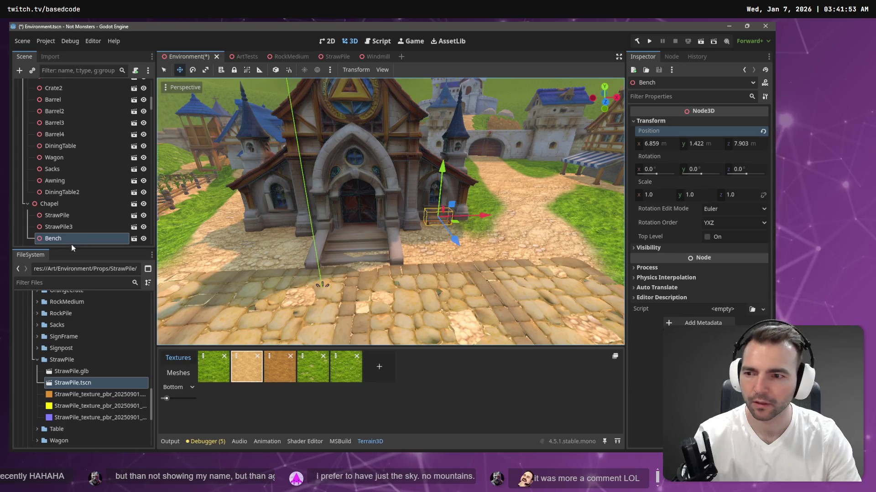
click(74, 203)
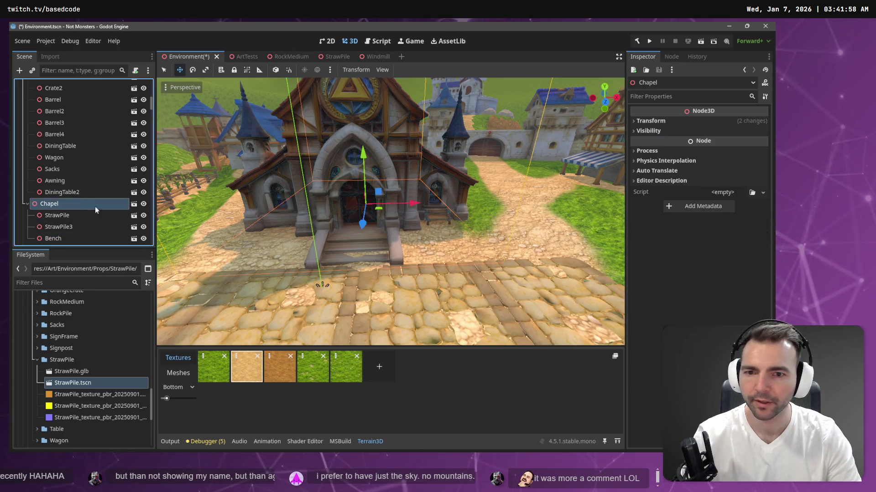
- Duplicate Bench as Bench2, place it at the chapel front lowered onto the ground, and save Environment
key(ctrl+d)
drag(480, 217, 327, 233)
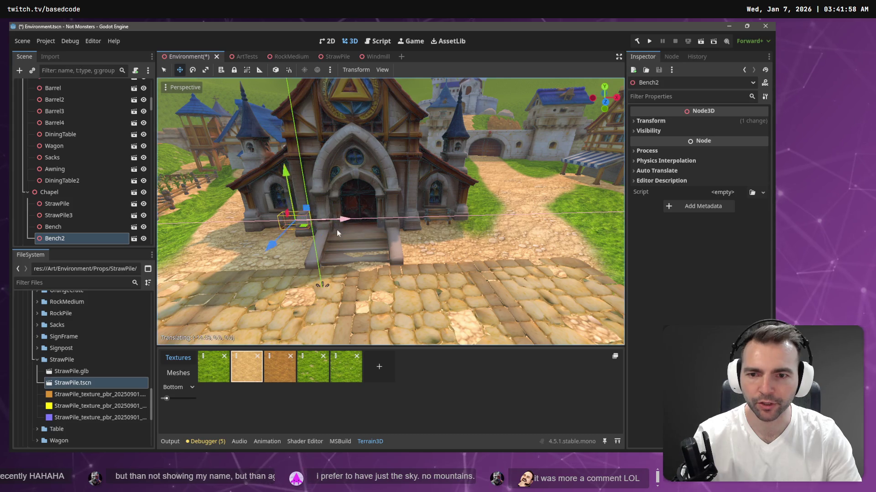
key(f)
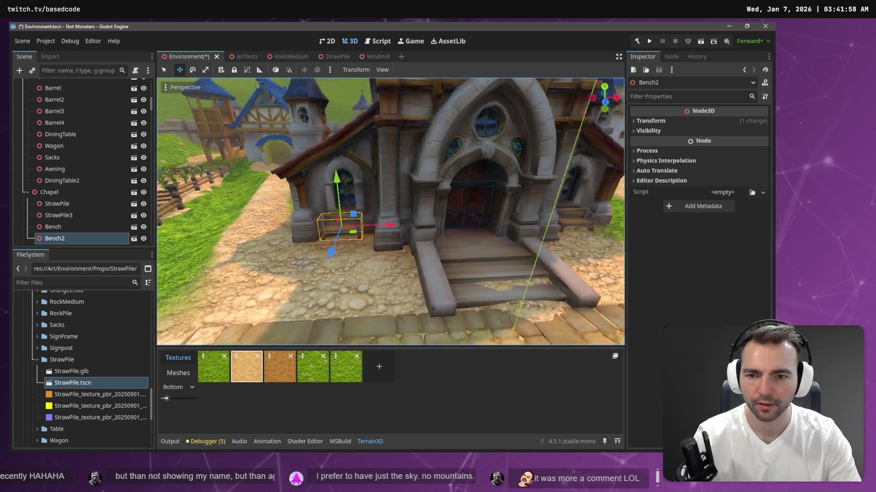
scroll(390, 212, down, 5)
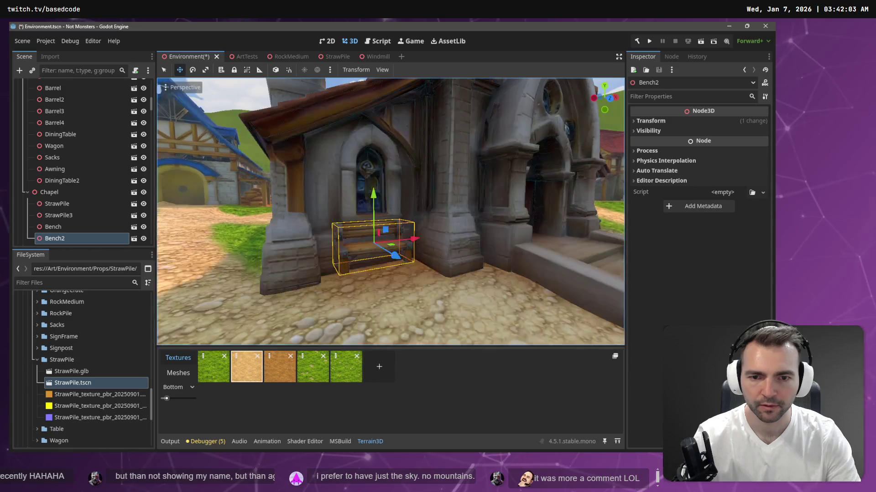
drag(370, 189, 374, 208)
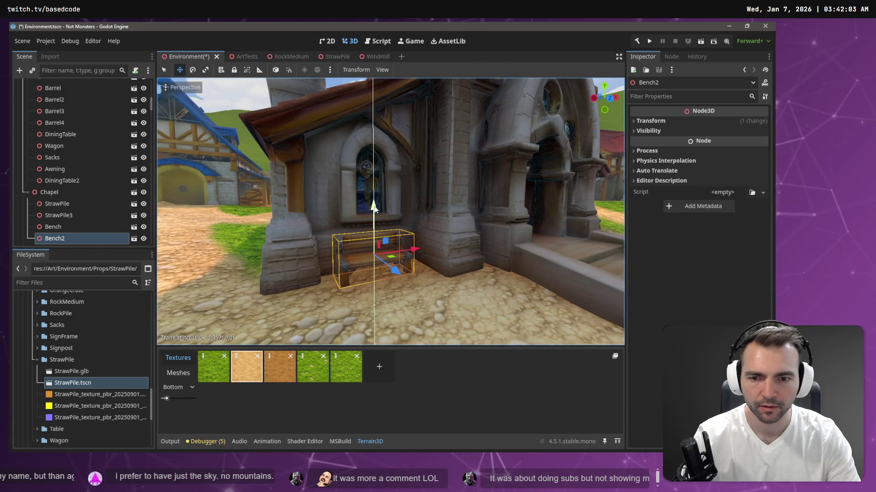
right_click(429, 217)
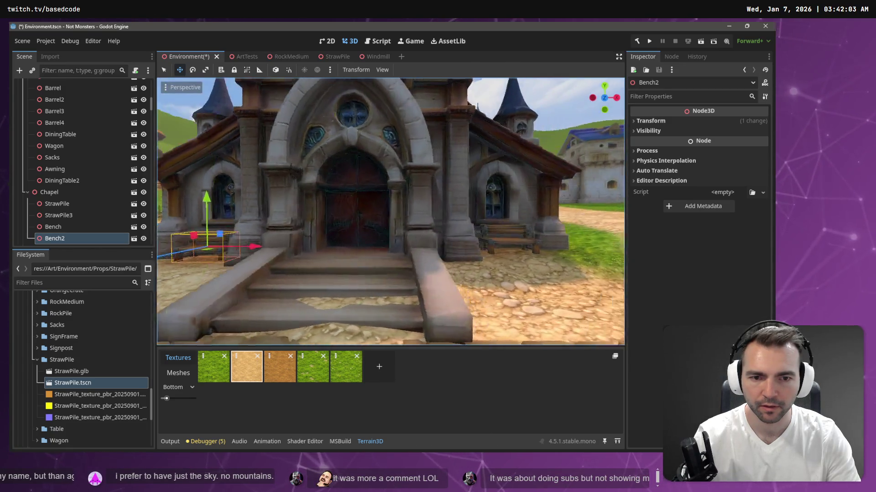
key(ctrl+s)
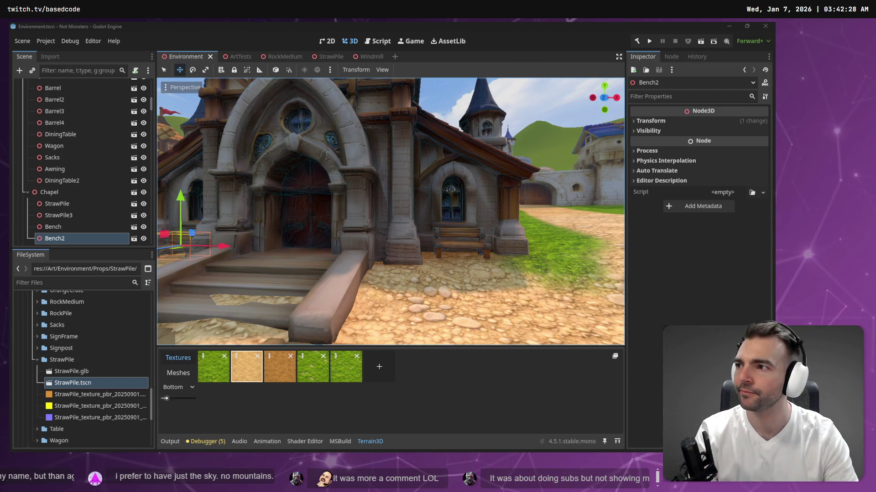
scroll(278, 195, down, 10)
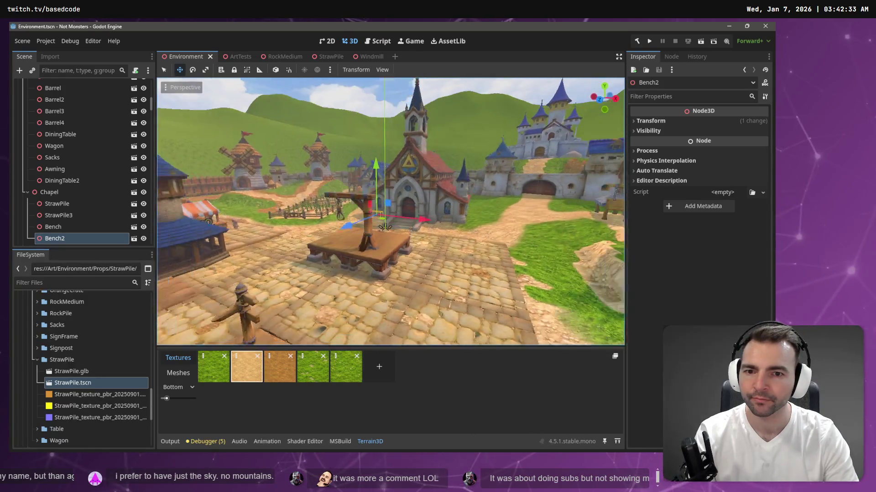
drag(391, 212, 307, 212)
scroll(390, 212, up, 10)
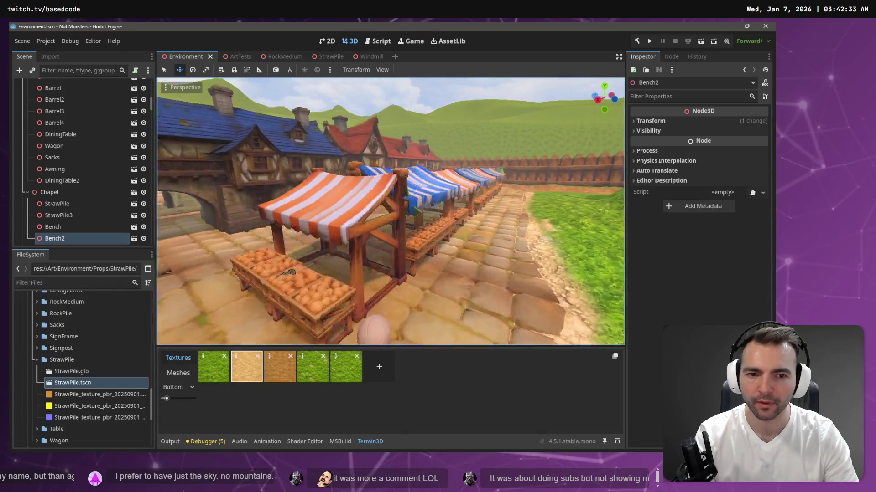
drag(390, 212, 458, 212)
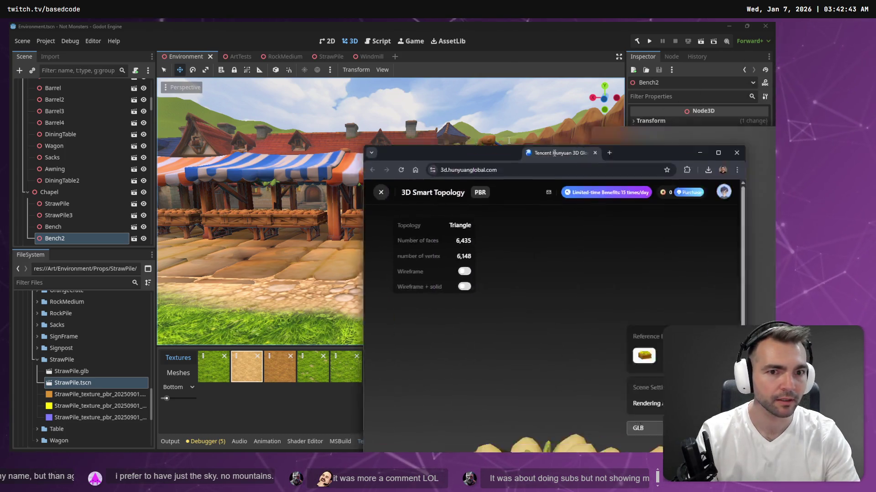
key(F11)
mouse_move(472, 254)
mouse_down()
mouse_move(450, 279)
mouse_move(471, 147)
mouse_move(591, 211)
mouse_move(315, 225)
mouse_up()
scroll(366, 208, up, 3)
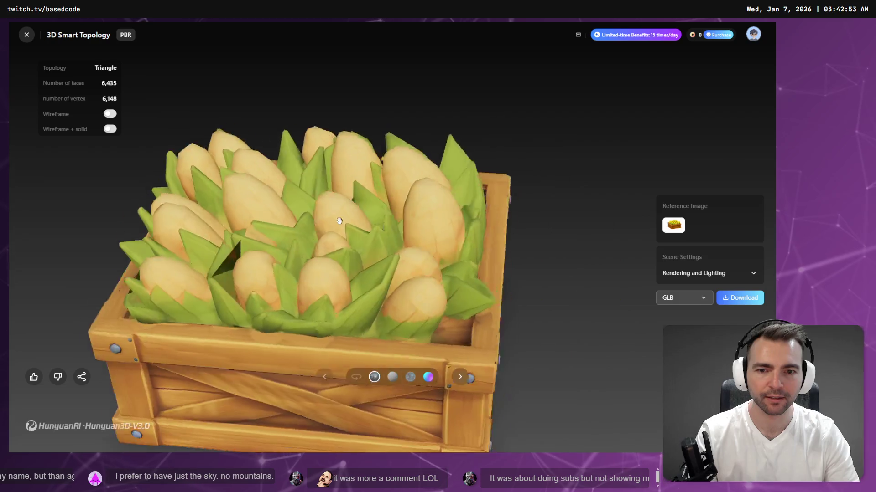
key(alt+Tab)
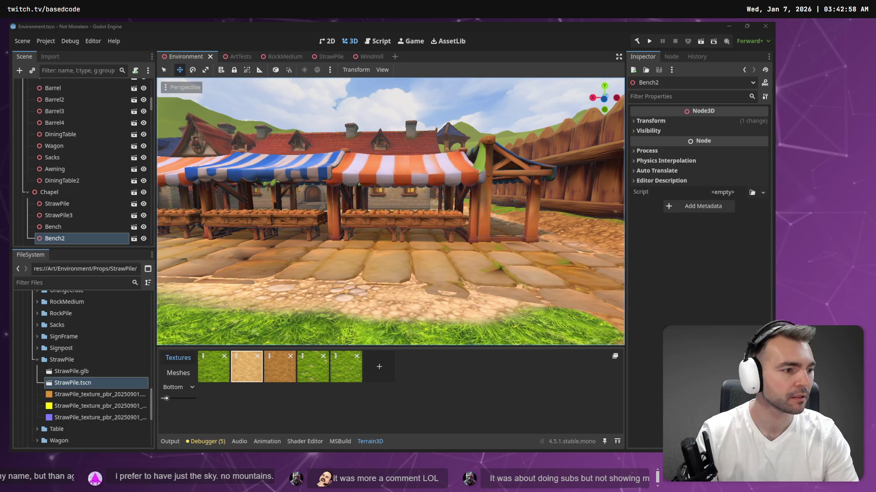
- Collapse StrawPile and Achitecture, then create a new CornCrate folder inside Props for the CornCrate.obj import
click(37, 361)
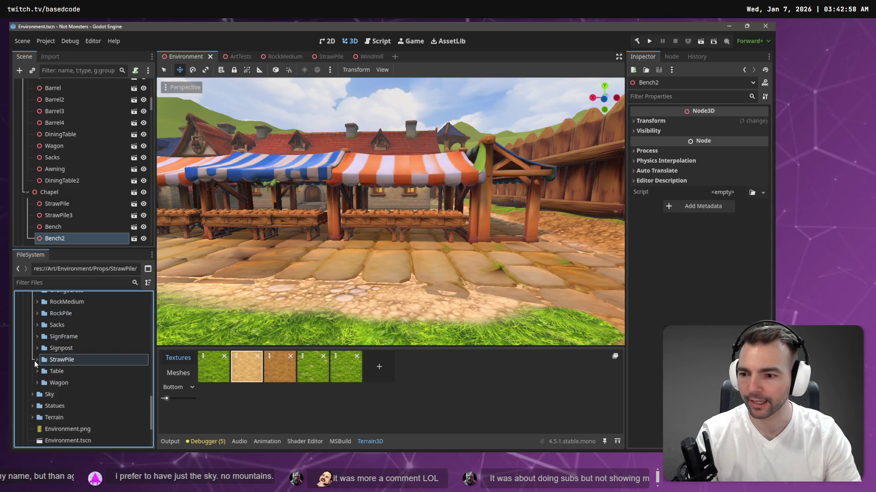
scroll(41, 364, up, 3)
scroll(67, 354, up, 3)
scroll(67, 353, up, 3)
scroll(65, 366, up, 3)
scroll(60, 342, down, 4)
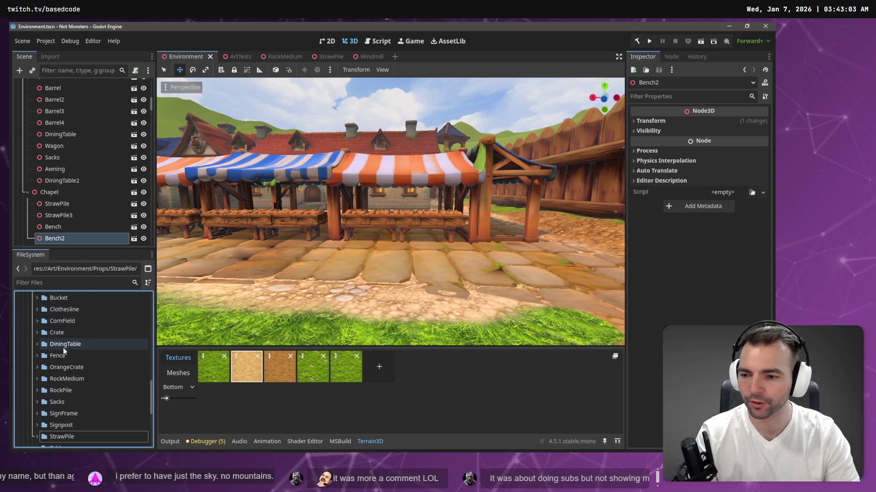
scroll(97, 424, down, 2)
scroll(89, 389, up, 2)
scroll(101, 369, up, 3)
scroll(102, 361, up, 3)
scroll(102, 363, up, 3)
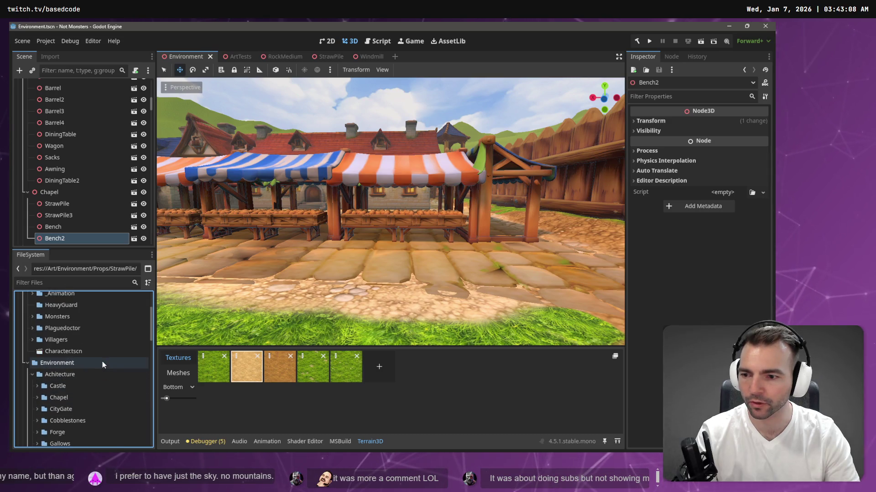
click(30, 374)
click(32, 398)
scroll(38, 370, down, 2)
scroll(62, 363, up, 1)
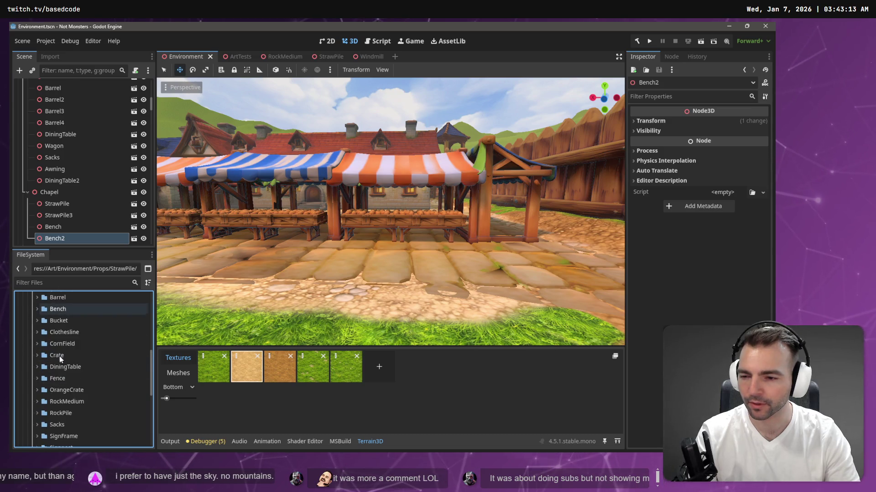
click(60, 361)
right_click(60, 361)
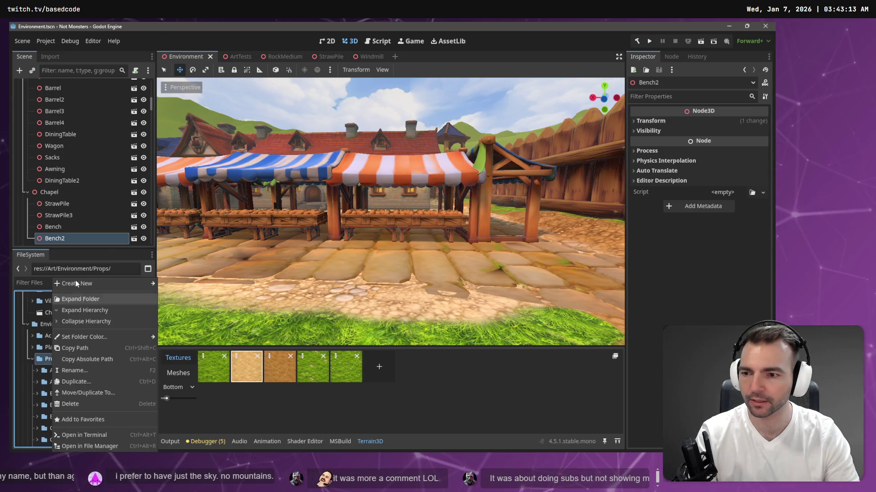
click(176, 287)
text(C)
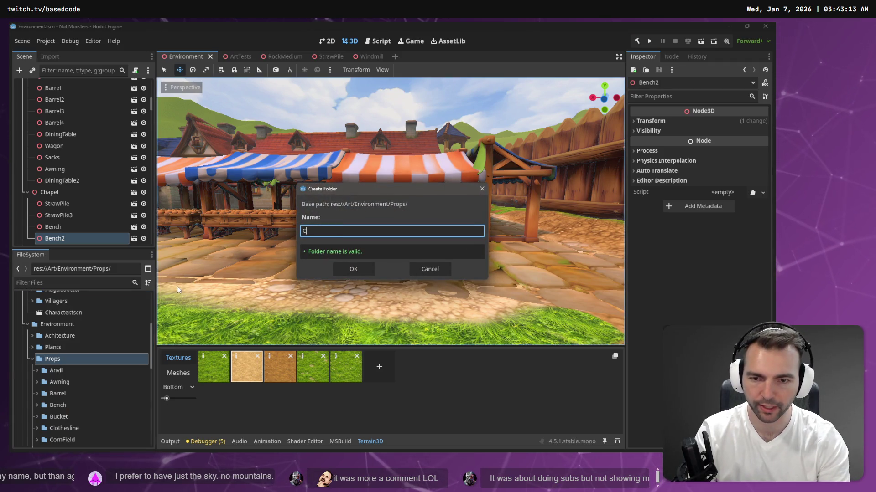
text(rate)
key(Return)
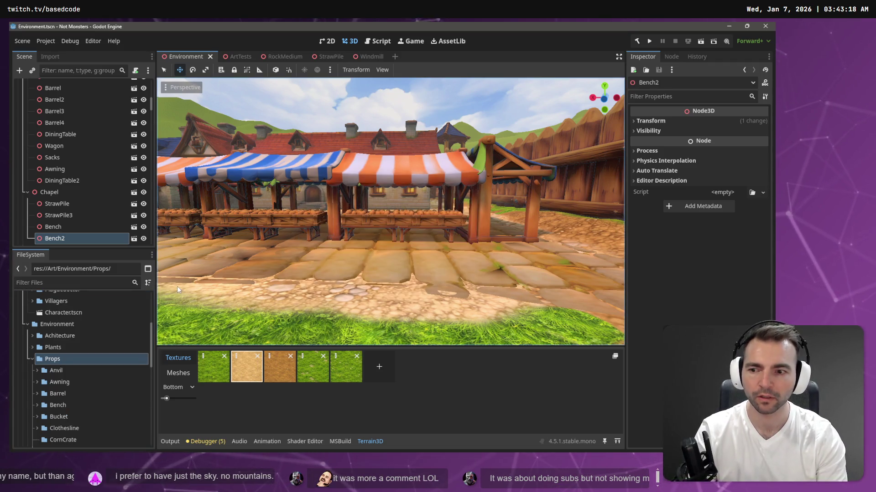
scroll(75, 423, down, 1)
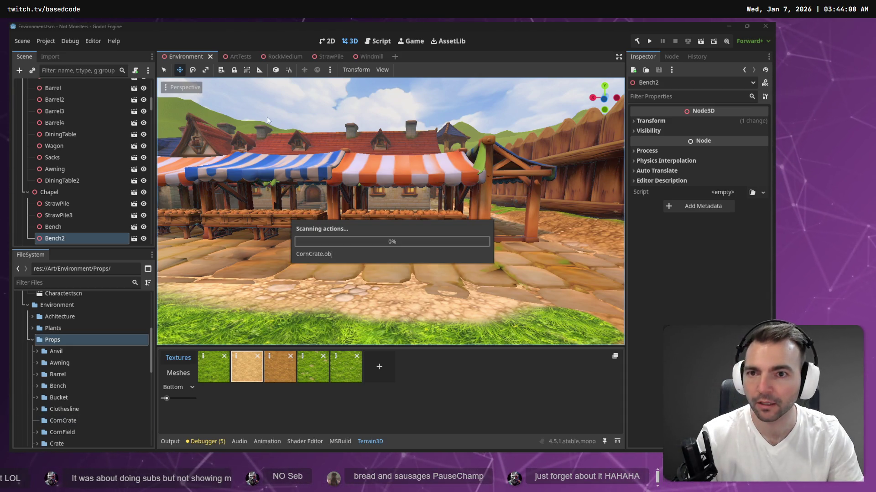
click(241, 57)
scroll(391, 211, up, 5)
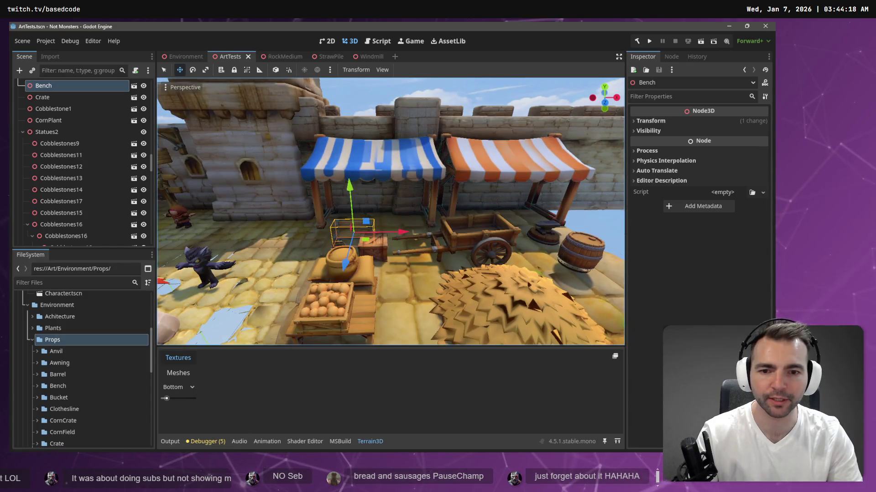
scroll(391, 212, down, 3)
scroll(391, 212, up, 4)
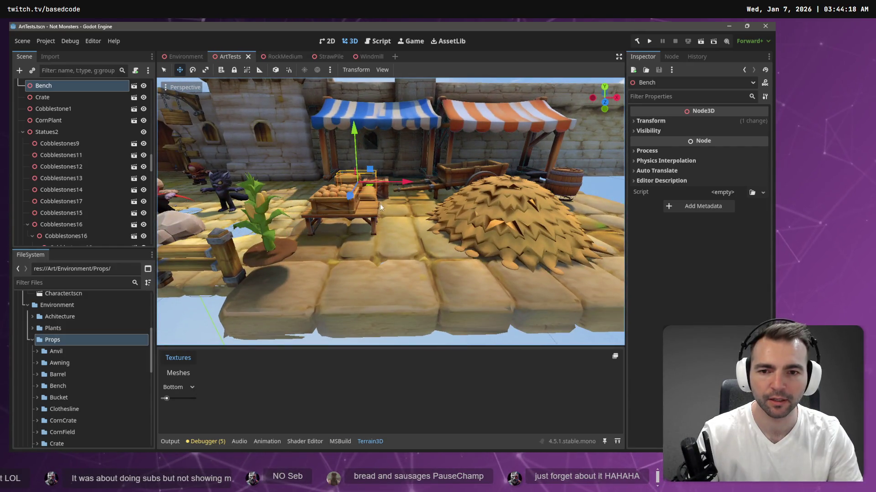
- Move the orange crate off the table onto the cobblestones beside the hay pile
click(327, 214)
mouse_move(325, 229)
mouse_down()
mouse_move(410, 243)
mouse_move(401, 213)
mouse_up()
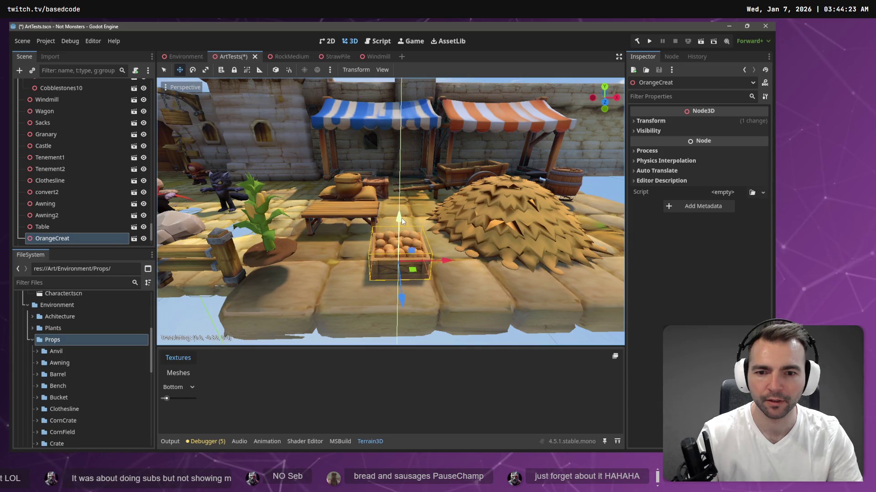
drag(401, 212, 391, 220)
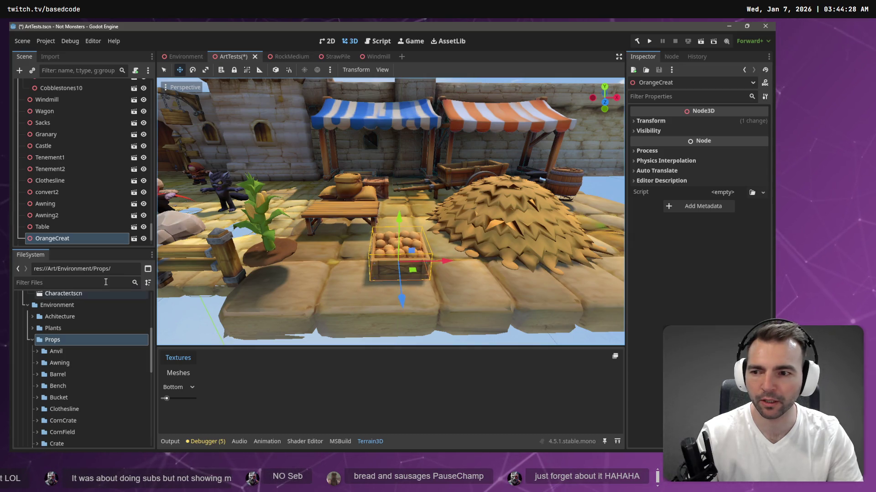
scroll(63, 386, down, 3)
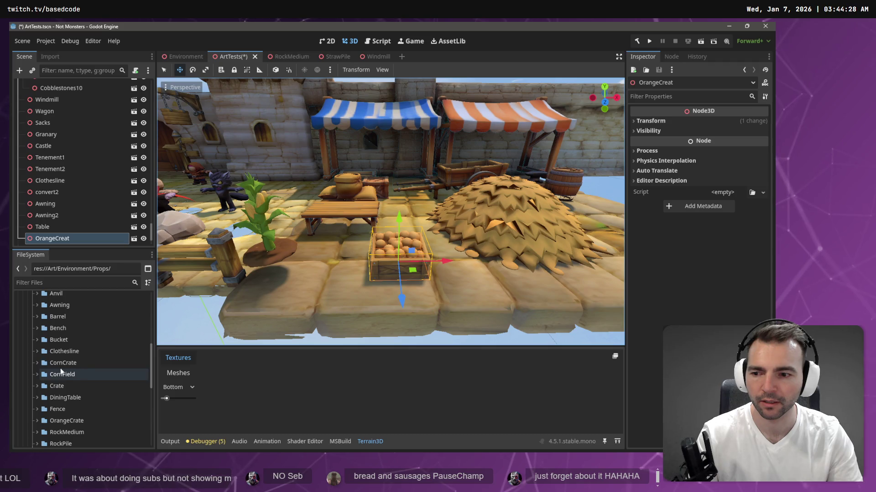
click(37, 363)
- Create a new CornCrate scene in the CornCrate folder and instance it into the saved ArtTests scene
right_click(55, 363)
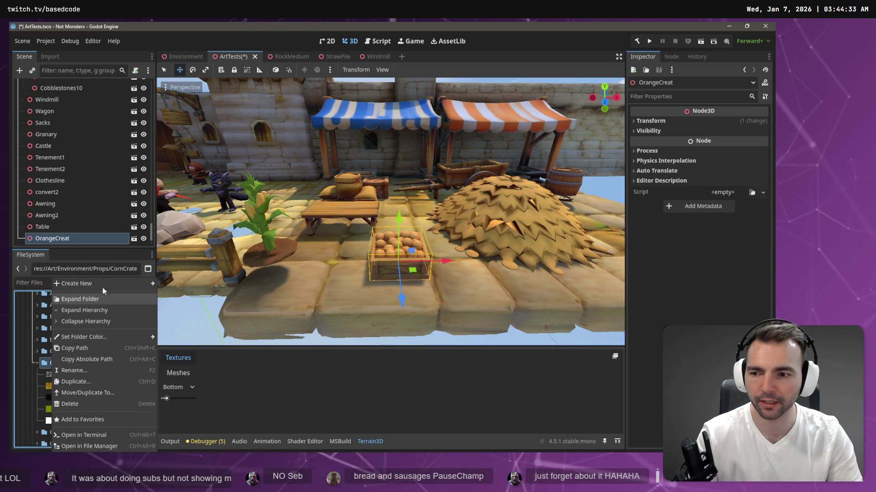
click(193, 293)
text(C)
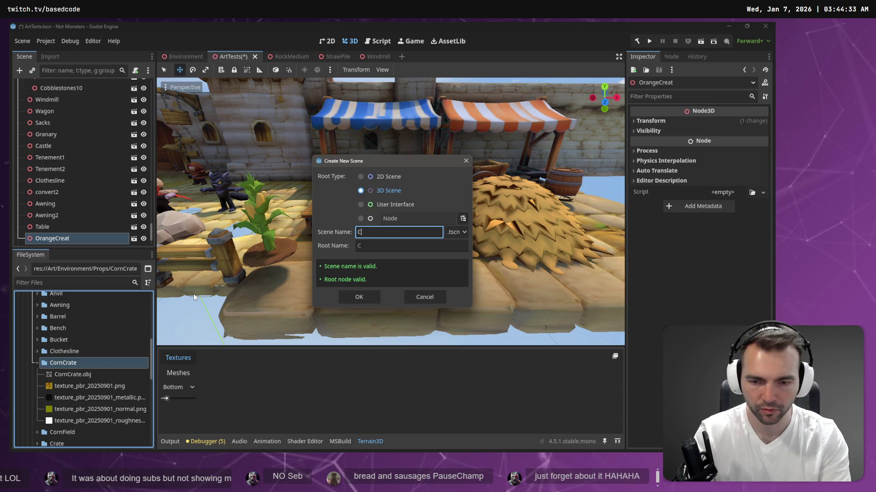
text(Crate)
key(Return)
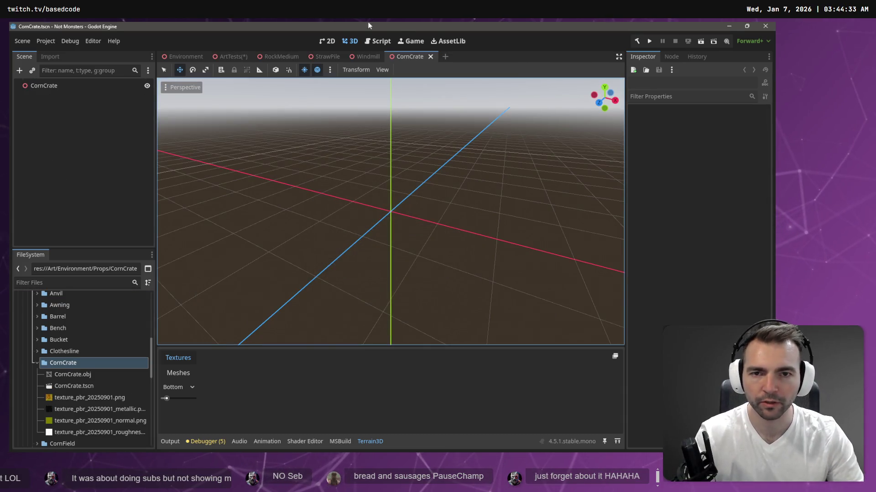
click(226, 57)
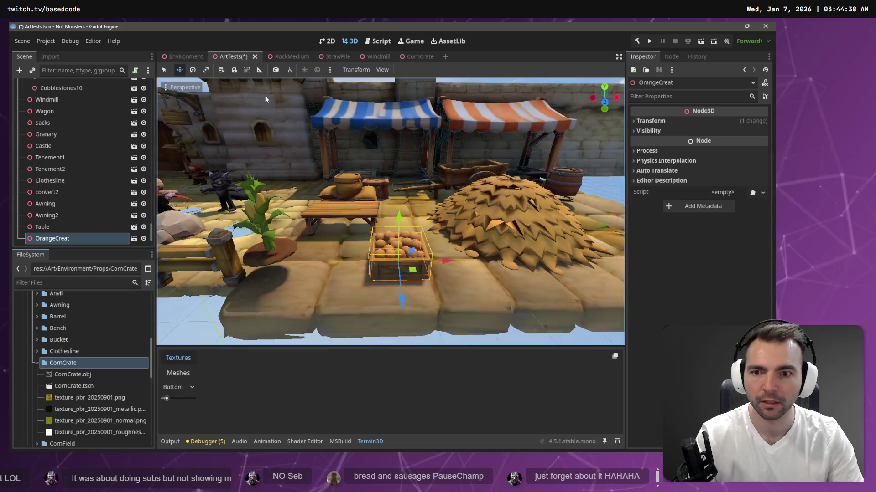
key(ctrl+s)
drag(73, 386, 330, 262)
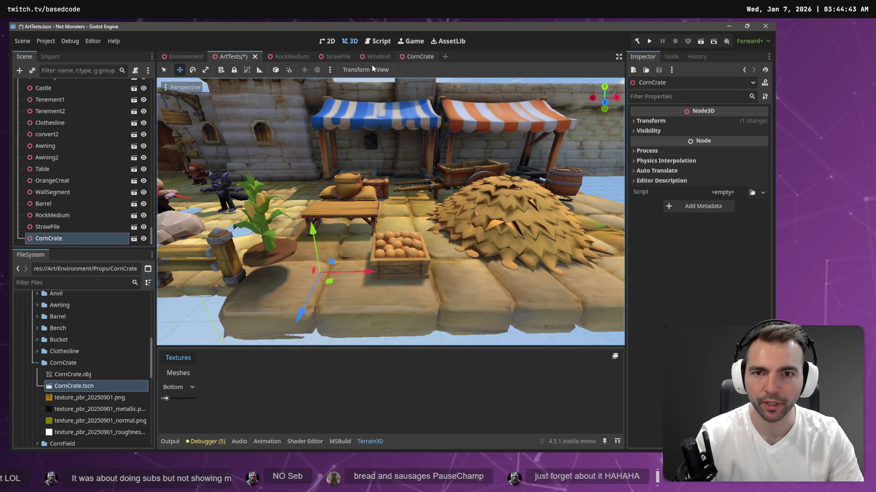
- Add CornCrate.obj as a mesh node inside the CornCrate scene
click(413, 60)
mouse_move(73, 374)
mouse_down()
mouse_move(69, 108)
mouse_move(48, 86)
mouse_up()
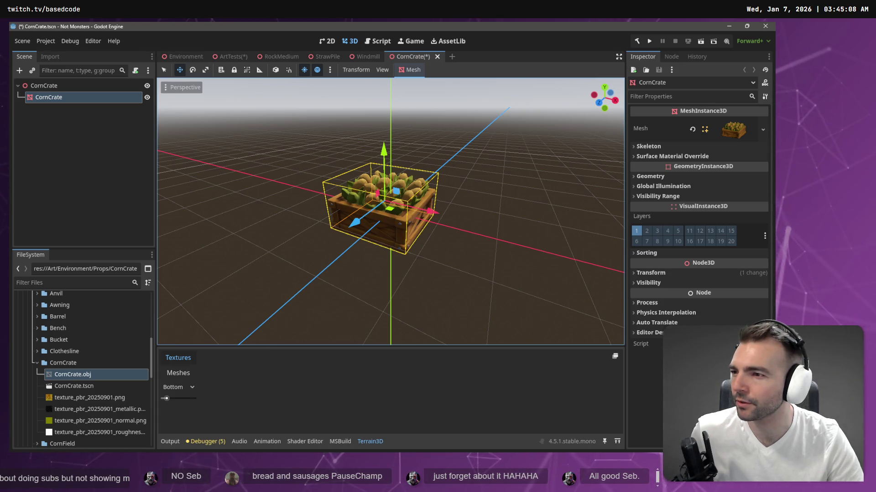
key(alt+Tab)
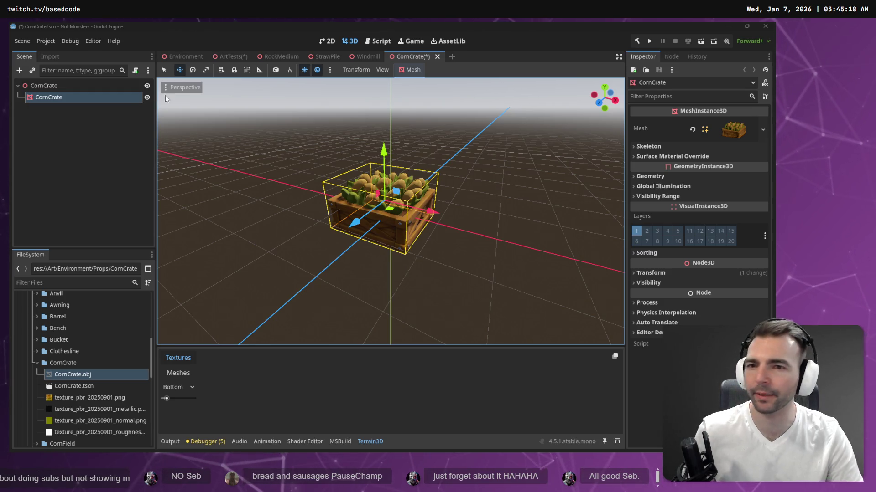
- Return to the Environment scene and select Terrain3D to show its World Background choices
click(189, 58)
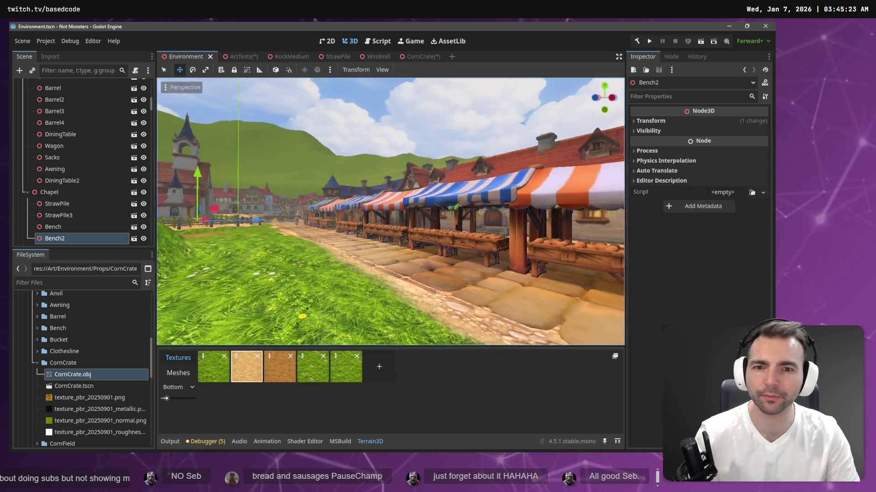
drag(410, 143, 406, 141)
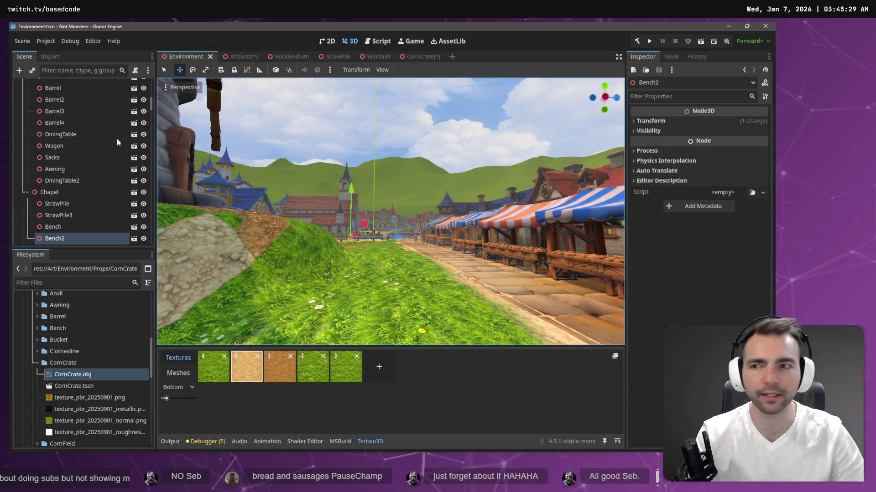
scroll(117, 139, up, 3)
scroll(84, 107, up, 2)
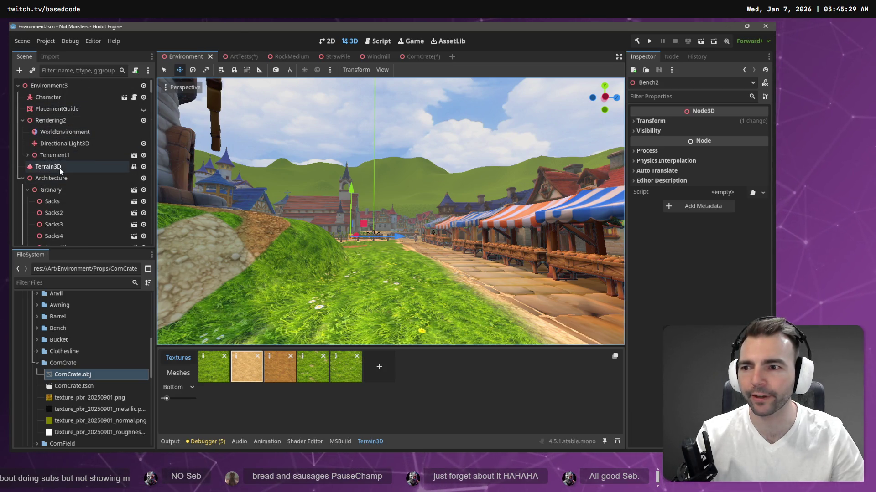
click(60, 169)
click(740, 174)
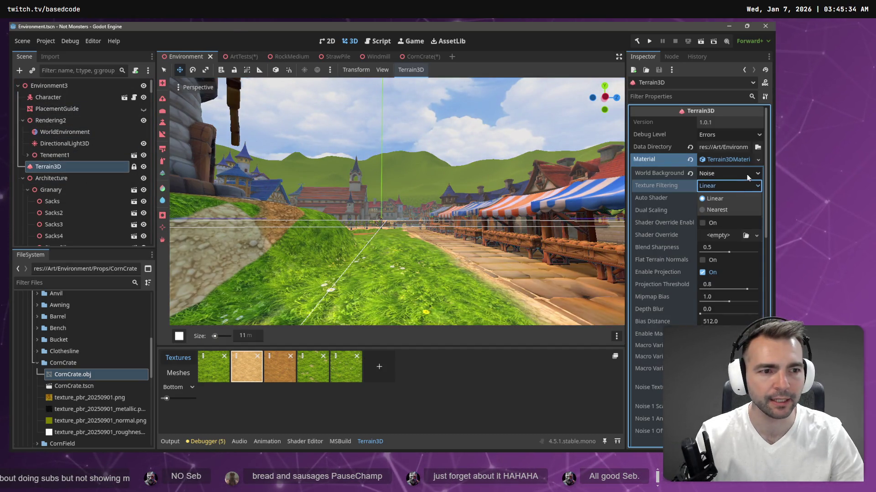
- Set Terrain3D's World Background to None and fly over the plaza, rooftops and market stalls
click(713, 187)
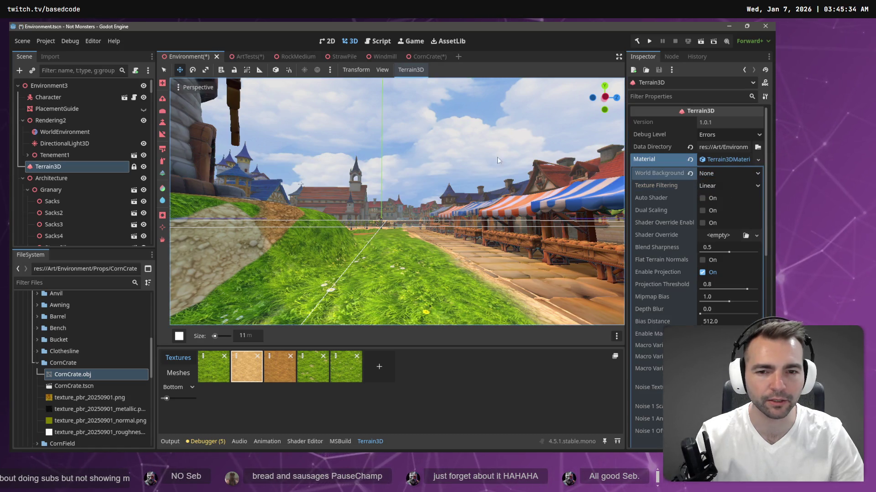
drag(397, 202, 329, 202)
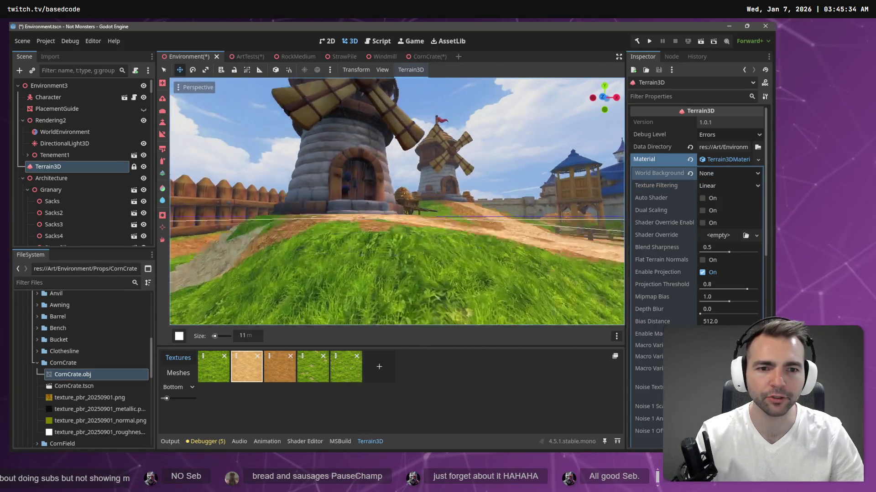
mouse_move(397, 202)
mouse_down()
mouse_move(435, 161)
mouse_move(460, 188)
mouse_up()
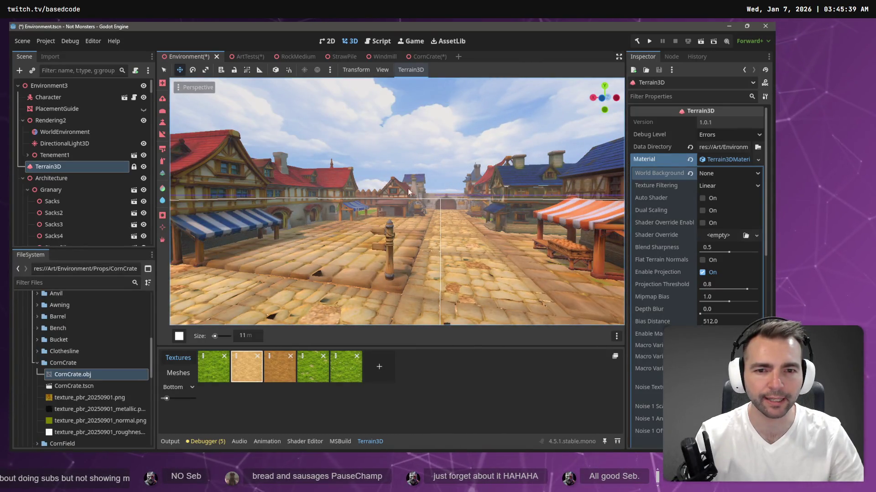
mouse_move(184, 176)
mouse_down()
mouse_move(205, 137)
mouse_move(246, 130)
mouse_up()
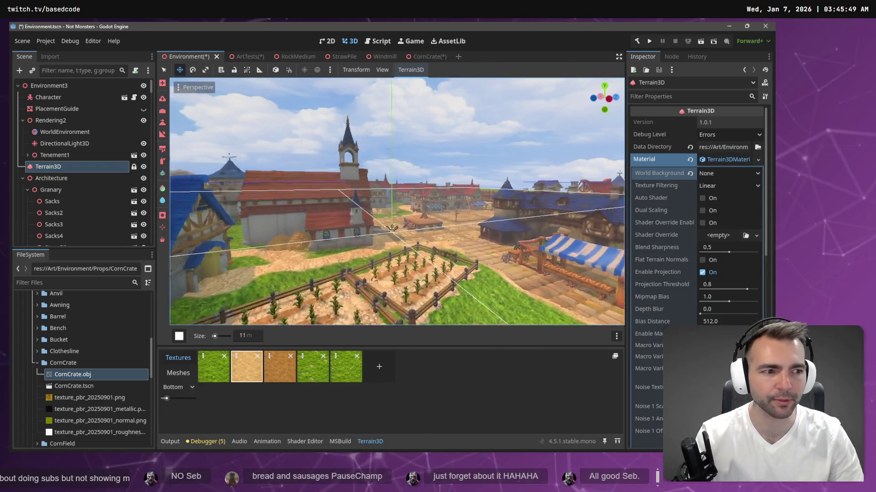
click(179, 336)
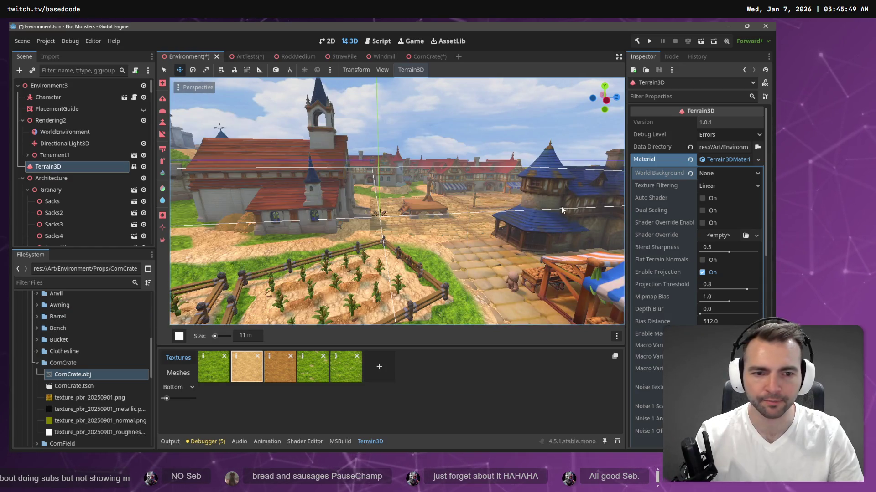
right_click(561, 207)
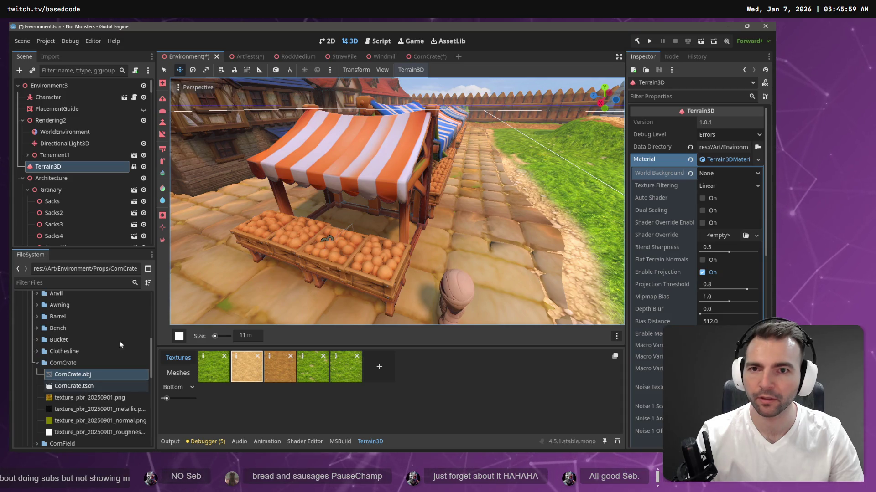
click(252, 61)
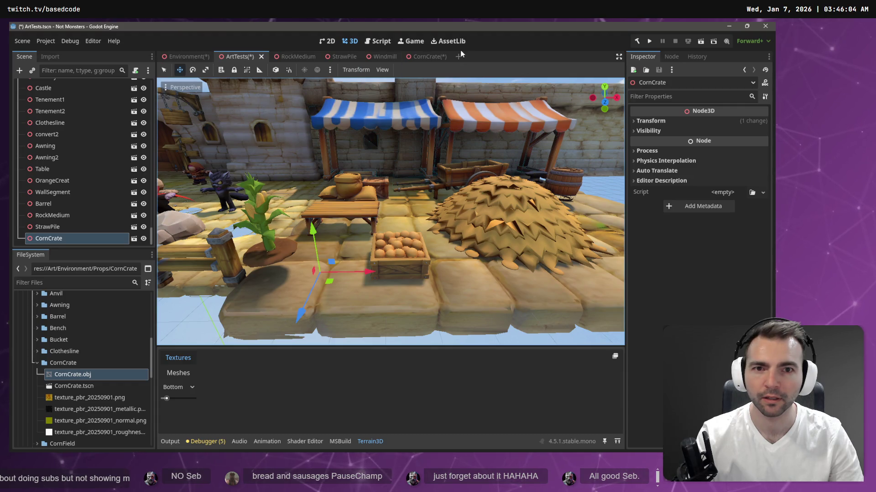
- Raise the crate mesh in the CornCrate scene, save it, check ArtTests, and bring up CornCrate.obj's import settings
click(425, 56)
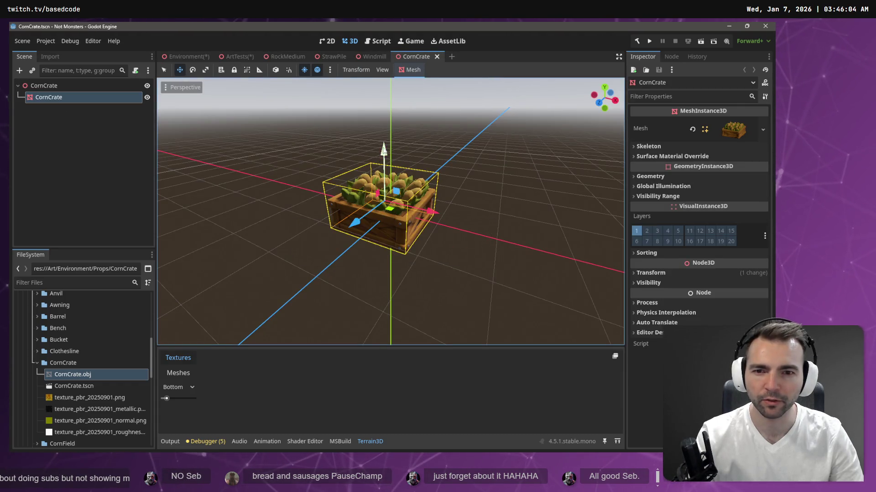
drag(384, 151, 392, 121)
key(ctrl+s)
click(242, 55)
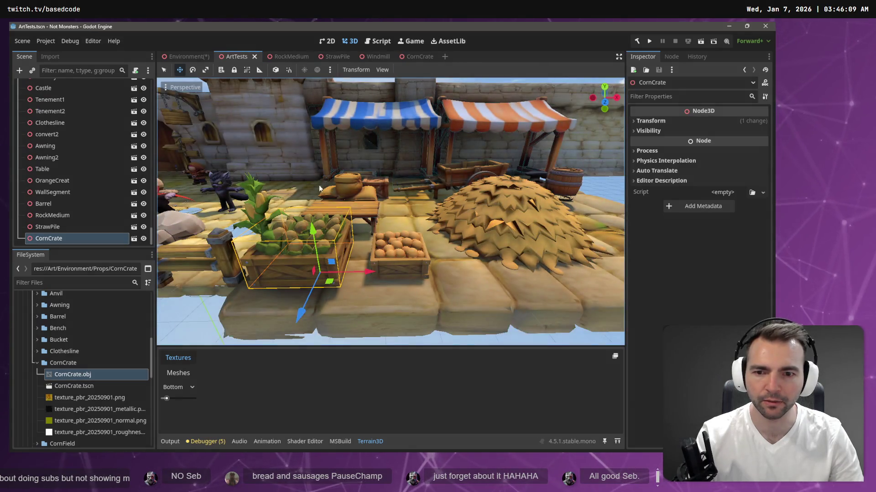
click(414, 57)
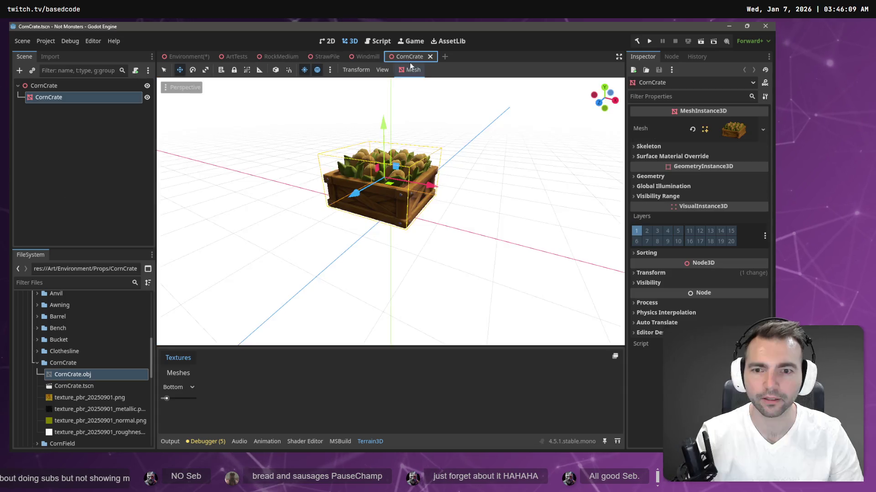
click(51, 57)
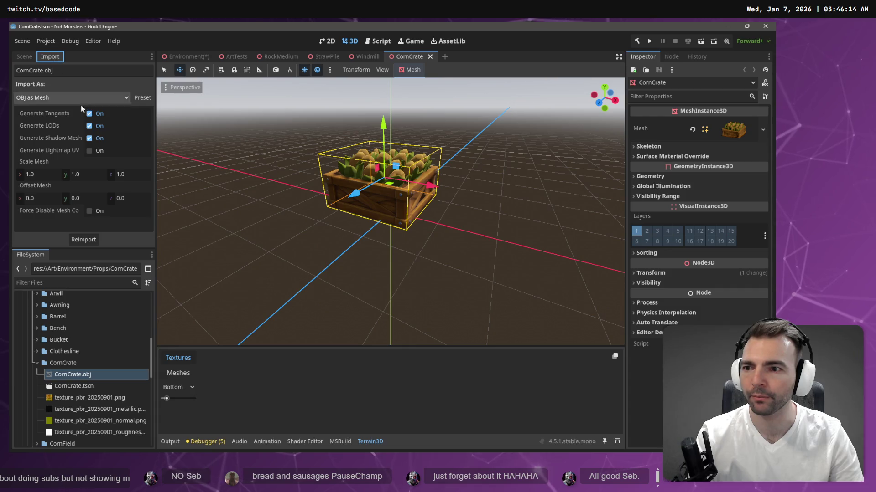
- Reimport CornCrate.obj with Scale Mesh 0.5 on x, y and z, then lower the smaller crate
click(42, 176)
text(0.5)
key(Tab)
text(0.5)
key(Tab)
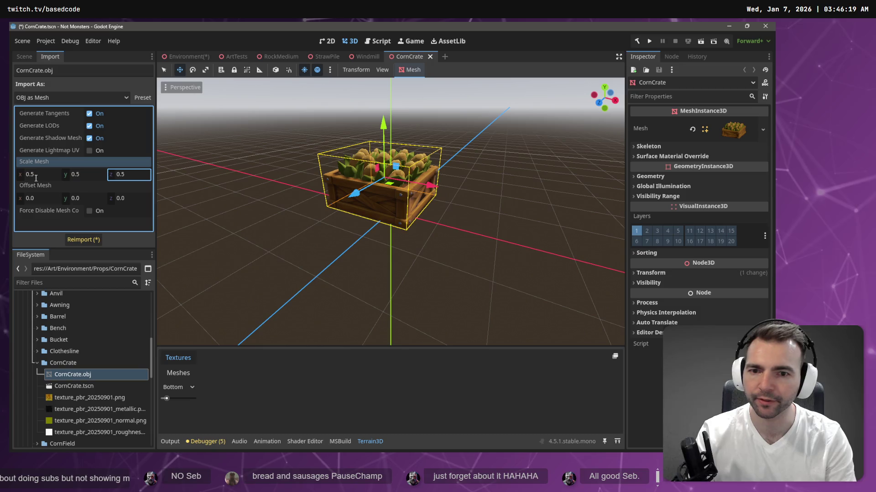
click(82, 240)
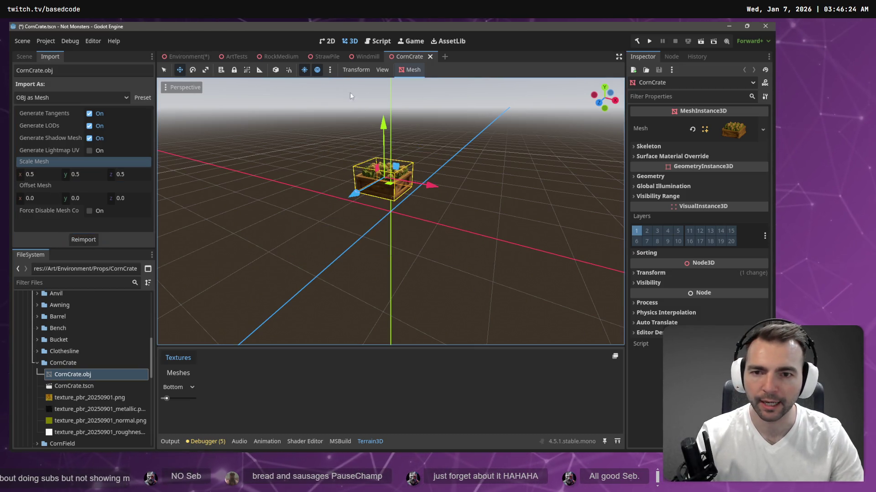
drag(384, 125, 384, 146)
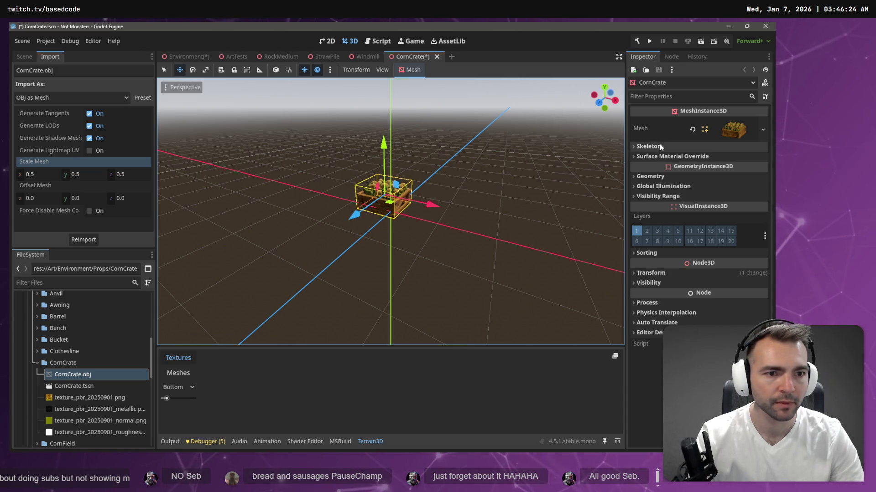
click(653, 272)
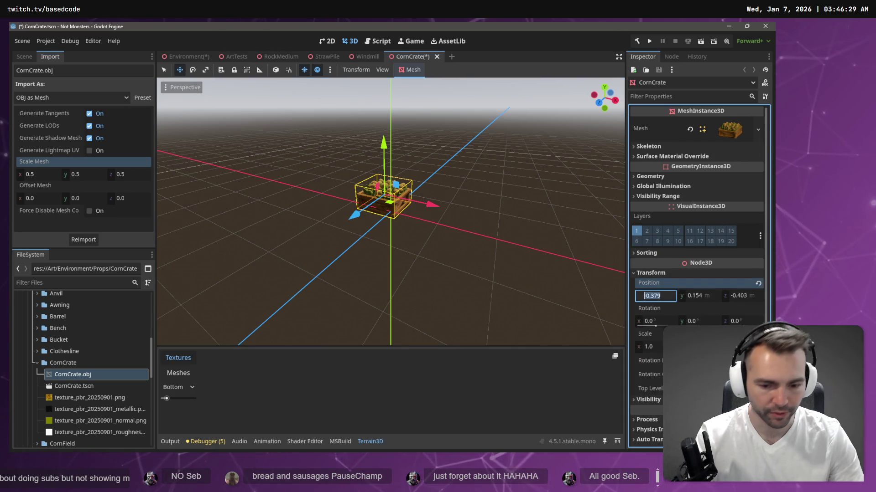
text(0)
- Zero the crate mesh's position and set it resting just on the grid
key(Tab)
text(0)
key(Tab)
text(0)
key(Tab)
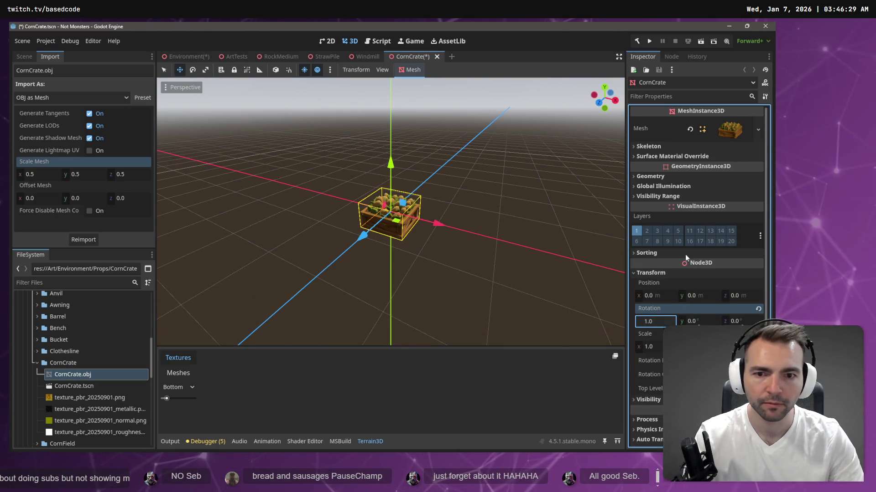
drag(390, 164, 390, 144)
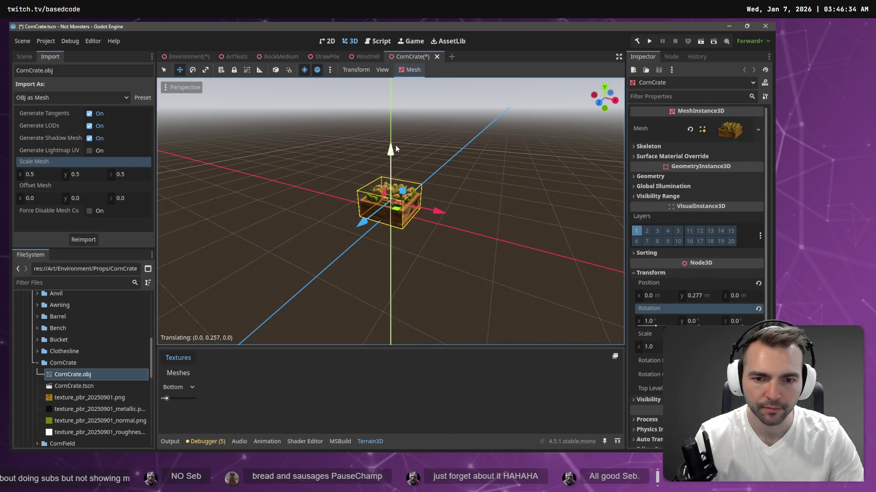
drag(394, 143, 398, 148)
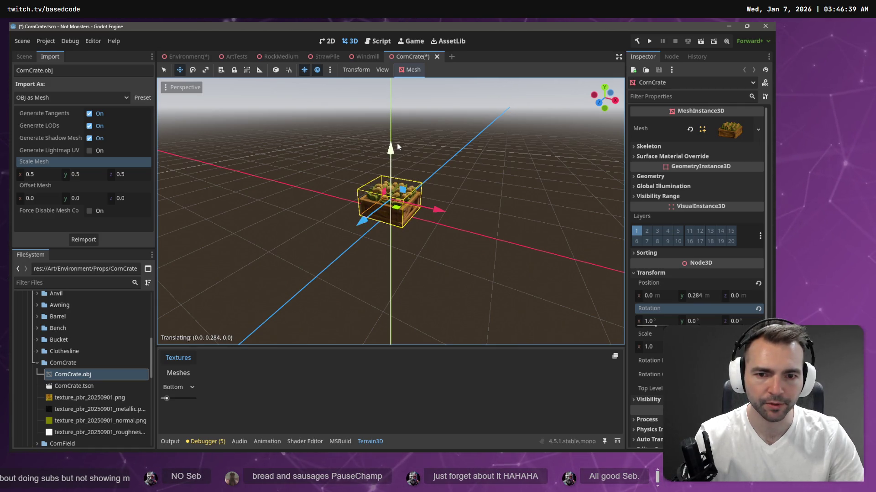
- Slide the corn crate along X and Z to sit beside the orange crate in ArtTests
click(191, 54)
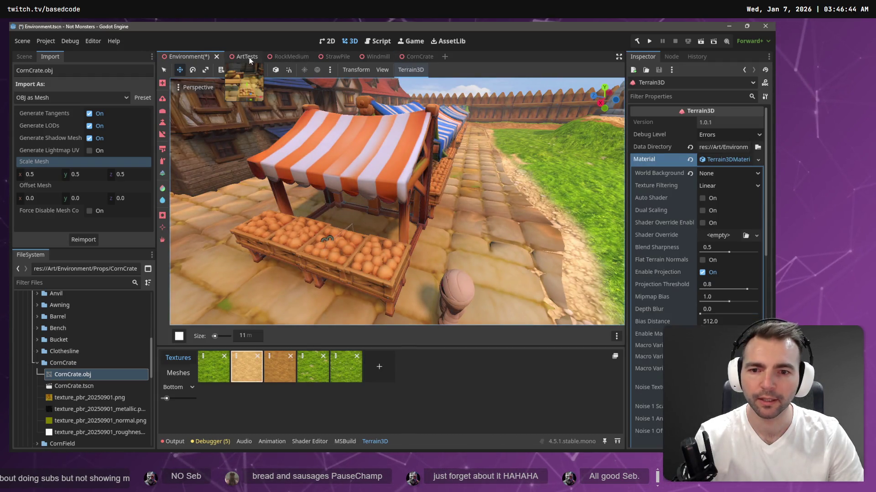
click(250, 56)
drag(368, 277, 399, 277)
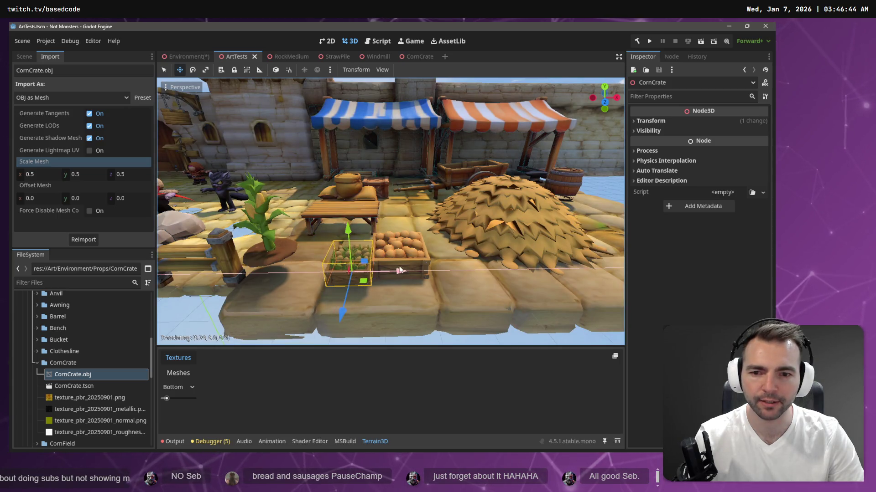
drag(333, 316, 338, 307)
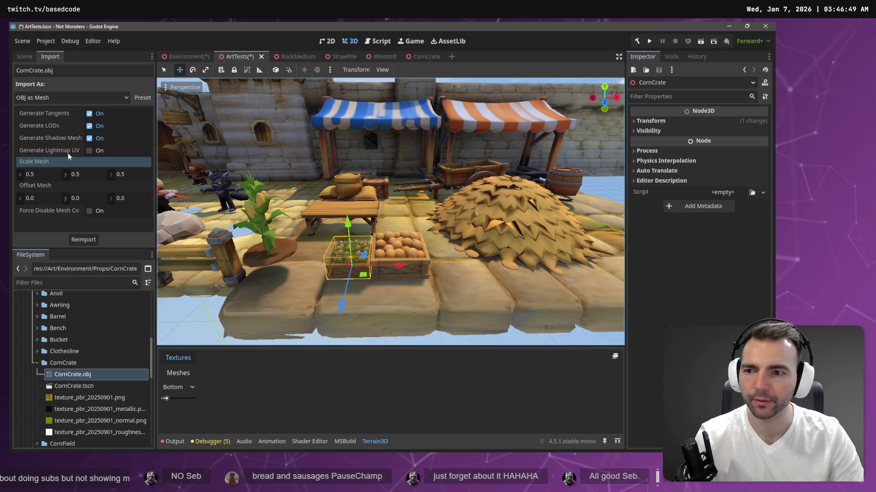
- Reimport CornCrate.obj with Scale Mesh 0.75 on every axis
click(50, 175)
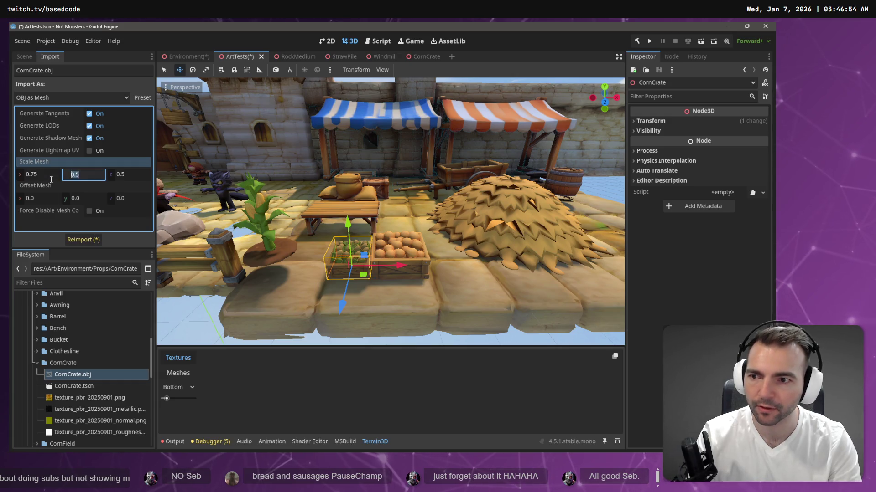
text(.75)
text(0.75)
key(Return)
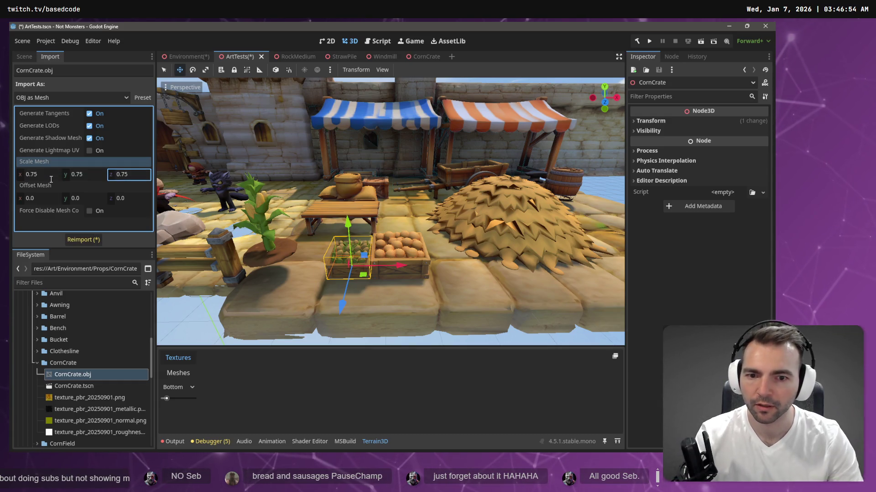
click(96, 240)
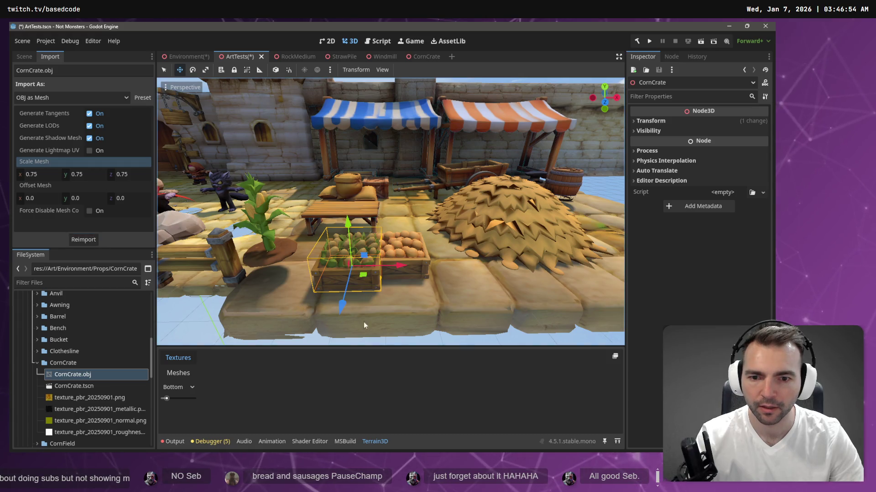
- Nudge the corn crate along X and Z to sit snugly beside the orange crate, then save ArtTests
drag(398, 268, 387, 270)
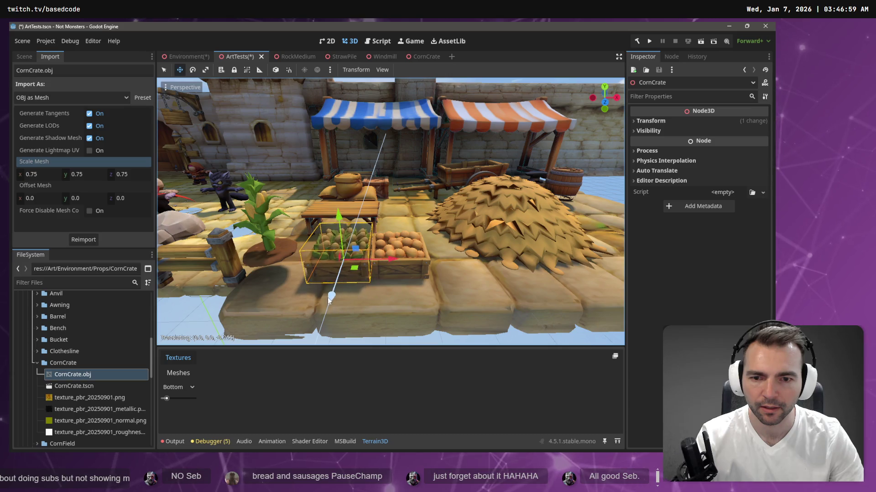
right_click(324, 314)
key(s)
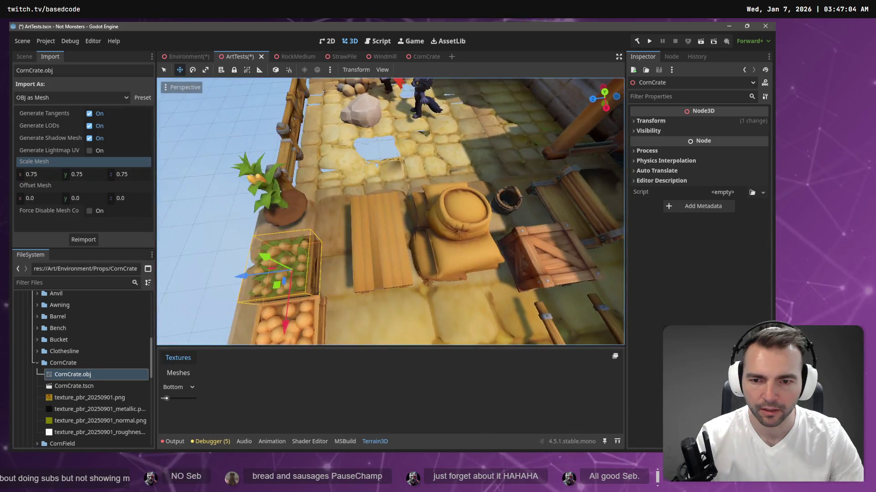
key(s)
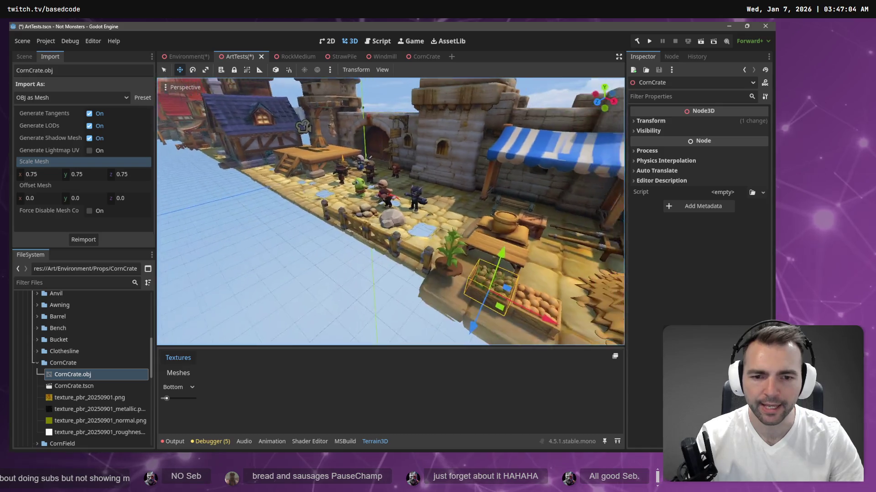
key(w)
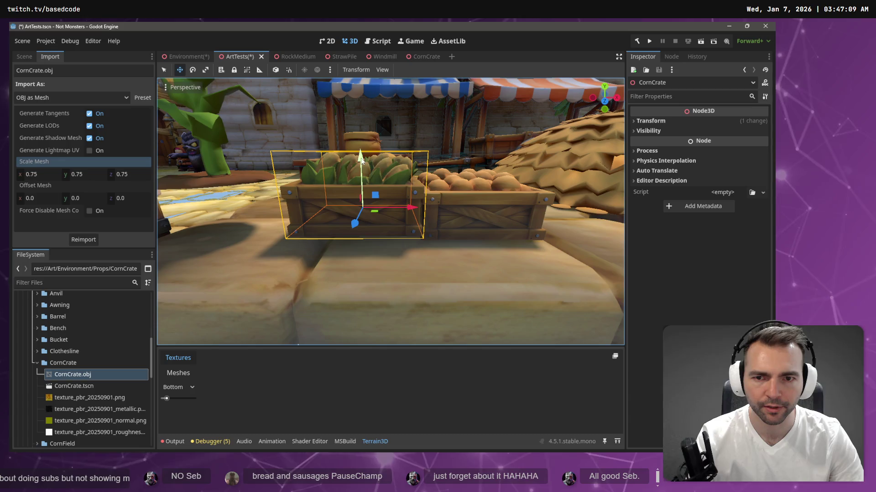
key(w)
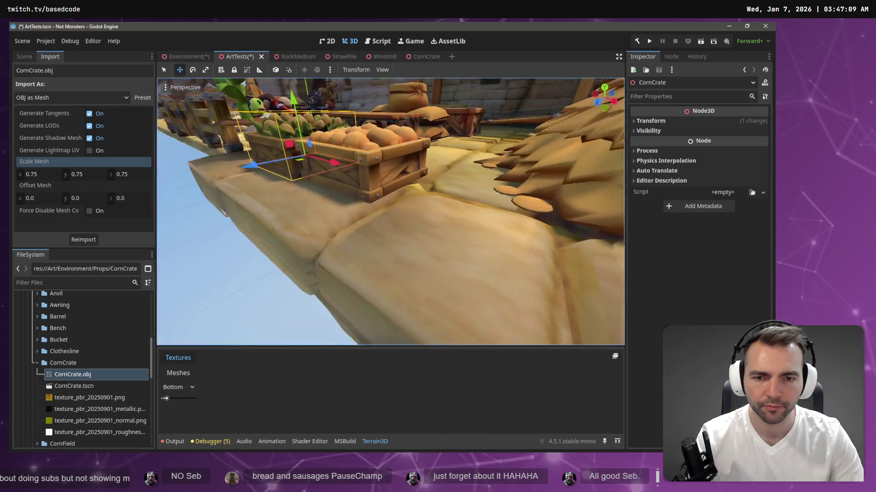
key(s)
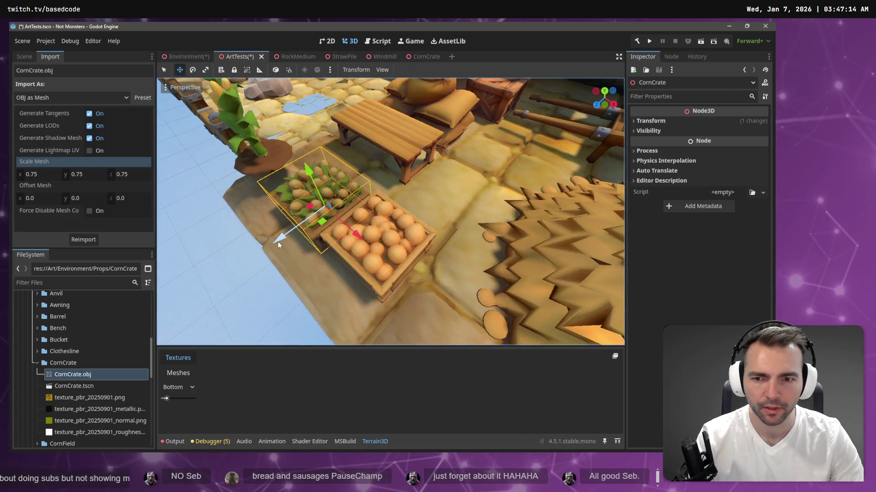
drag(278, 241, 286, 236)
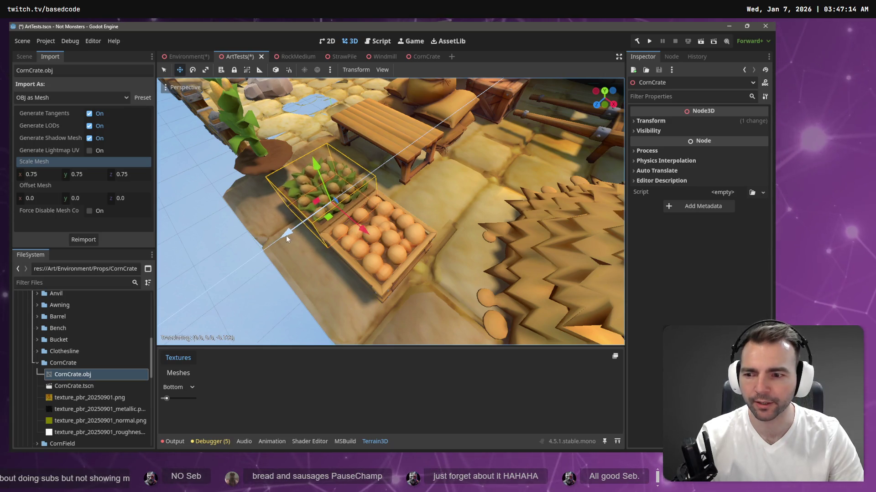
key(ctrl+s)
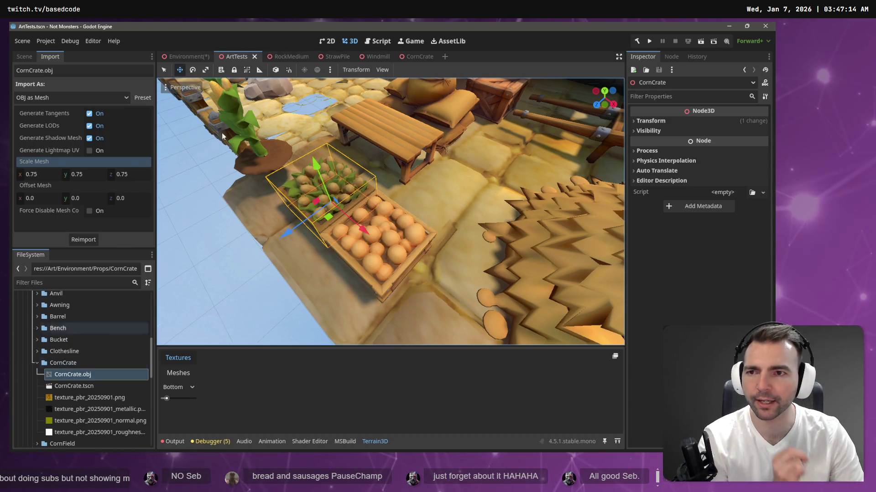
- Switch to the CornCrate scene and bring up its Mesh property options
click(415, 56)
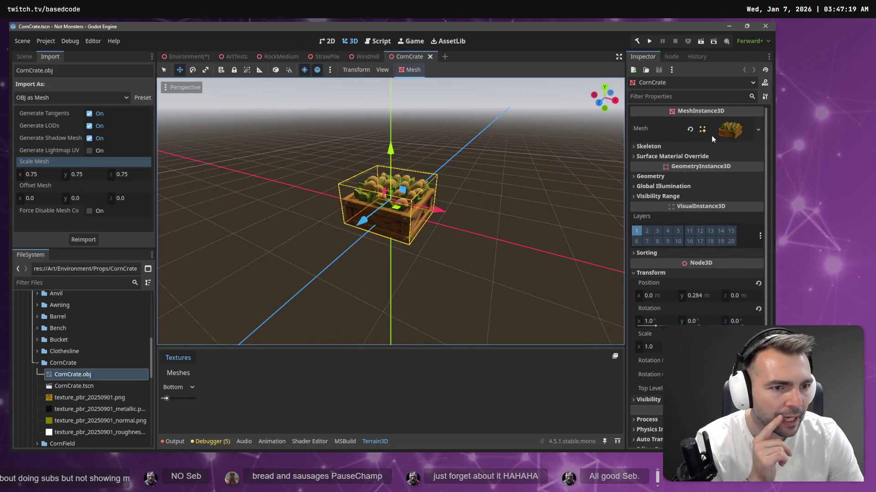
click(727, 132)
click(759, 130)
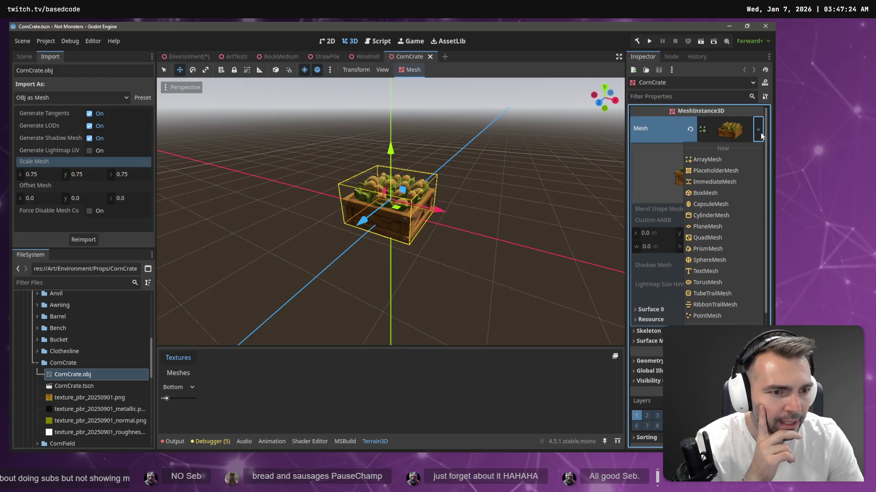